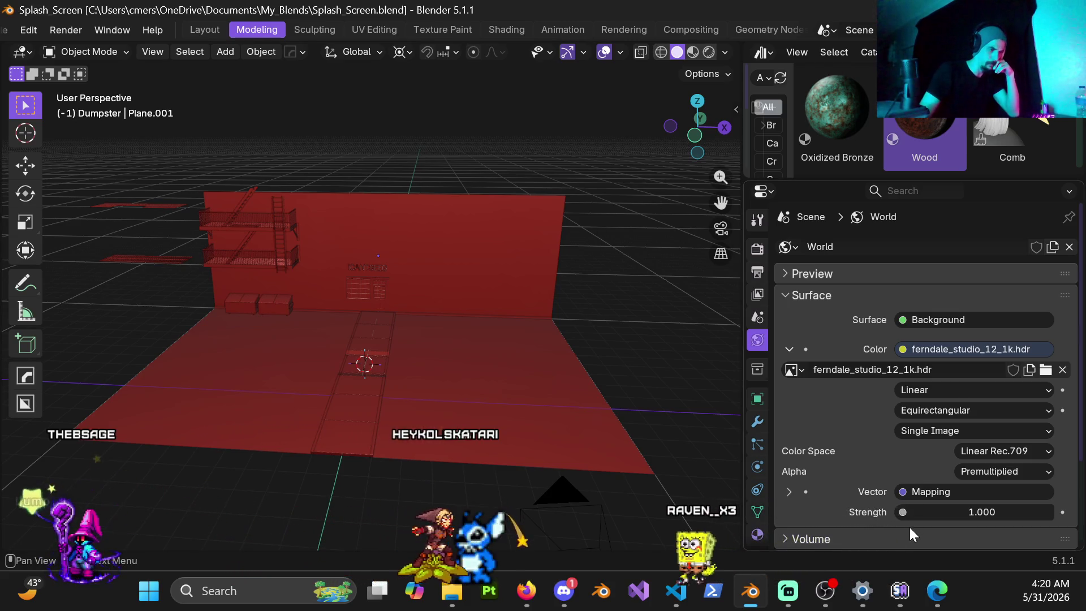
# Step: Open the rendered rainy alley video from the NotesFme folder in Media Player
pyautogui.moveTo(654, 604)
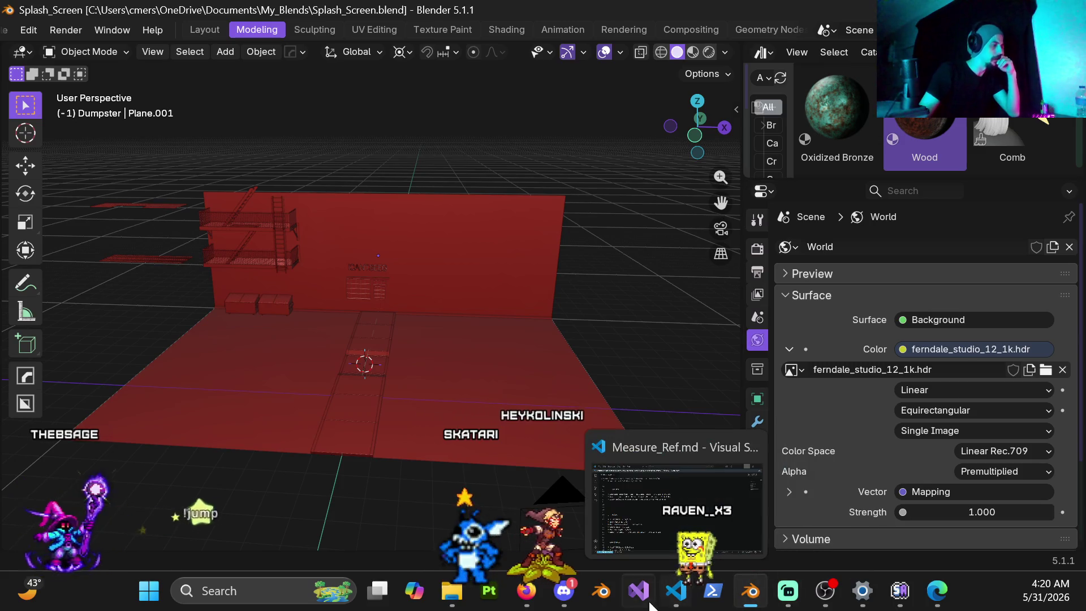
pyautogui.moveTo(450, 593)
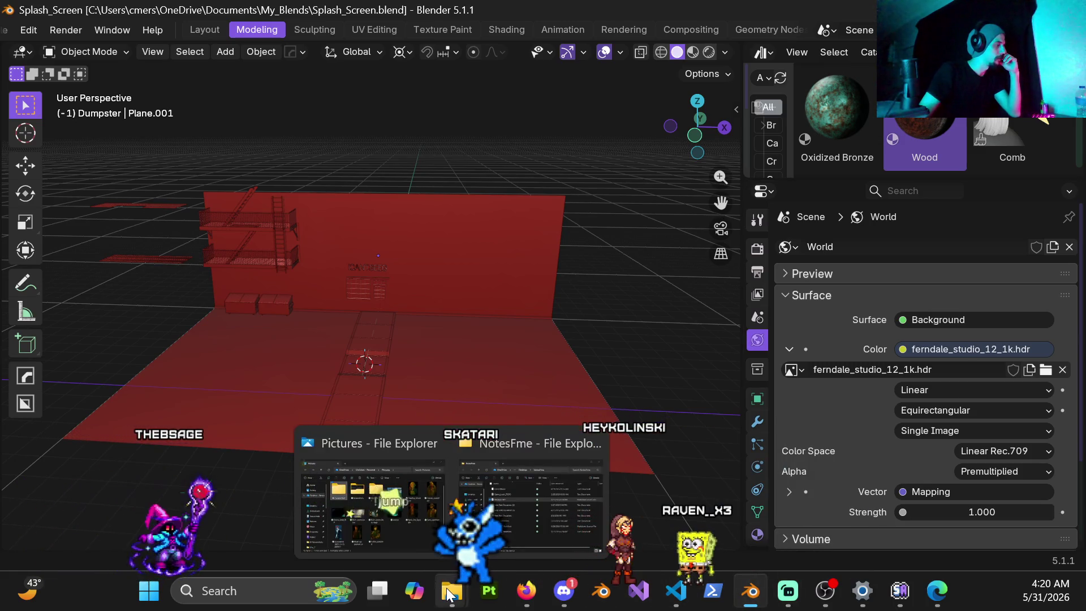
pyautogui.click(508, 535)
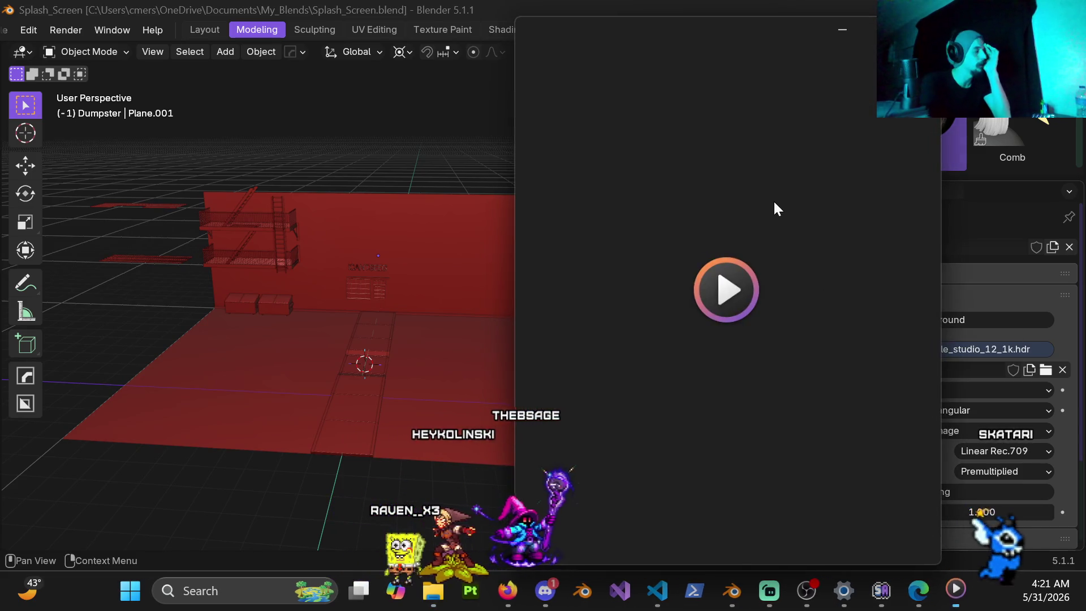
pyautogui.click(868, 30)
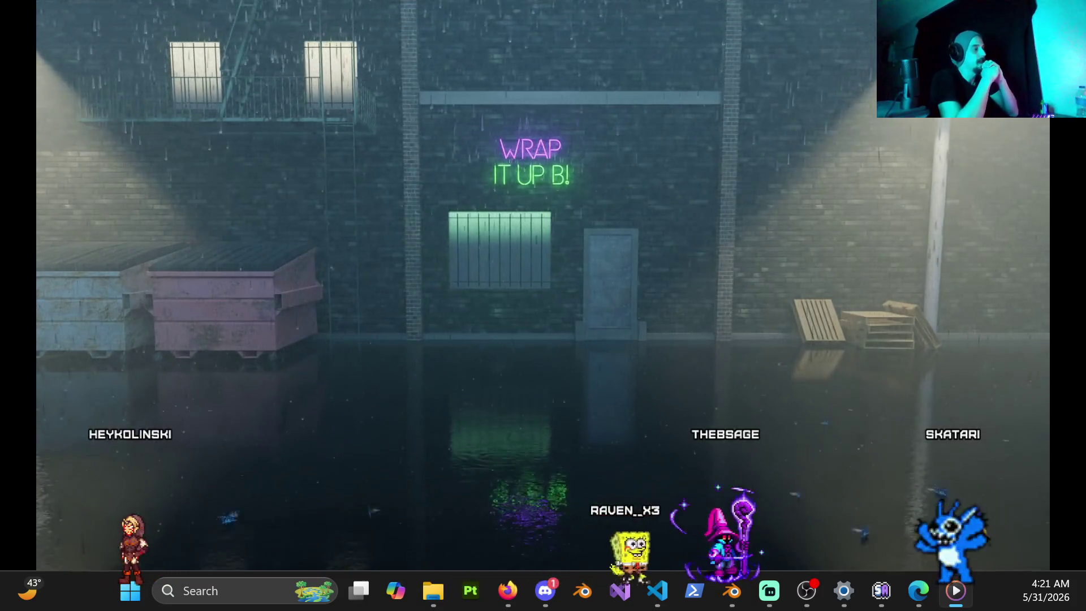
# Step: Pause the WRAP IT UP B! alley render at 0:00:07, close Media Player and orbit the Blender scene
pyautogui.moveTo(404, 243)
pyautogui.click(553, 545)
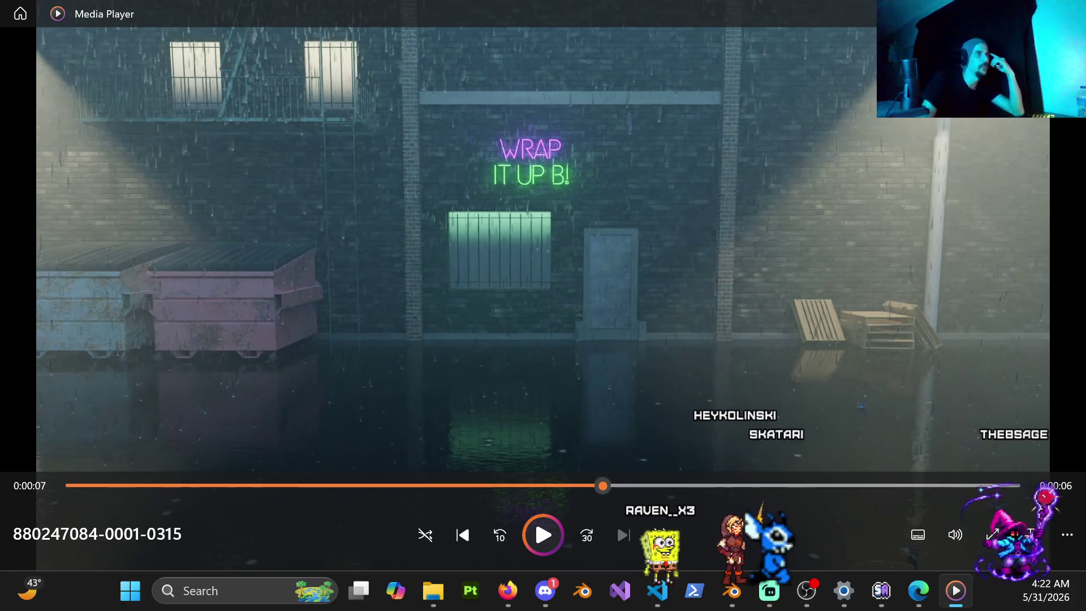
pyautogui.hotkey('alt', 'F4')
pyautogui.moveTo(364, 283)
pyautogui.mouseDown(button='middle')
pyautogui.moveTo(385, 246)
pyautogui.moveTo(372, 258)
pyautogui.mouseUp(button='middle')
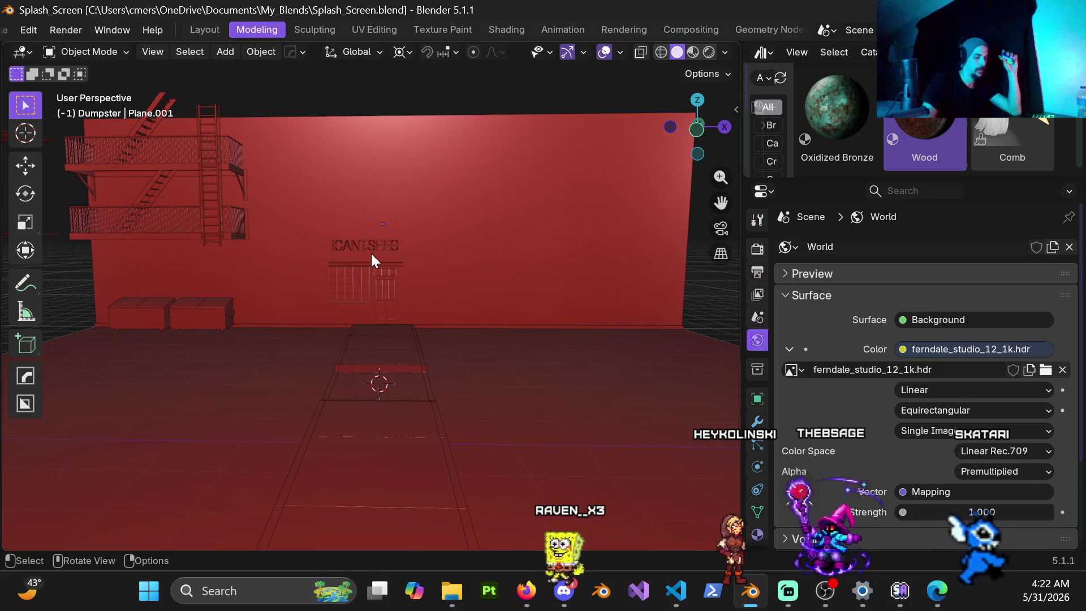
# Step: View the alley scene through its camera, zoomed out and recentred
pyautogui.press('KP_0')
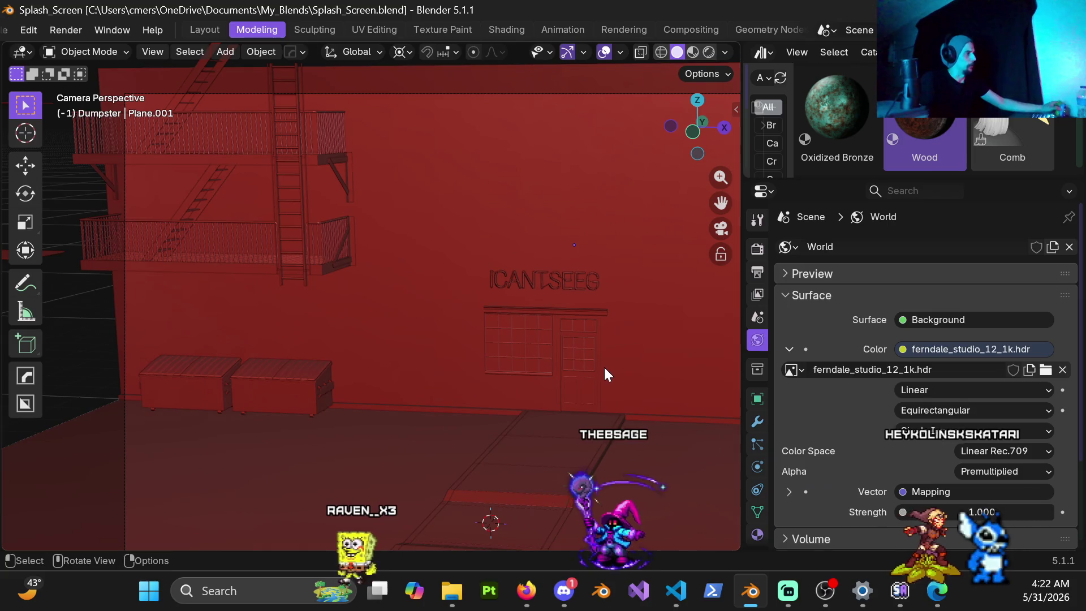
pyautogui.scroll(-2, 585, 378)
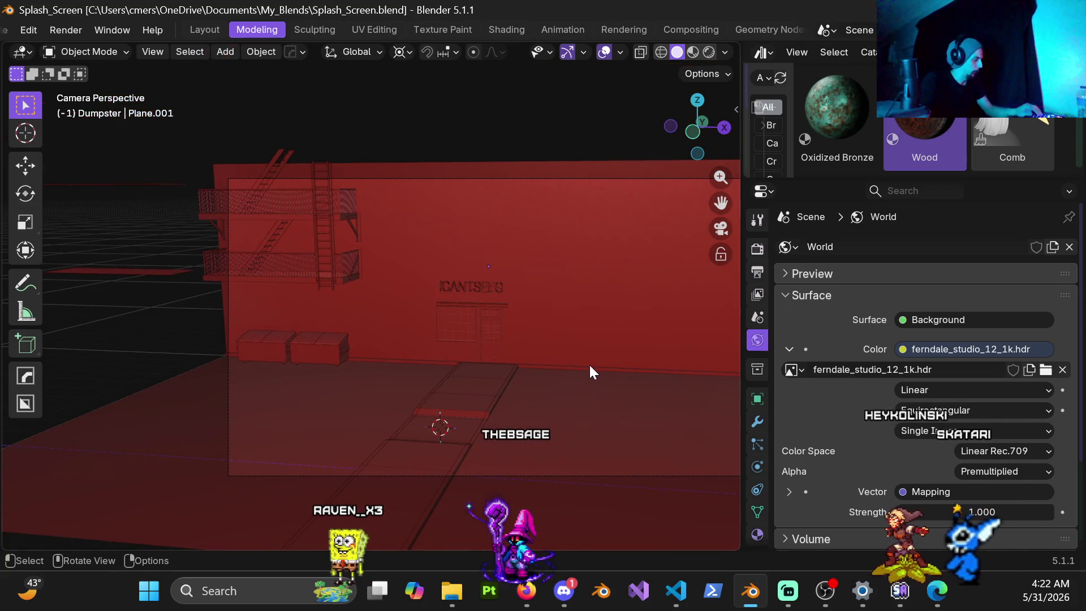
pyautogui.keyDown('shift'); pyautogui.moveTo(589, 363); pyautogui.dragTo(460, 330, button='middle'); pyautogui.keyUp('shift')
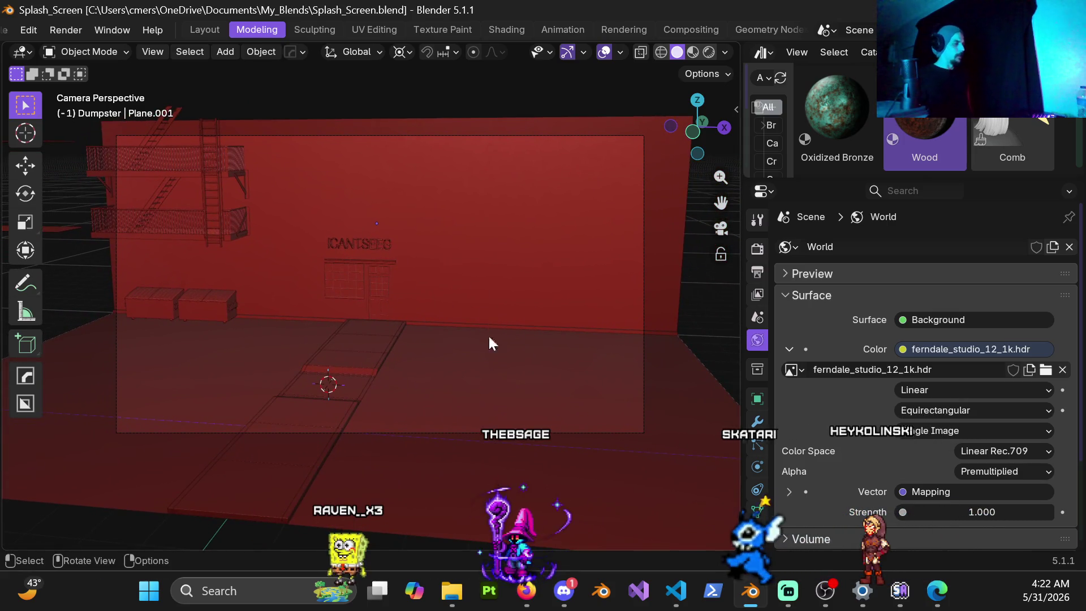
# Step: Check the sidewalk and curb diagram in the browser and widen Blender's 3D view
pyautogui.click(523, 601)
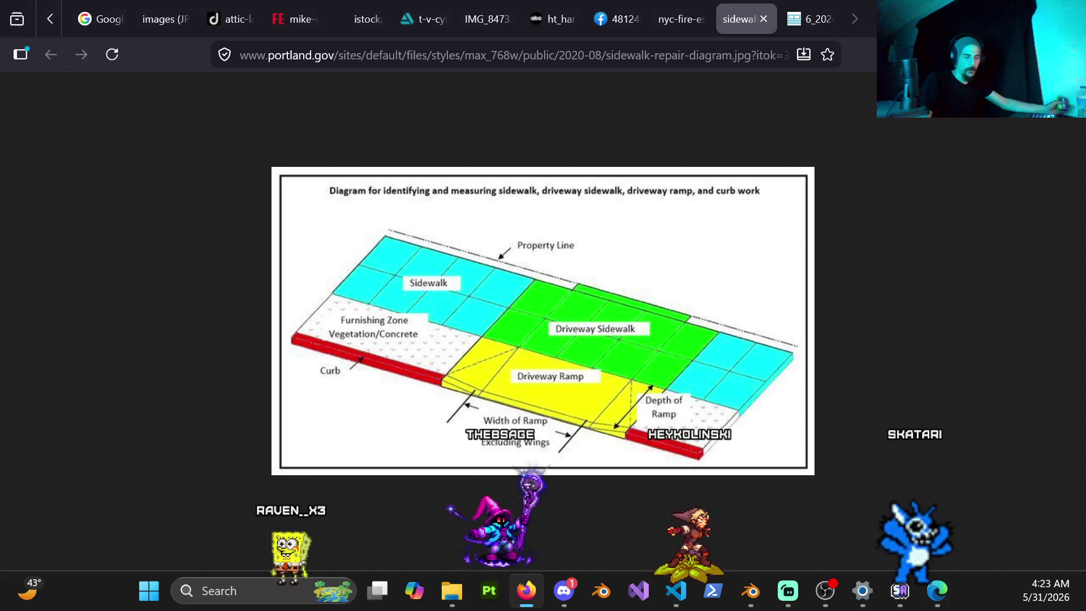
pyautogui.hotkey('alt', 'Tab')
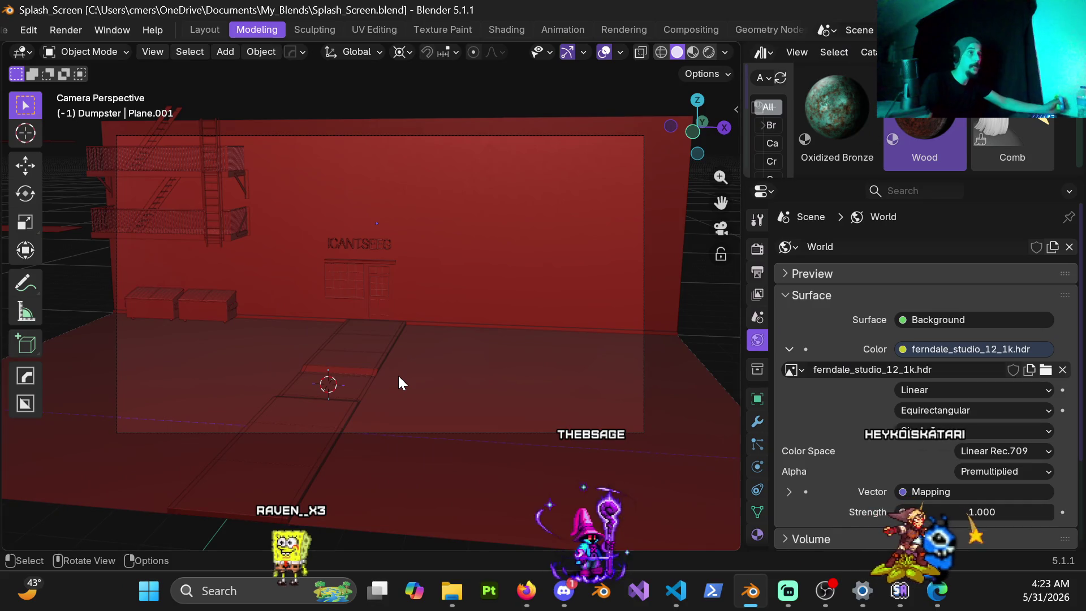
pyautogui.moveTo(741, 259); pyautogui.dragTo(1056, 258)
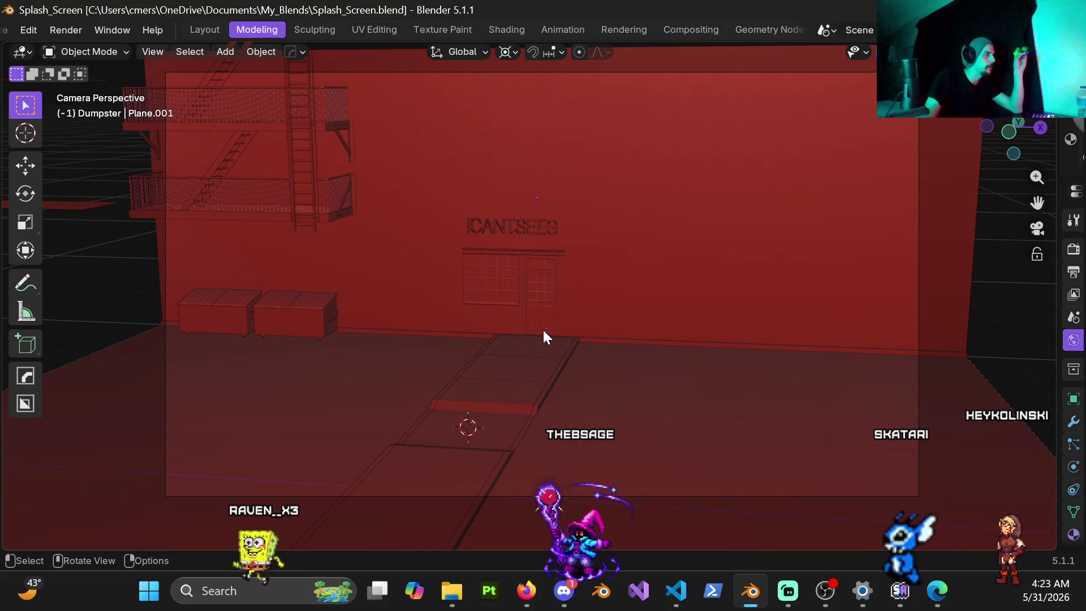
pyautogui.click(530, 597)
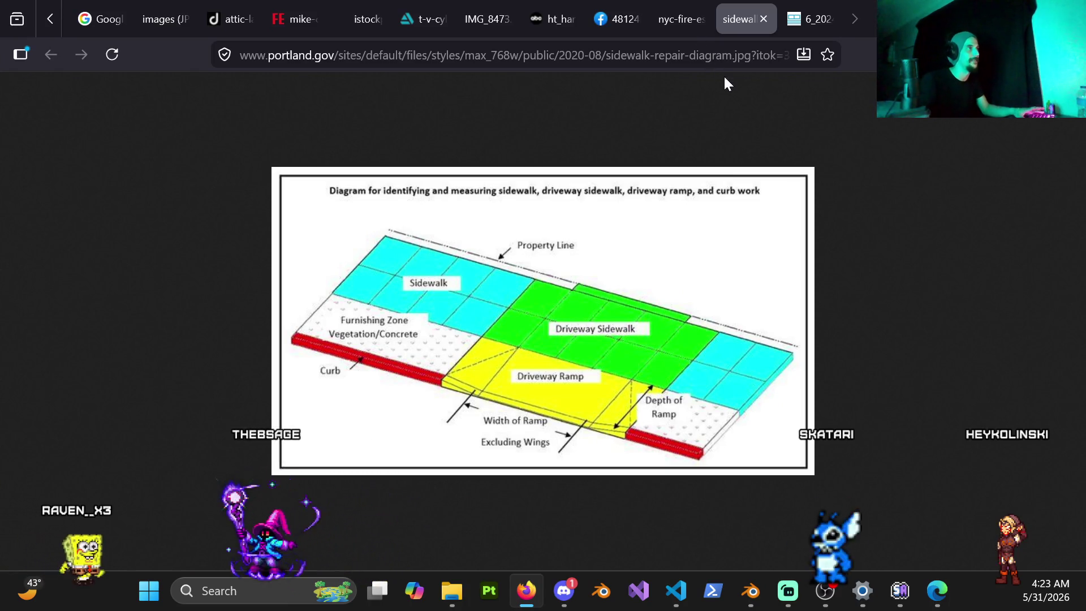
# Step: Open the ladder reference image tab and look it over
pyautogui.moveTo(648, 25)
pyautogui.scroll(5, 646, 22)
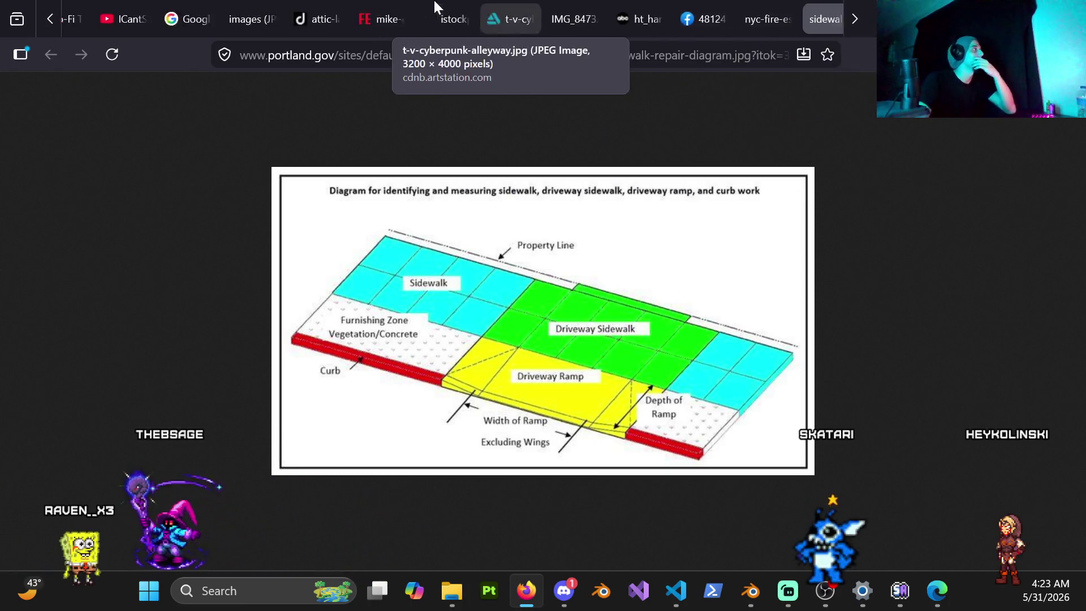
pyautogui.moveTo(445, 19)
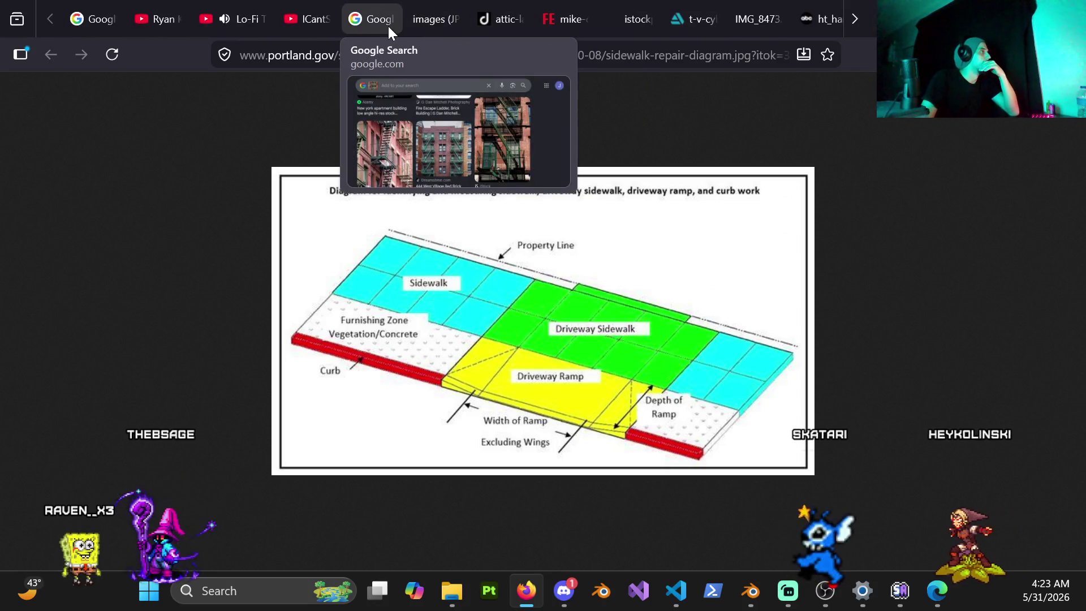
pyautogui.click(449, 22)
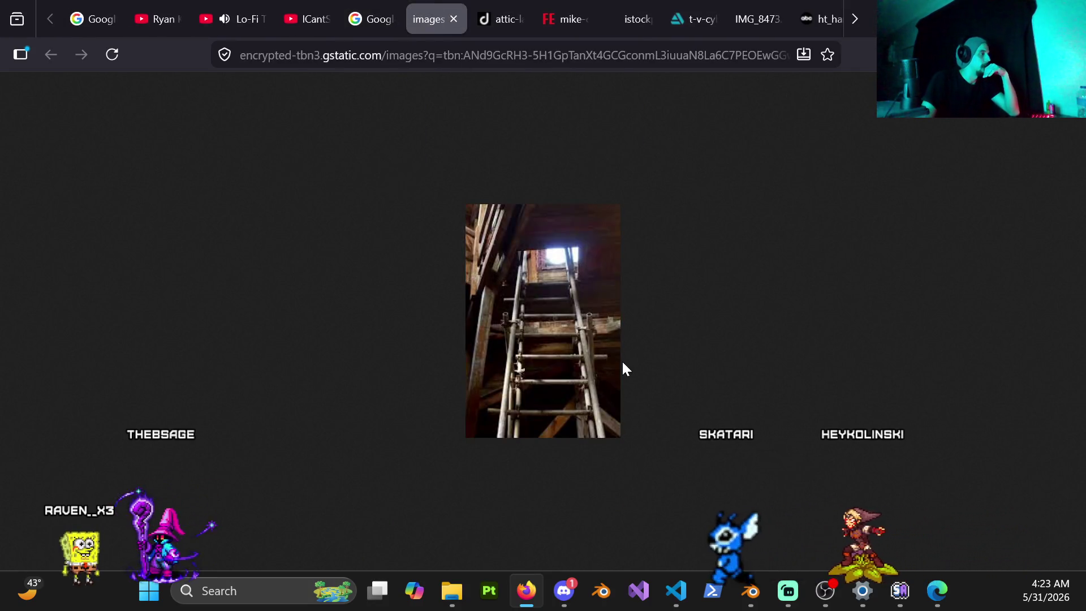
pyautogui.keyDown('ctrl'); pyautogui.scroll(1, 586, 359); pyautogui.keyUp('ctrl')
pyautogui.keyDown('ctrl'); pyautogui.scroll(-1, 586, 359); pyautogui.keyUp('ctrl')
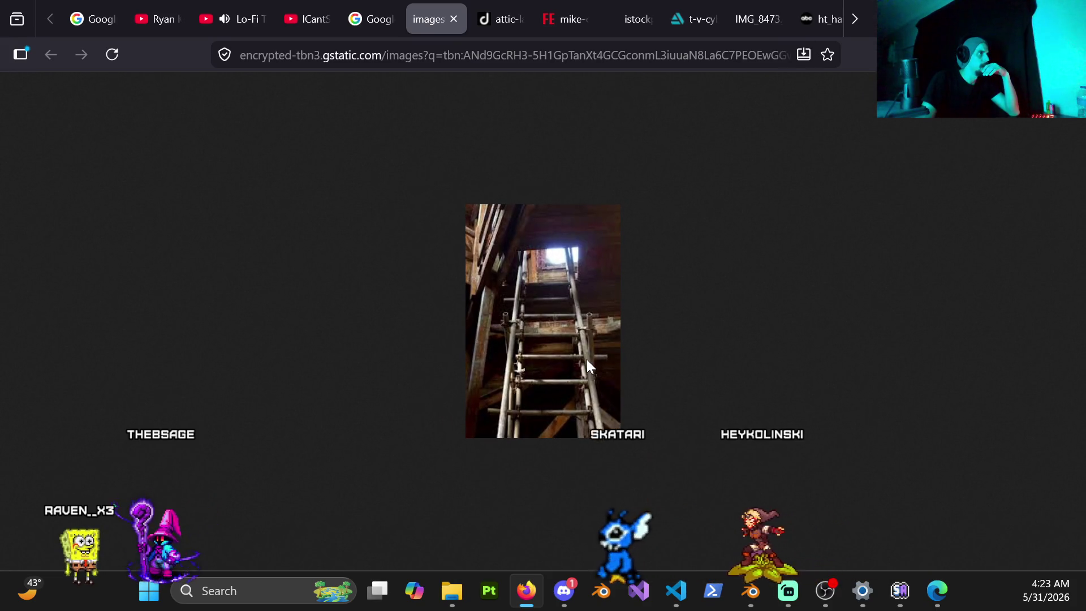
# Step: Study the larger attic ladder photo, then go back to the fire-escape image results
pyautogui.click(506, 26)
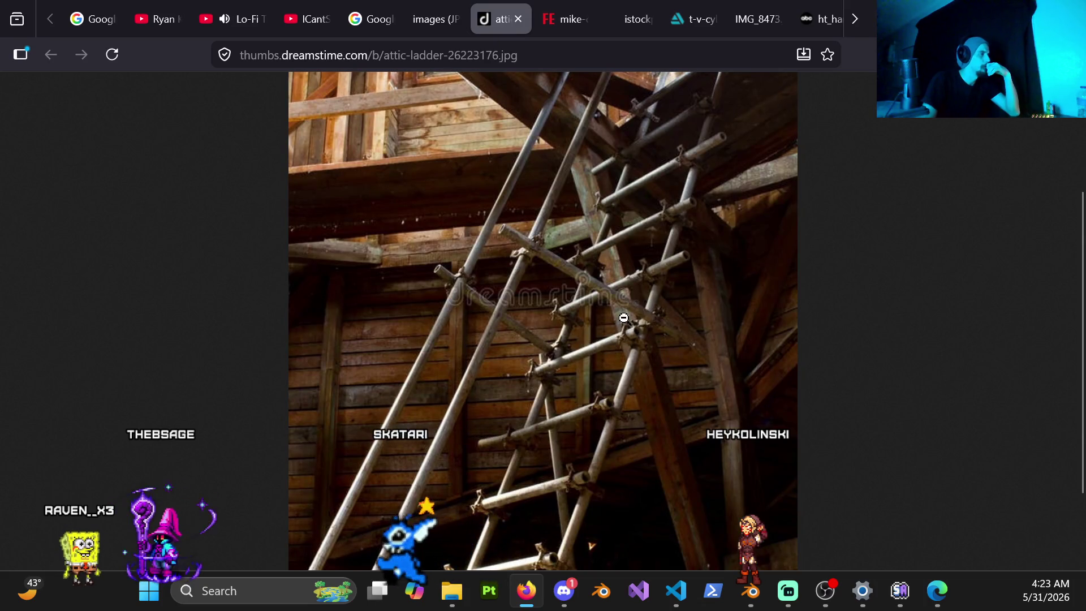
pyautogui.scroll(-2, 652, 309)
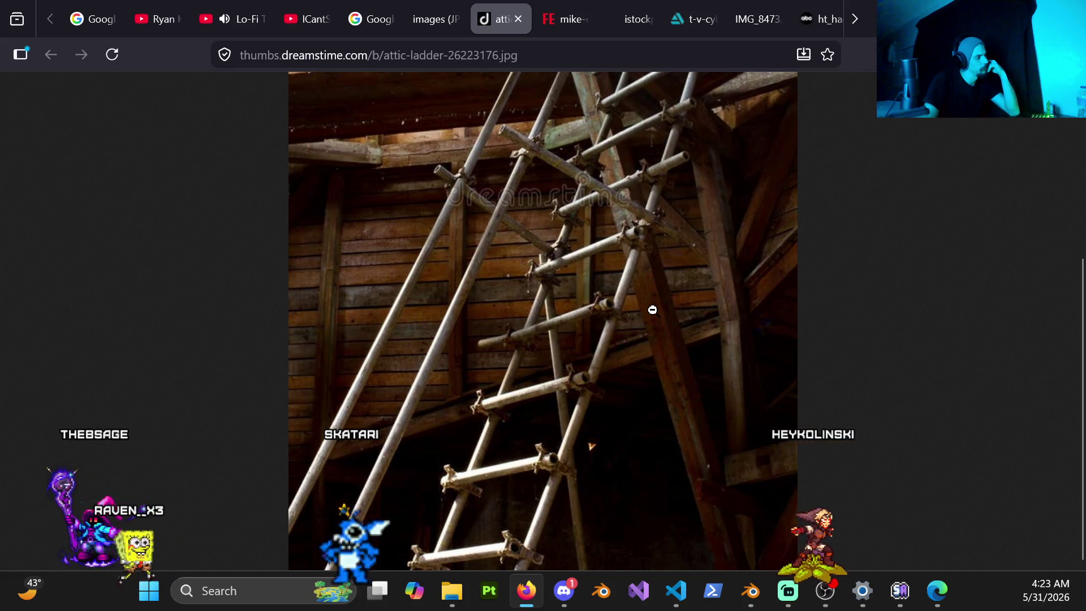
pyautogui.scroll(5, 653, 310)
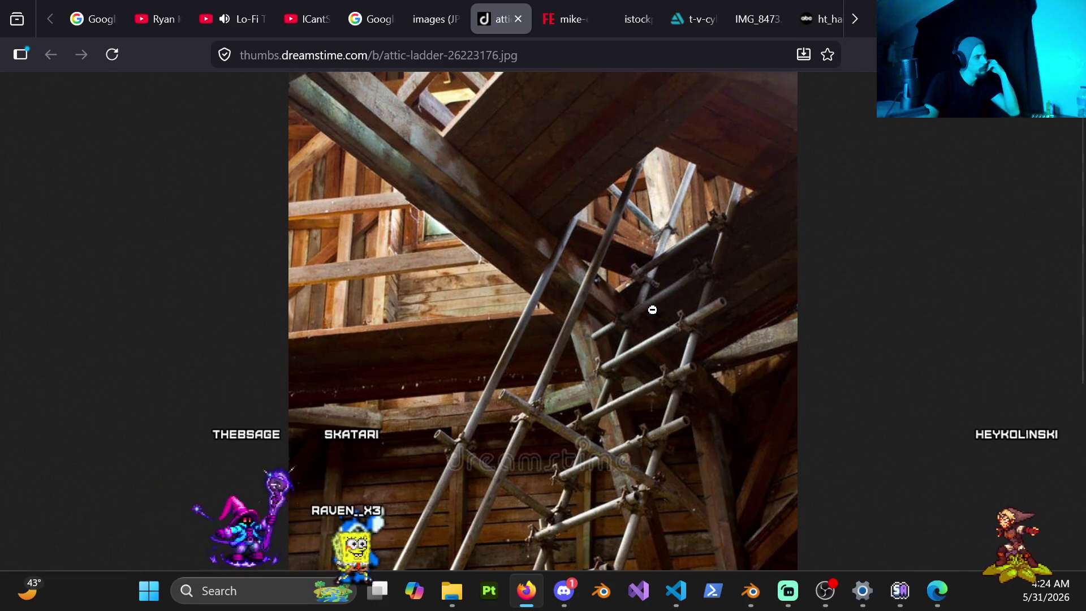
pyautogui.scroll(-2, 652, 309)
pyautogui.scroll(-2, 653, 310)
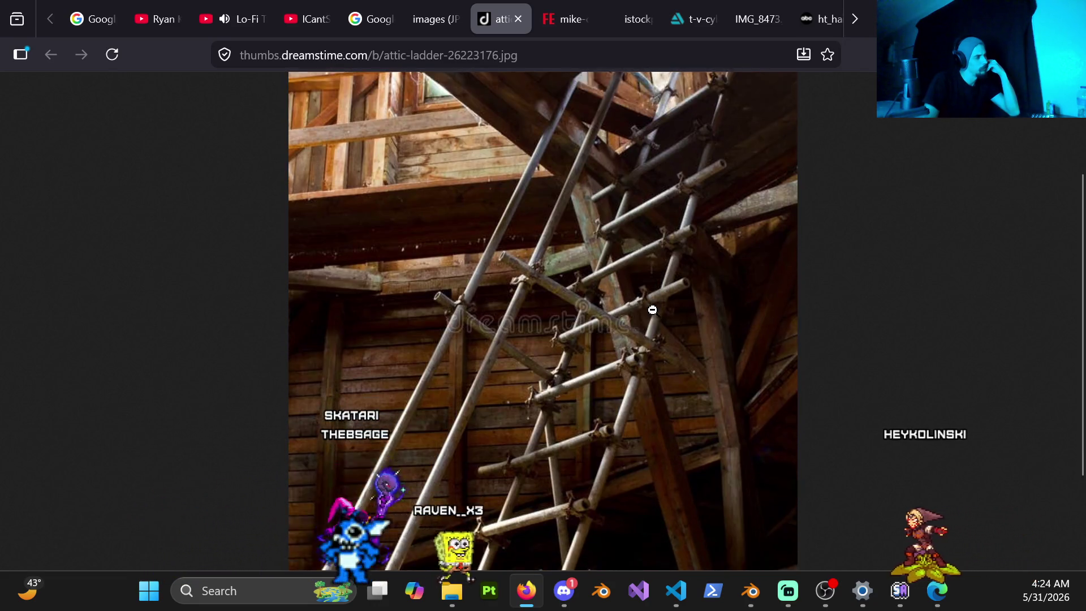
pyautogui.scroll(-2, 652, 309)
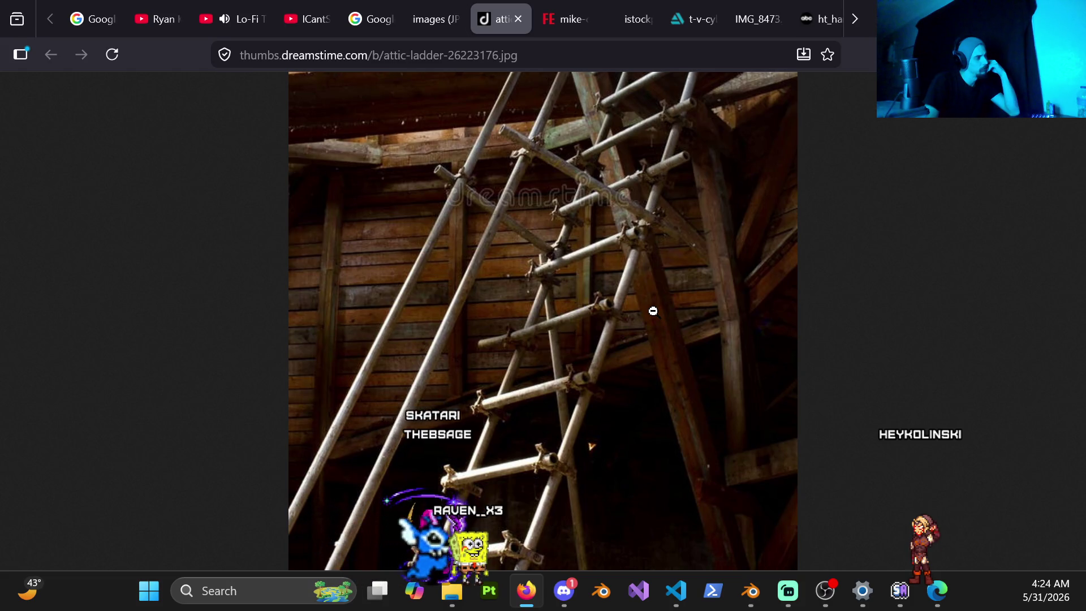
pyautogui.click(385, 19)
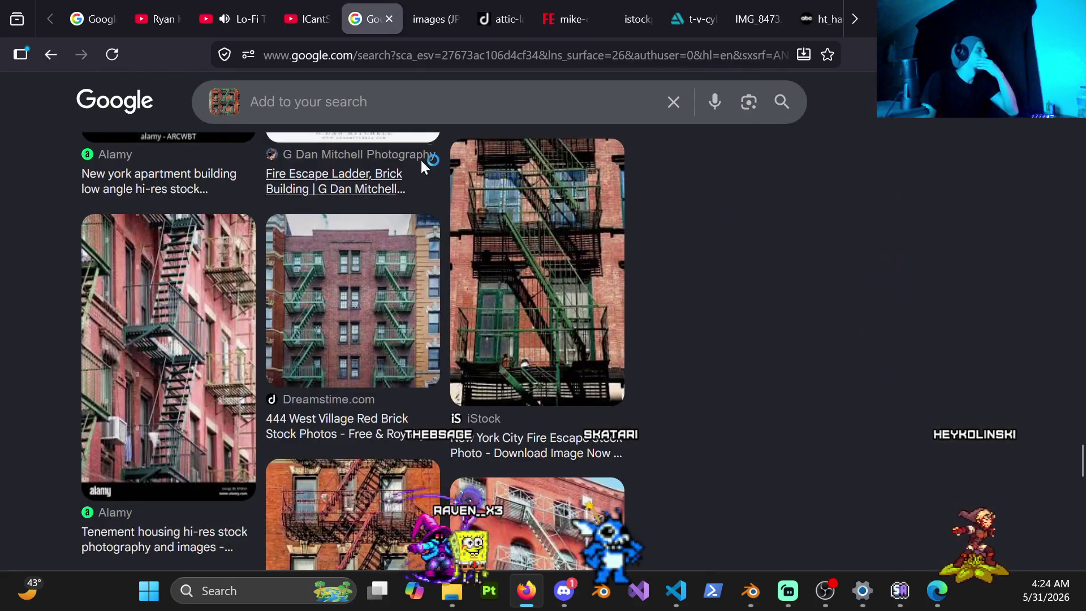
pyautogui.click(675, 104)
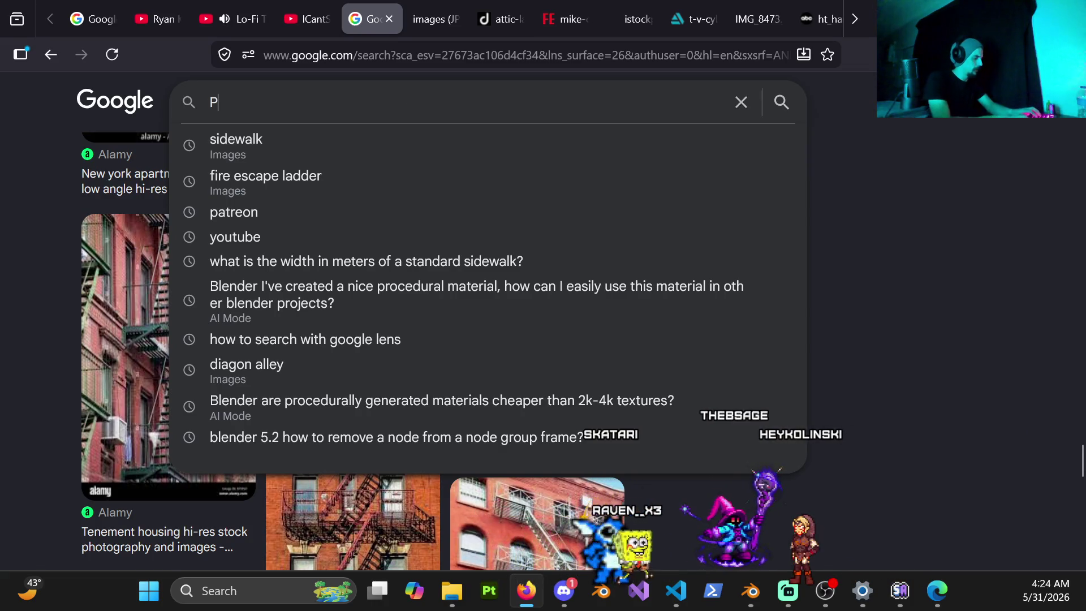
pyautogui.write('Phone booth')
pyautogui.press('Return')
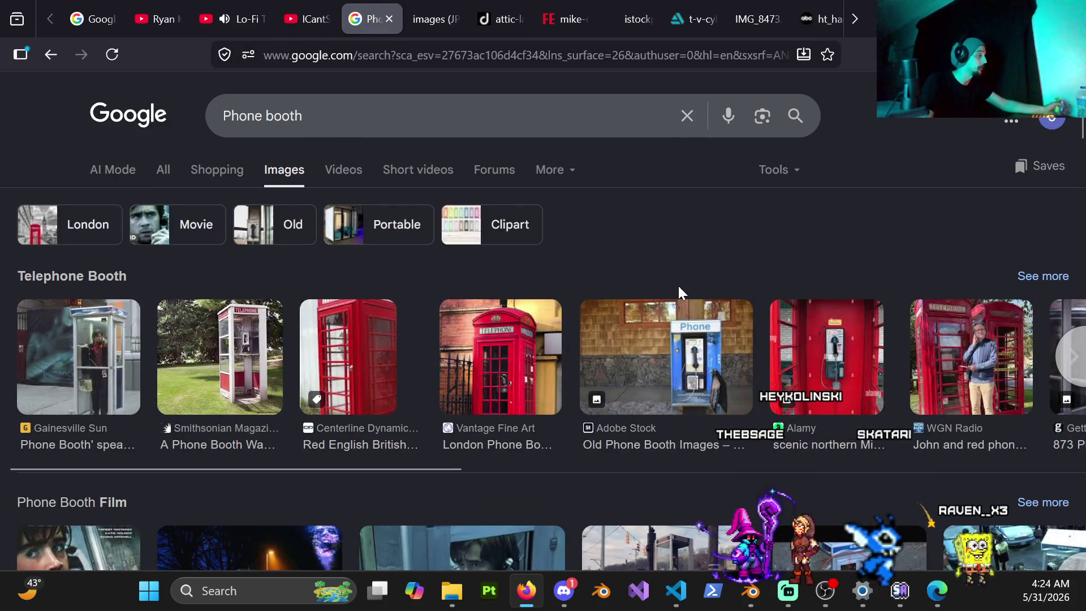
pyautogui.scroll(-5, 670, 310)
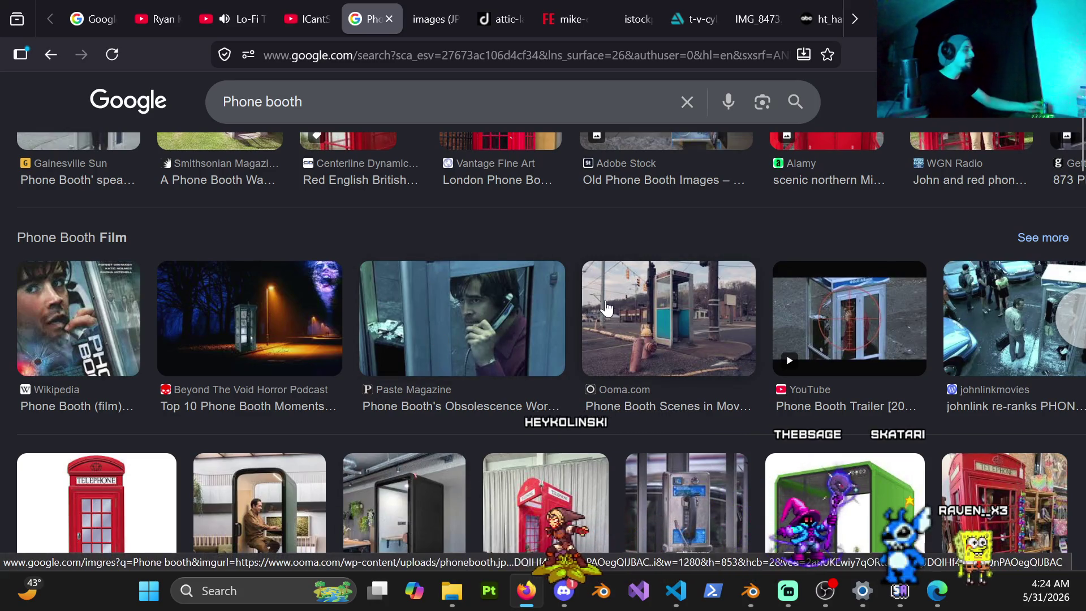
pyautogui.scroll(-1, 711, 408)
pyautogui.scroll(-2, 711, 407)
pyautogui.scroll(-2, 742, 345)
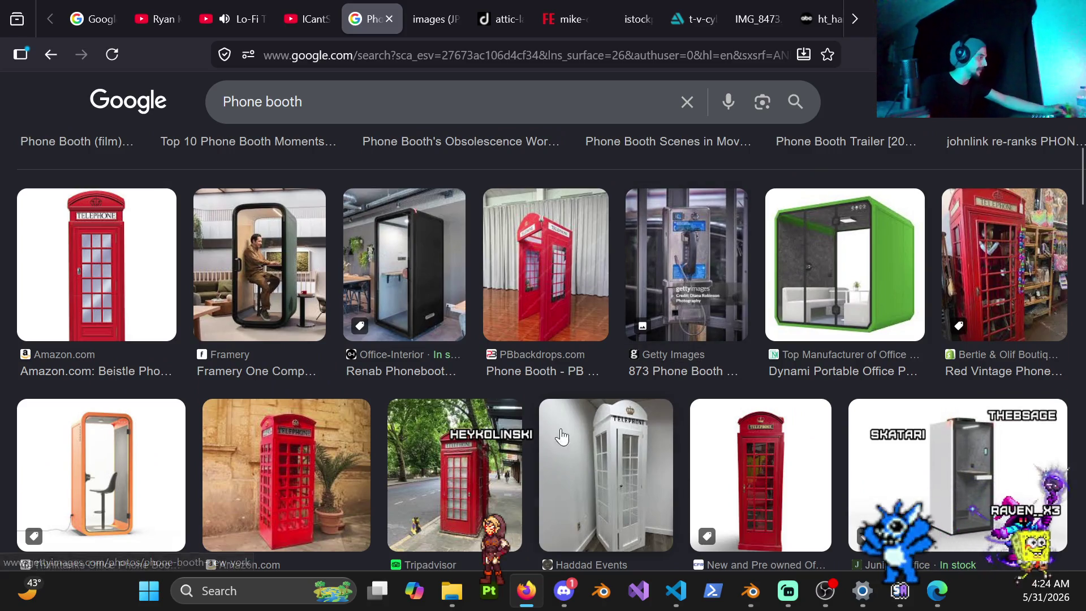
pyautogui.scroll(-2, 569, 442)
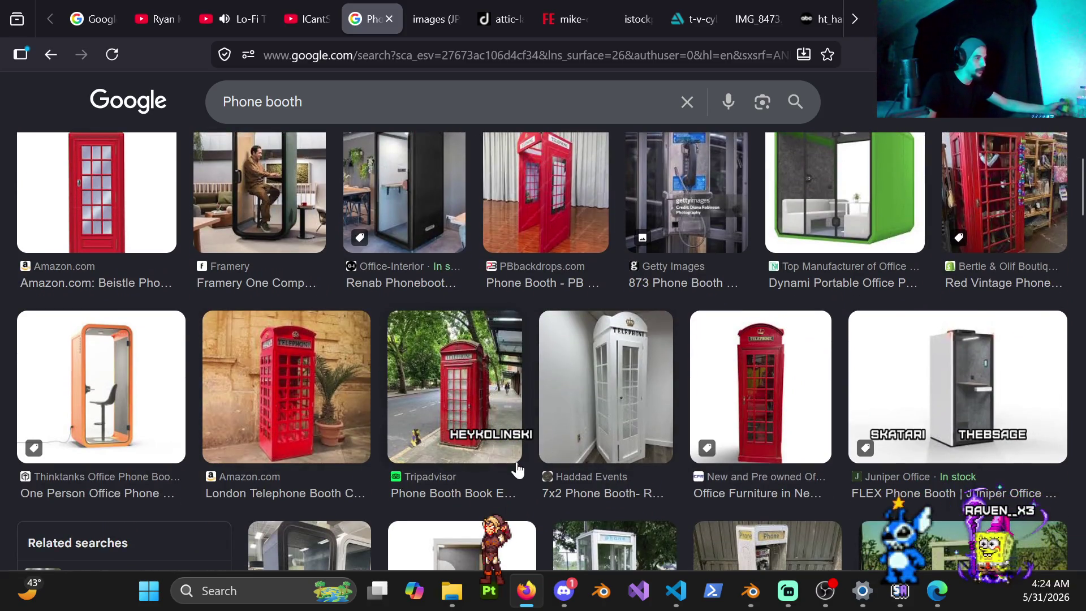
pyautogui.scroll(-4, 538, 470)
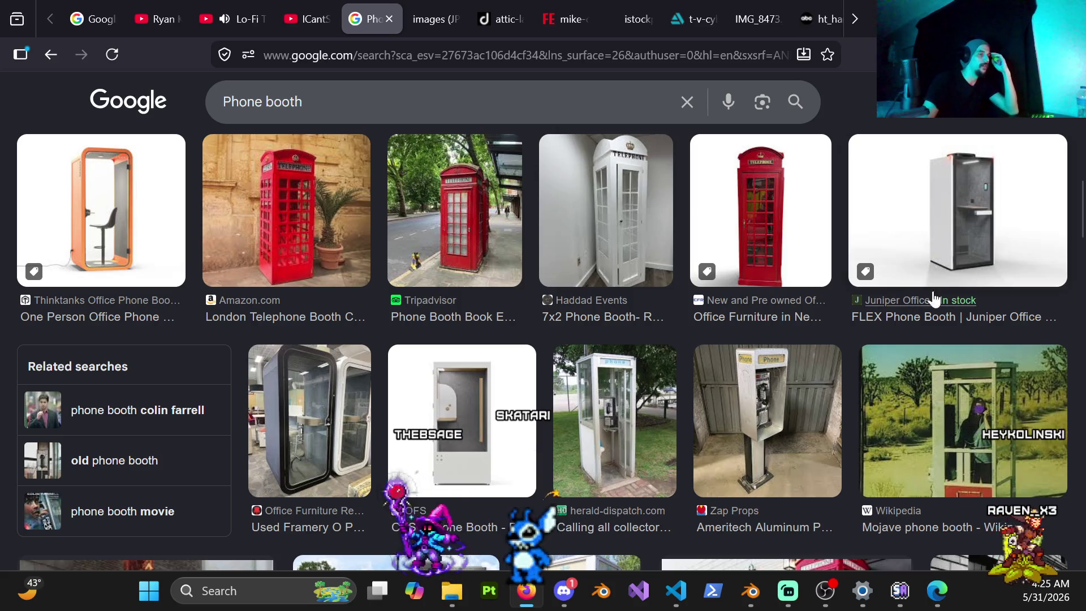
pyautogui.scroll(-4, 236, 330)
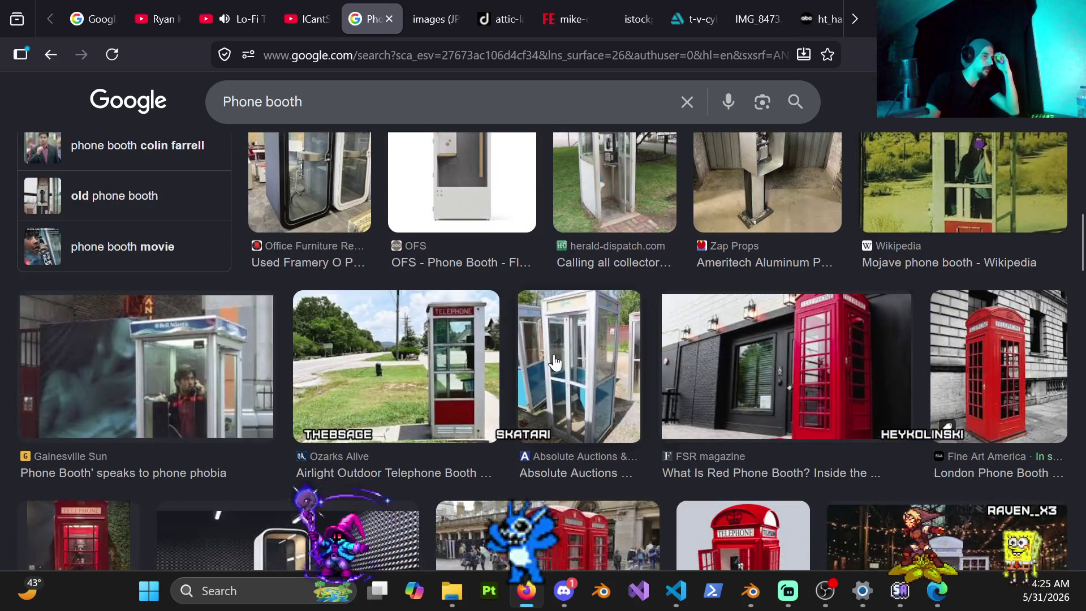
pyautogui.scroll(-3, 457, 241)
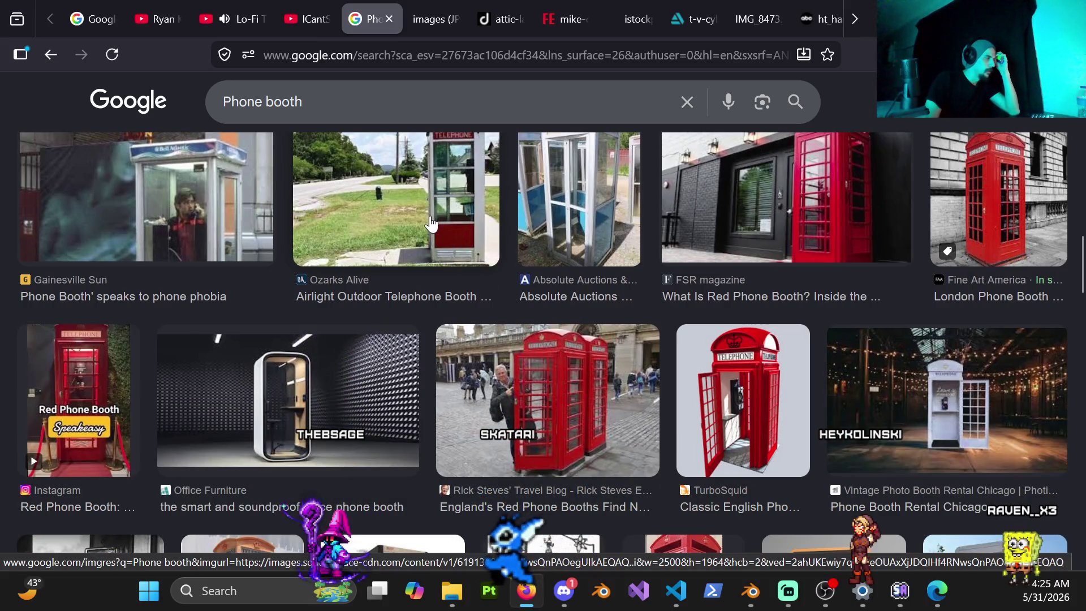
pyautogui.scroll(-3, 431, 223)
pyautogui.scroll(-2, 449, 256)
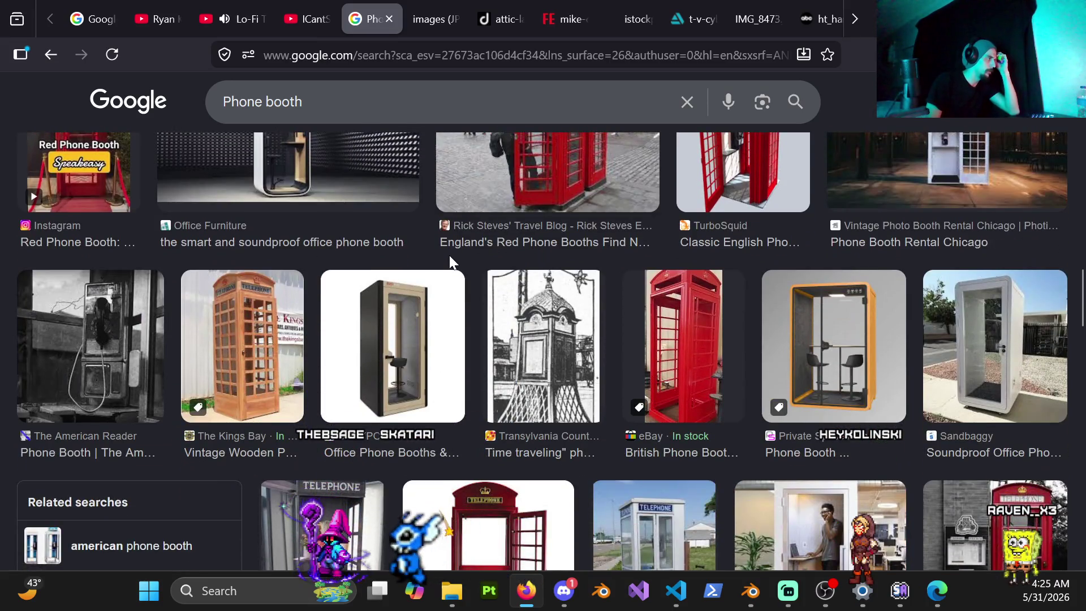
pyautogui.scroll(-2, 452, 257)
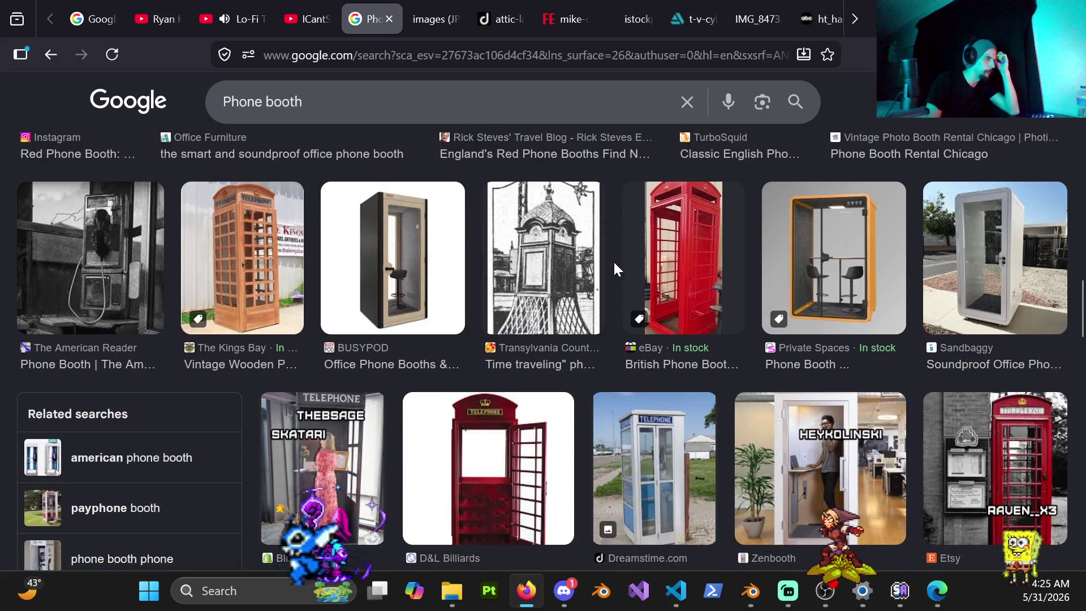
pyautogui.scroll(-5, 645, 249)
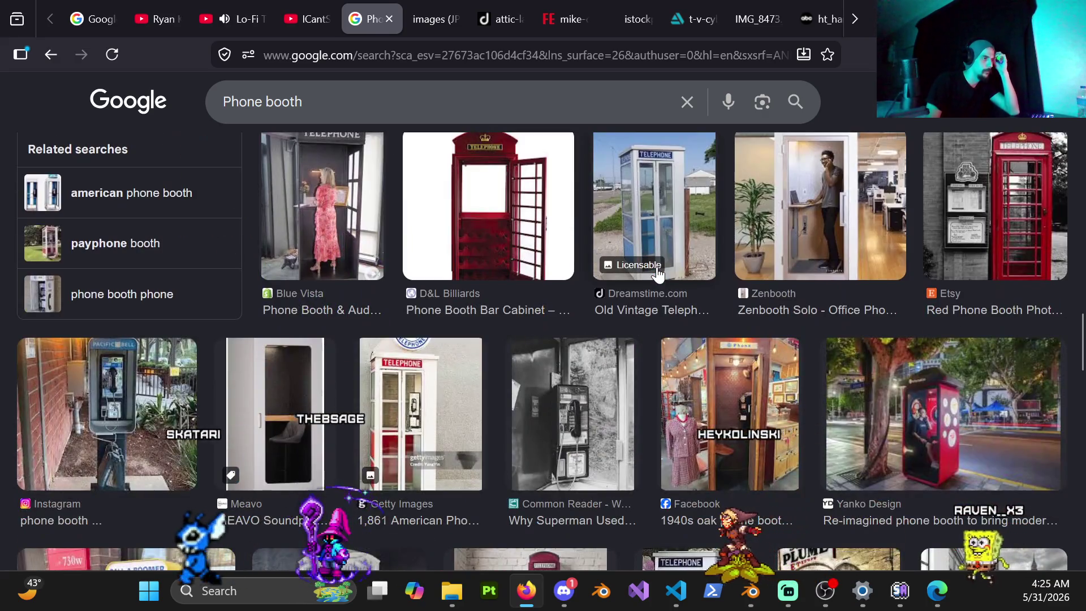
pyautogui.scroll(-3, 655, 275)
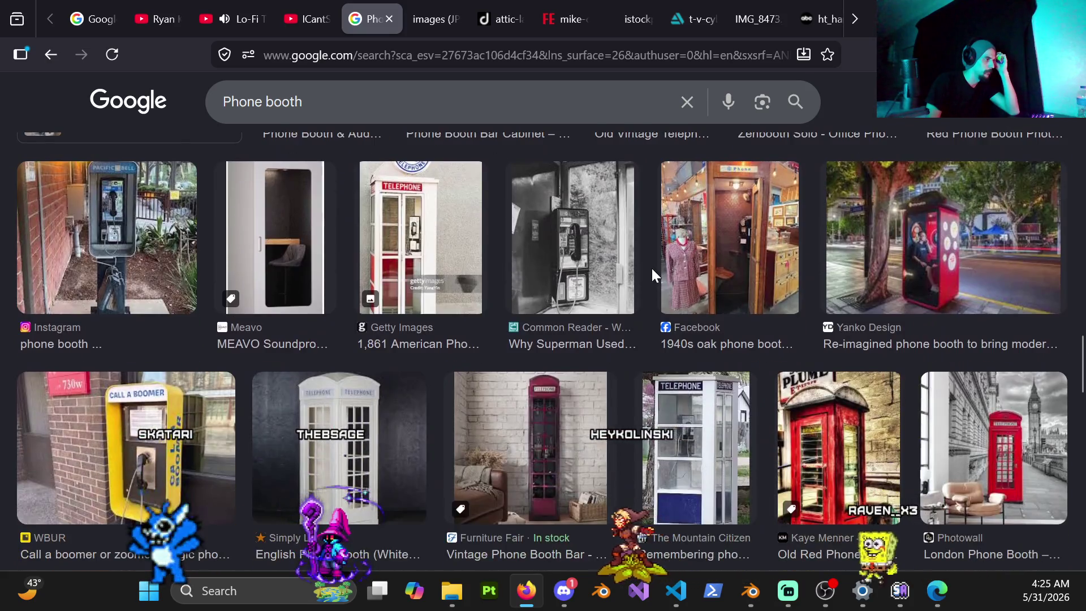
pyautogui.scroll(-3, 654, 276)
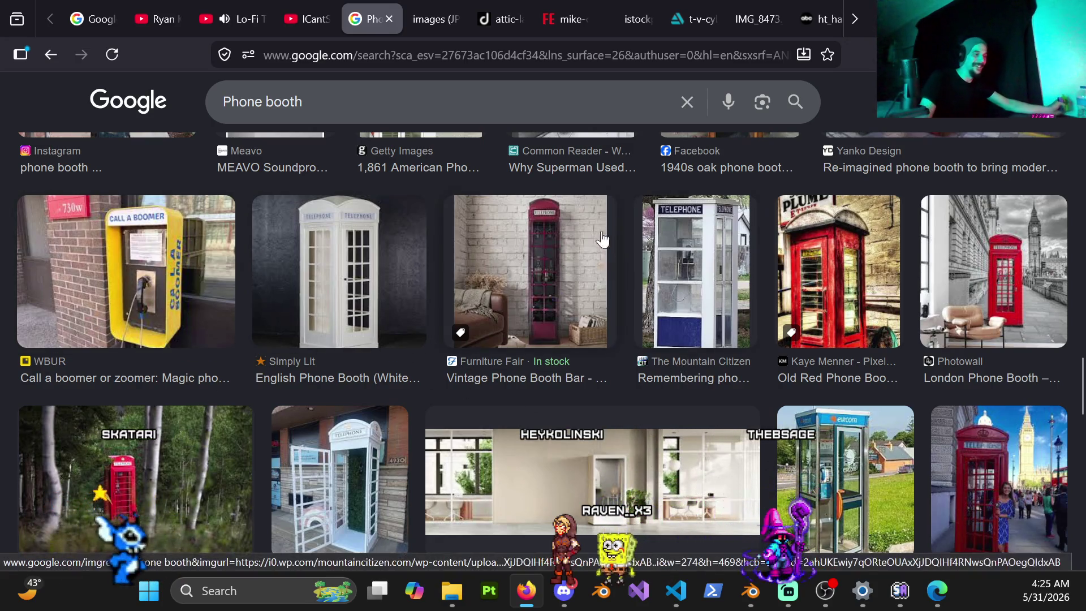
pyautogui.scroll(-5, 714, 352)
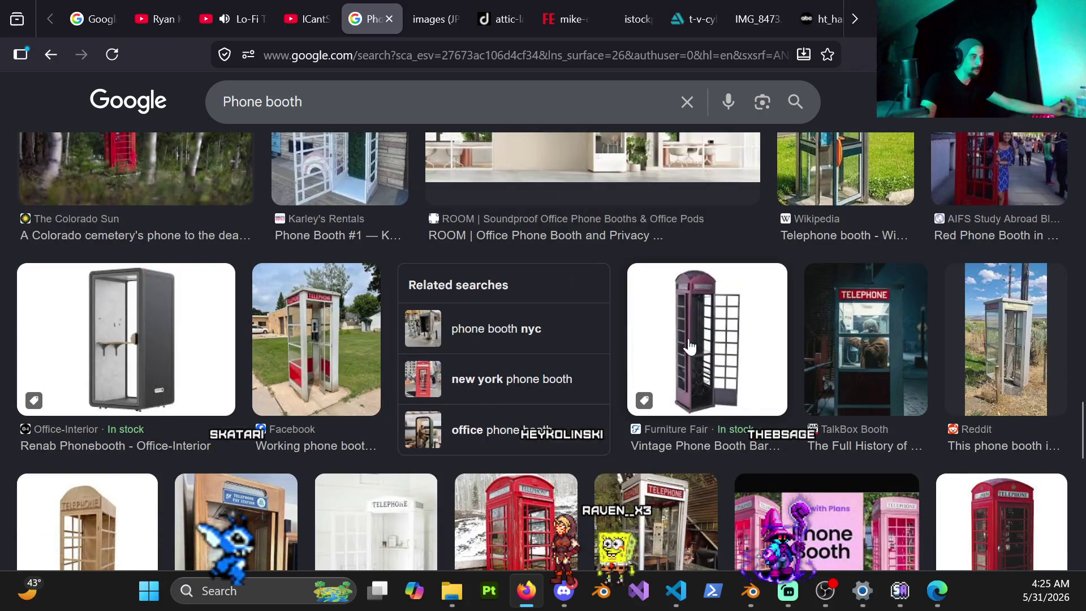
pyautogui.scroll(-4, 689, 400)
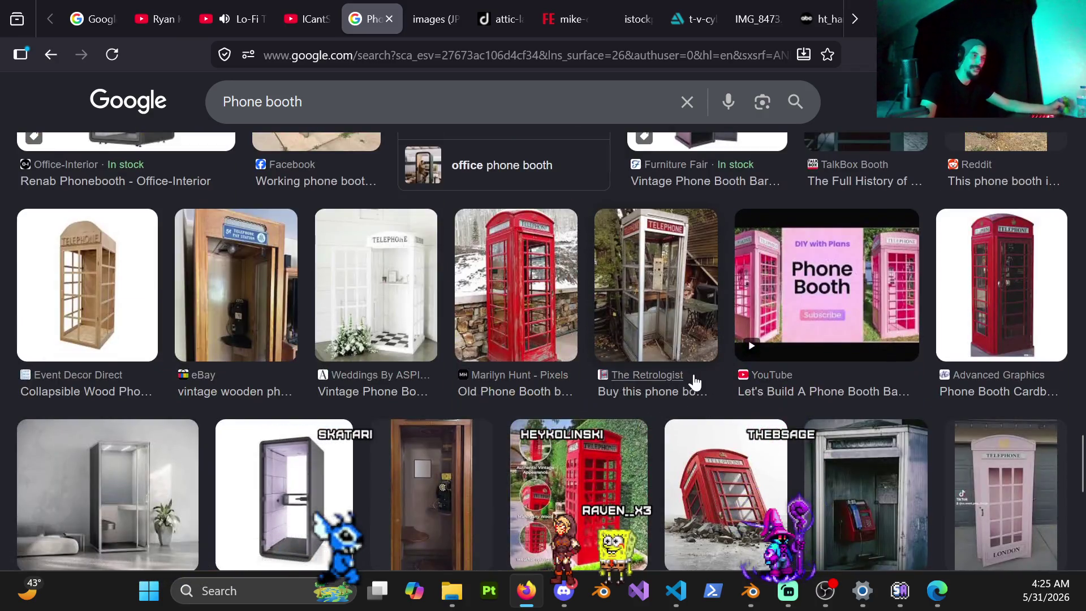
pyautogui.scroll(-3, 683, 391)
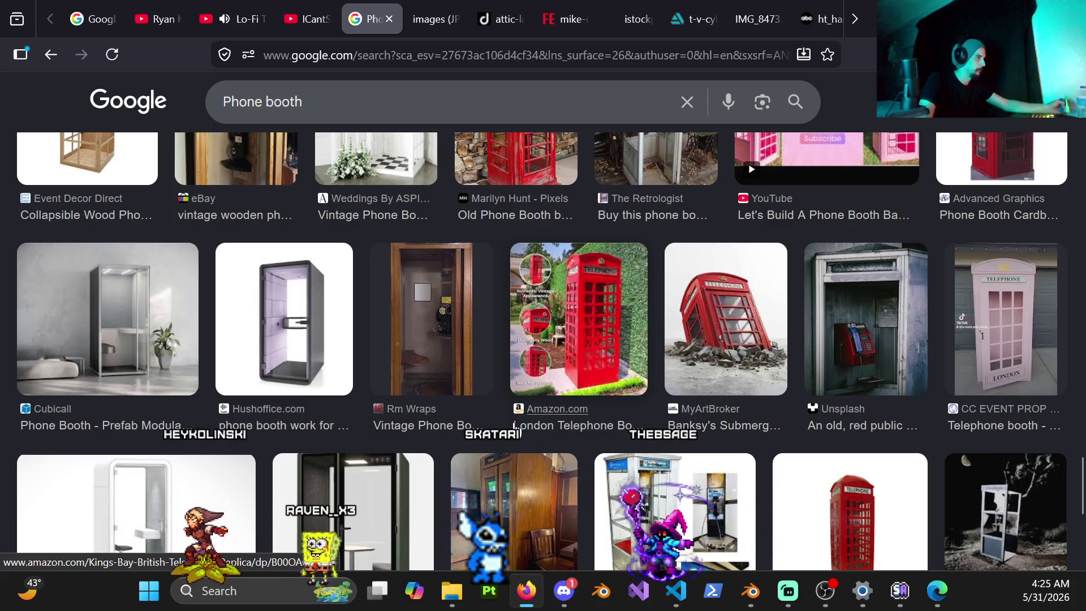
pyautogui.scroll(-2, 514, 426)
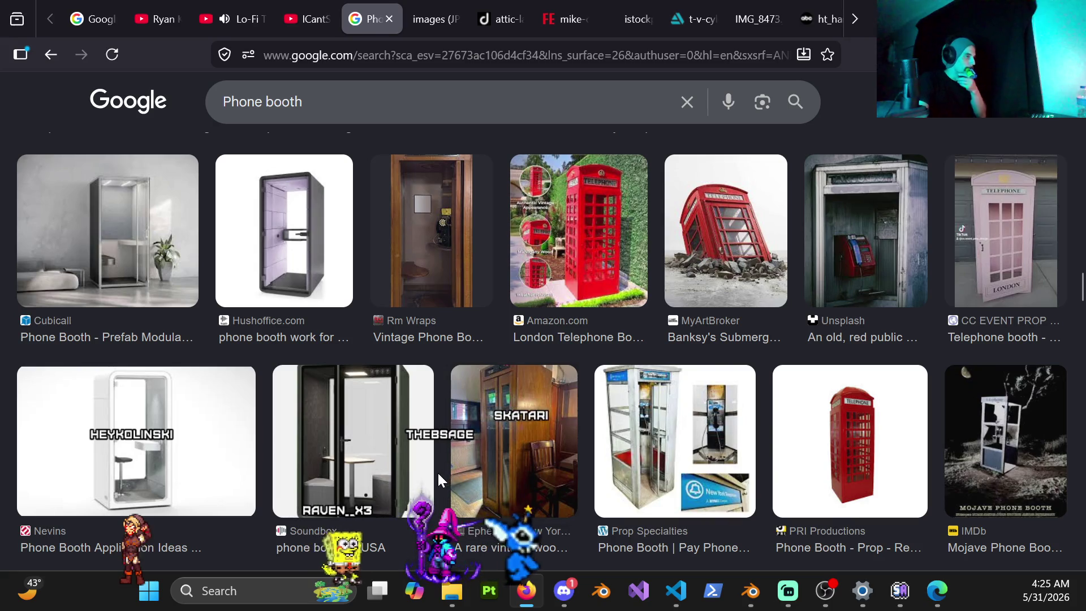
pyautogui.scroll(-4, 437, 471)
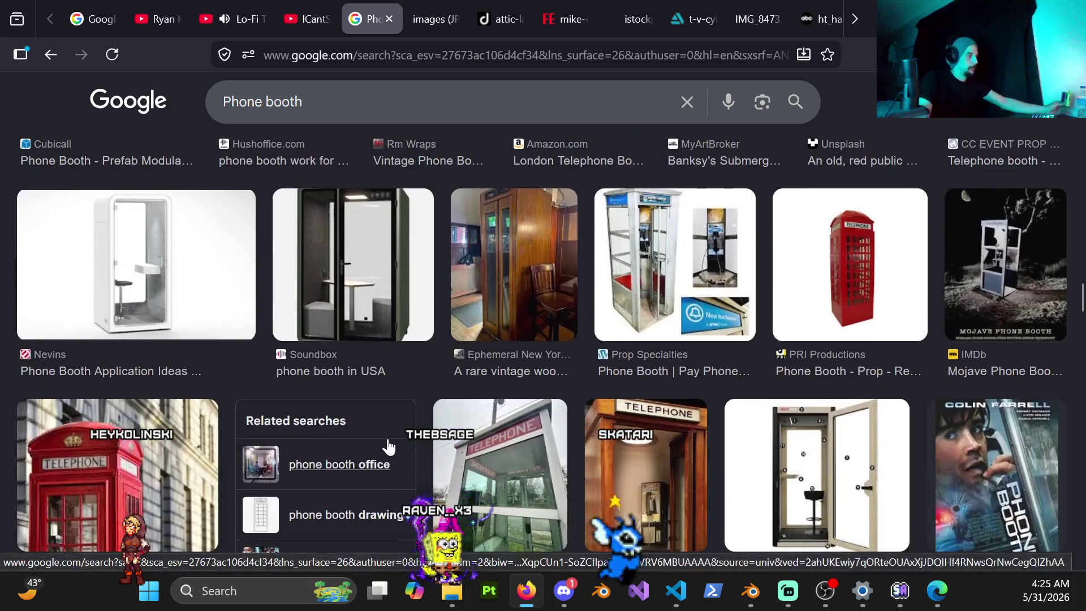
pyautogui.scroll(-4, 388, 447)
pyautogui.scroll(-4, 392, 435)
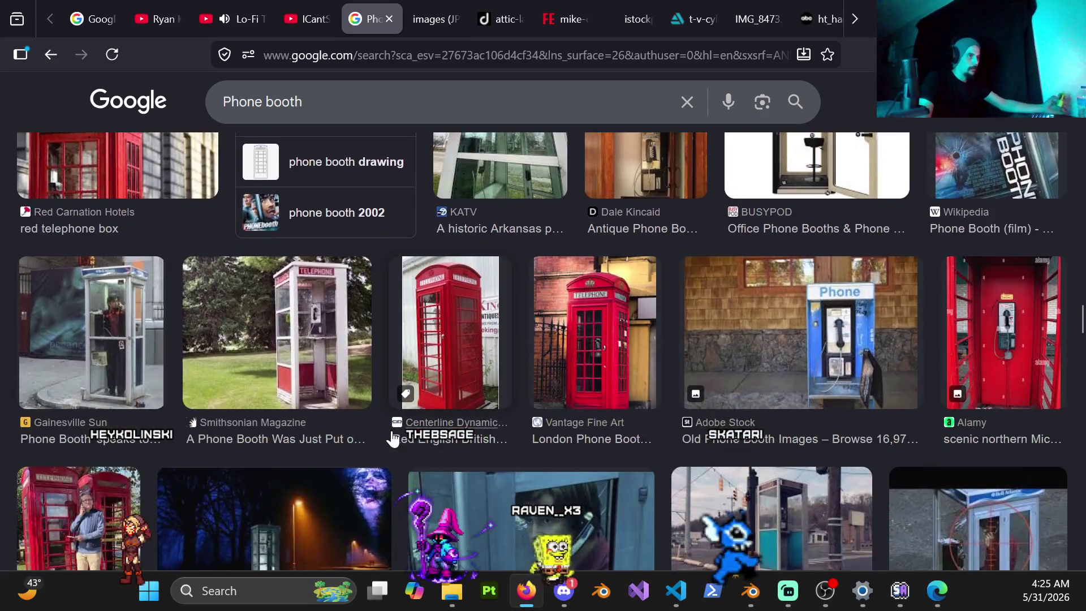
pyautogui.scroll(2, 391, 439)
pyautogui.scroll(4, 1026, 360)
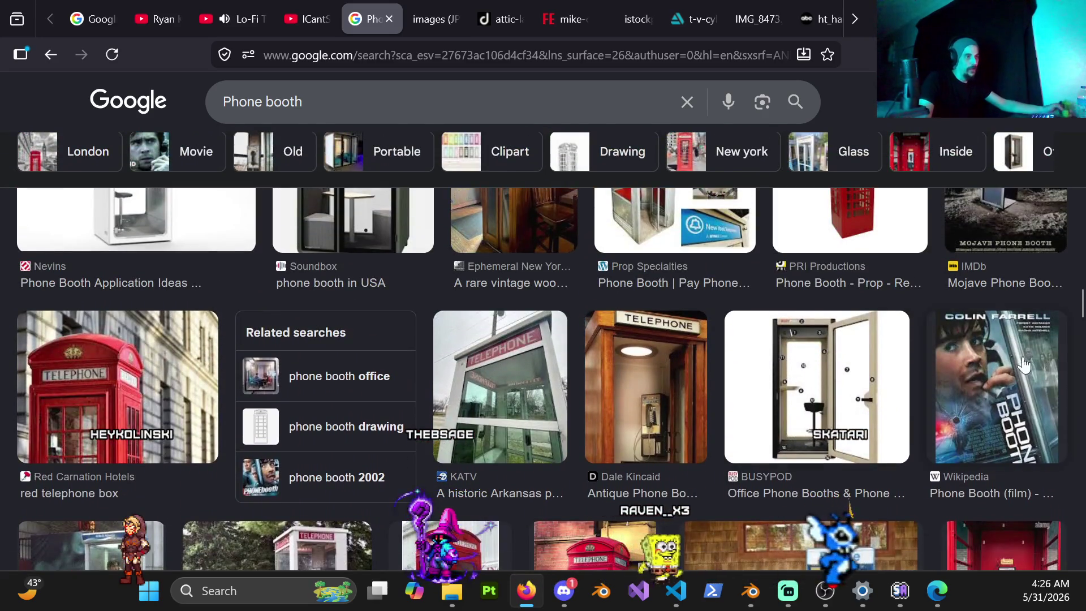
pyautogui.scroll(-10, 683, 404)
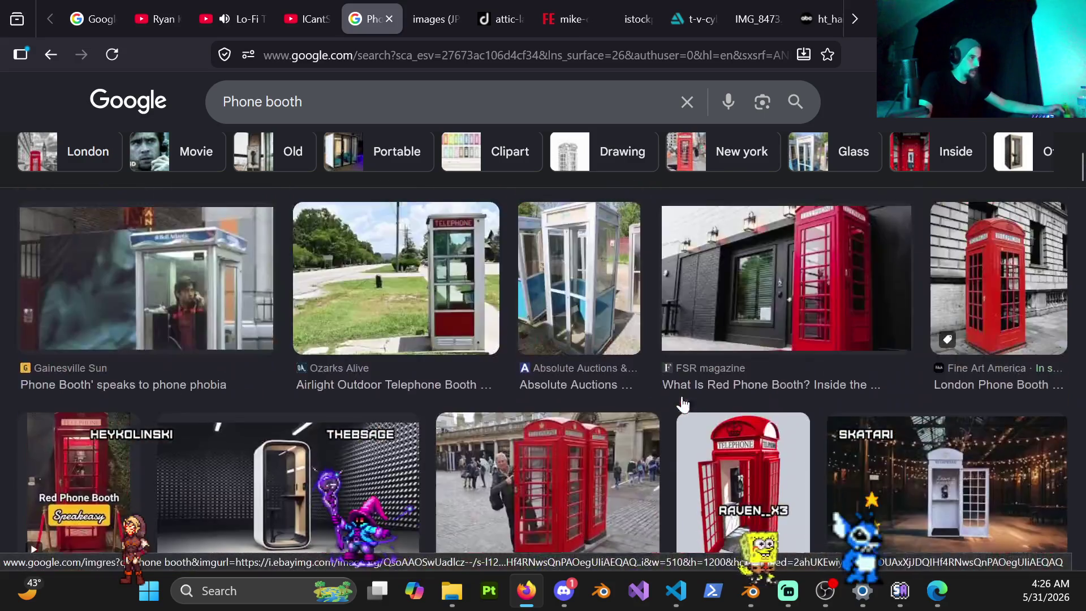
pyautogui.scroll(10, 683, 404)
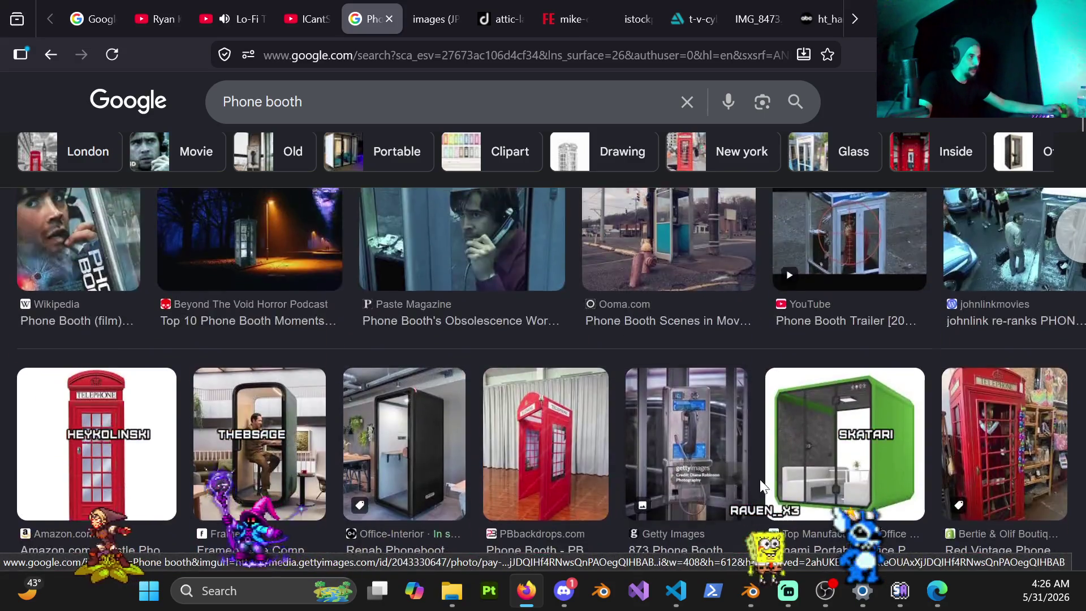
pyautogui.scroll(5, 762, 486)
pyautogui.scroll(-4, 514, 388)
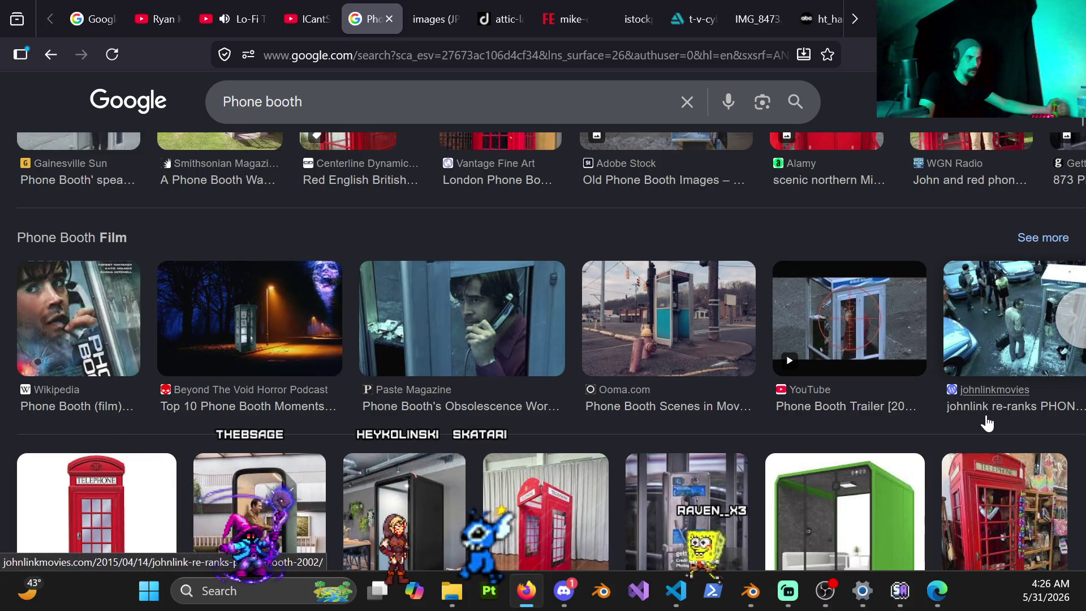
# Step: Preview the Paste Magazine phone booth film still and scroll its related images
pyautogui.click(477, 343)
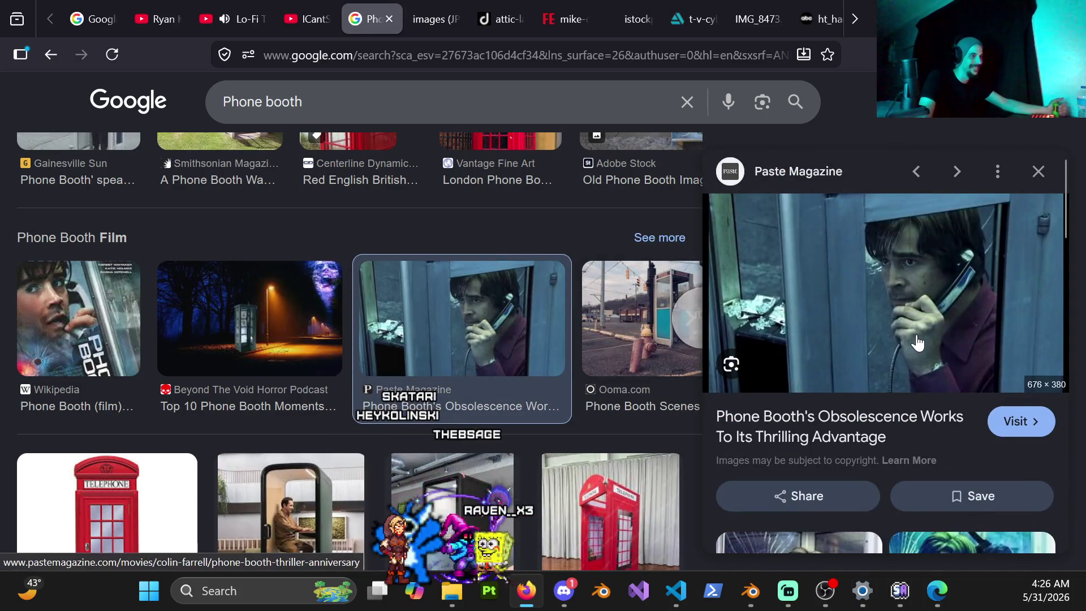
pyautogui.scroll(-5, 958, 448)
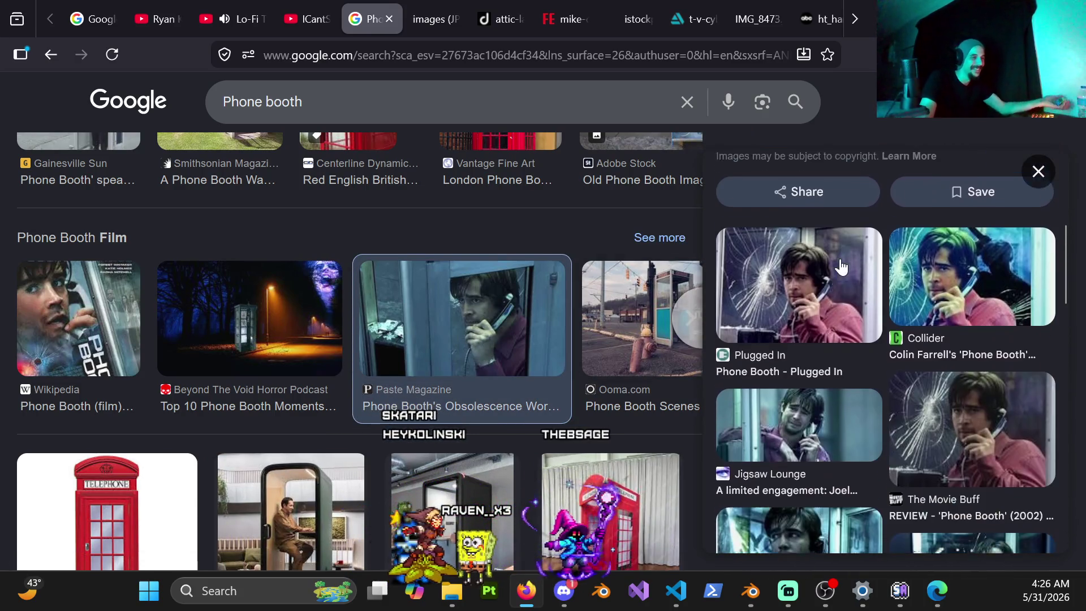
pyautogui.scroll(-3, 795, 311)
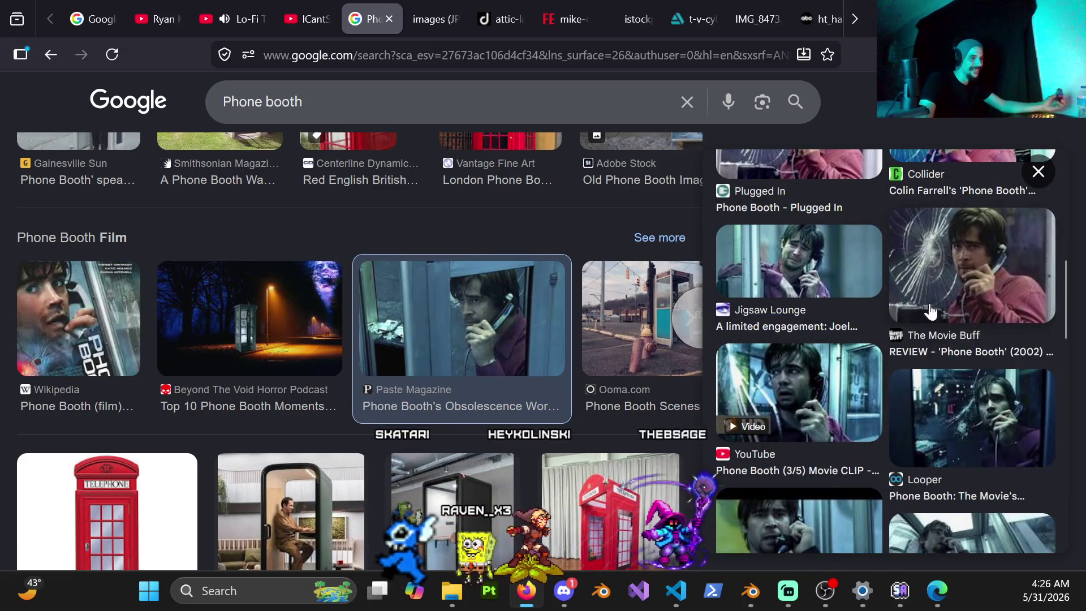
pyautogui.scroll(5, 931, 311)
pyautogui.scroll(-4, 928, 307)
pyautogui.scroll(-1, 855, 412)
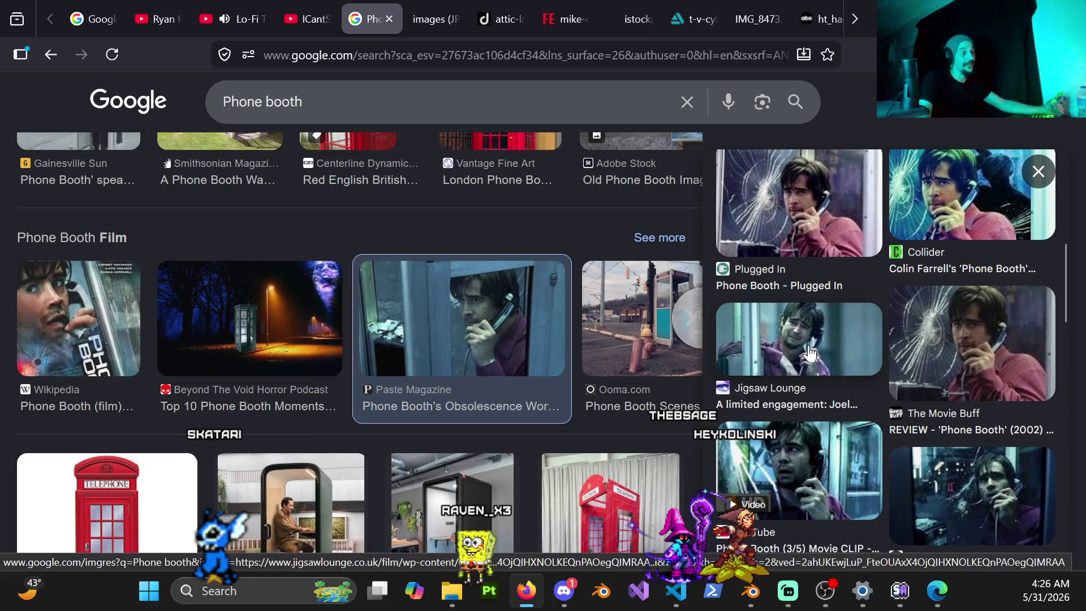
# Step: Look over the Jigsaw Lounge film still, then preview the Adobe Stock old pay phone booth image
pyautogui.click(806, 355)
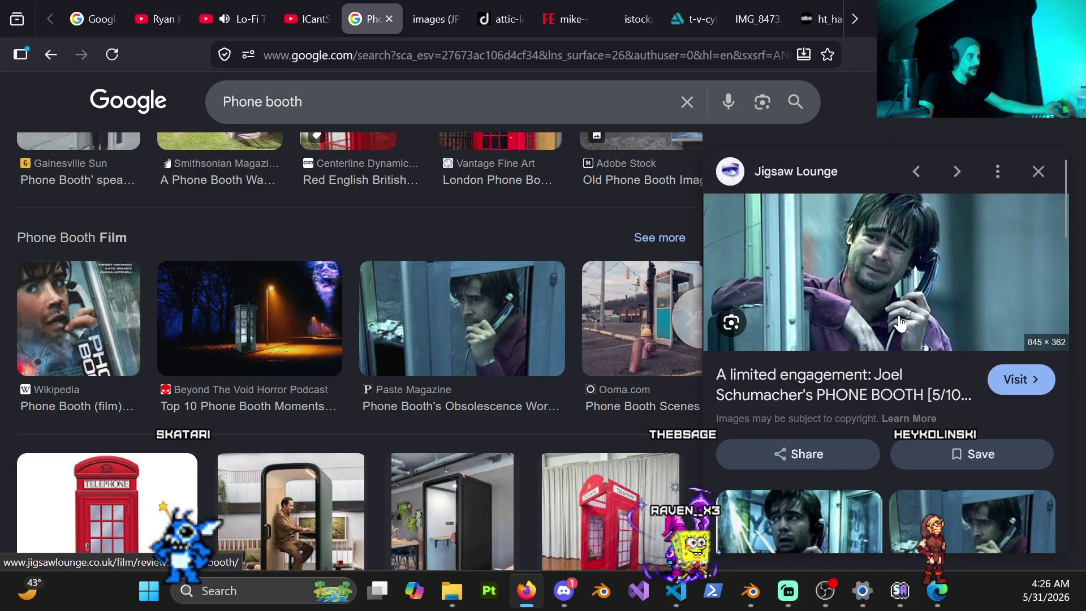
pyautogui.scroll(-4, 917, 398)
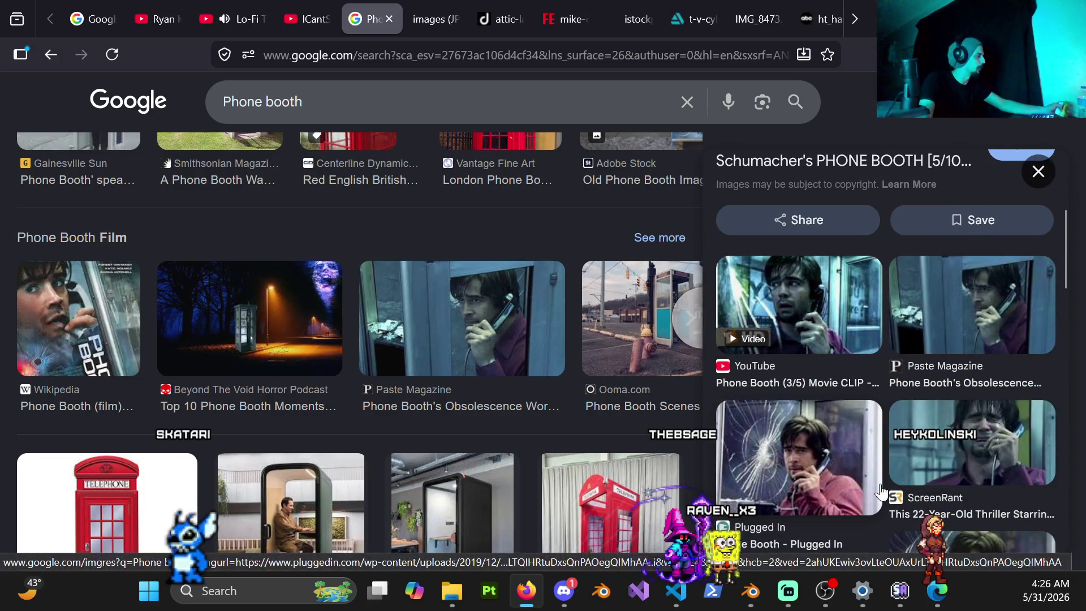
pyautogui.scroll(5, 532, 400)
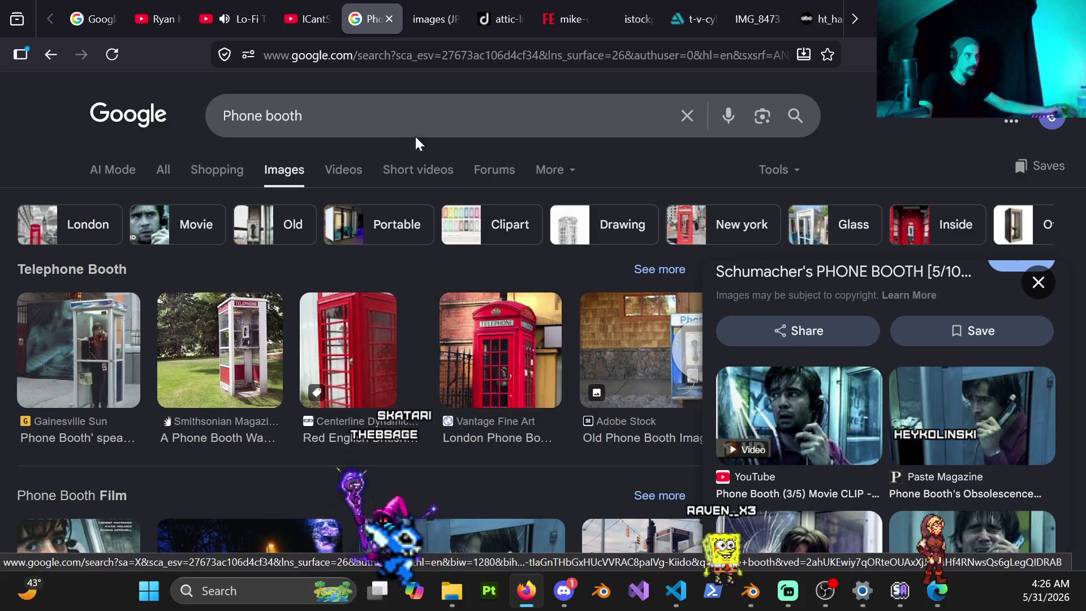
pyautogui.scroll(4, 985, 354)
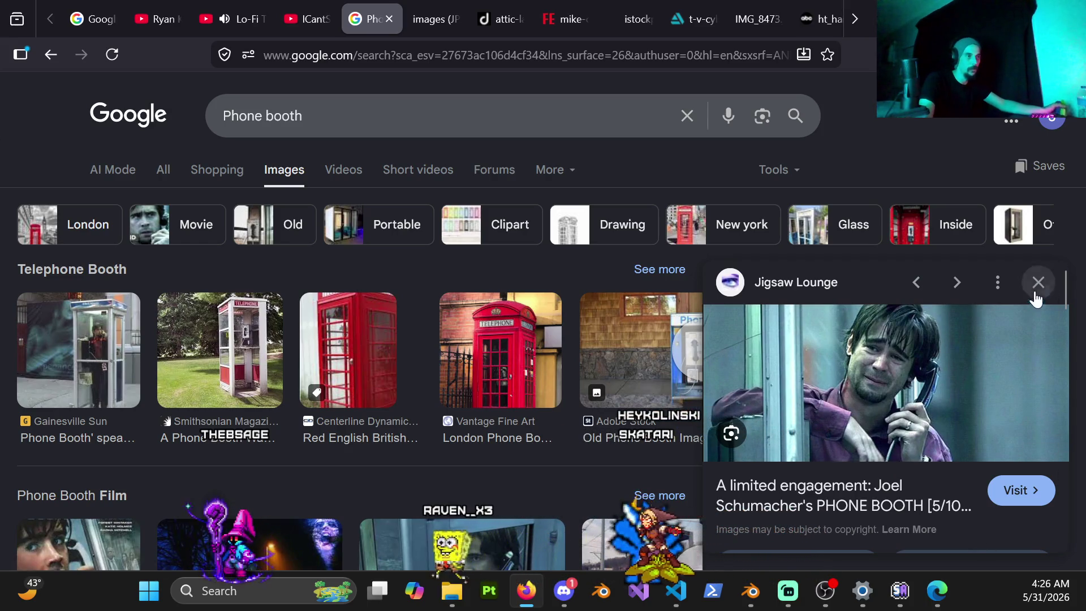
pyautogui.scroll(-5, 1027, 304)
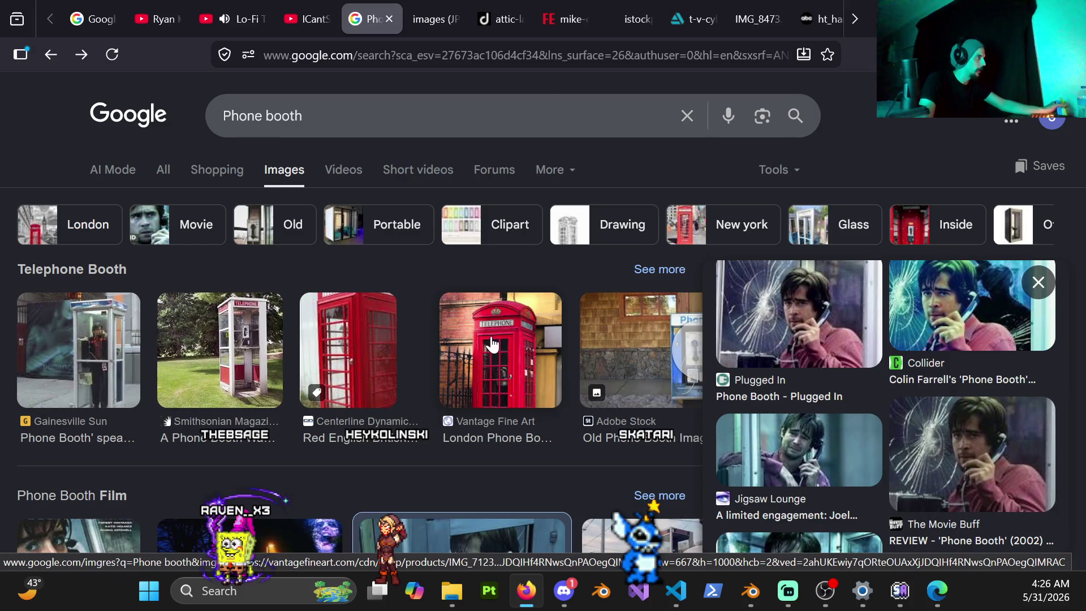
pyautogui.scroll(-4, 492, 344)
pyautogui.scroll(4, 590, 343)
pyautogui.click(615, 341)
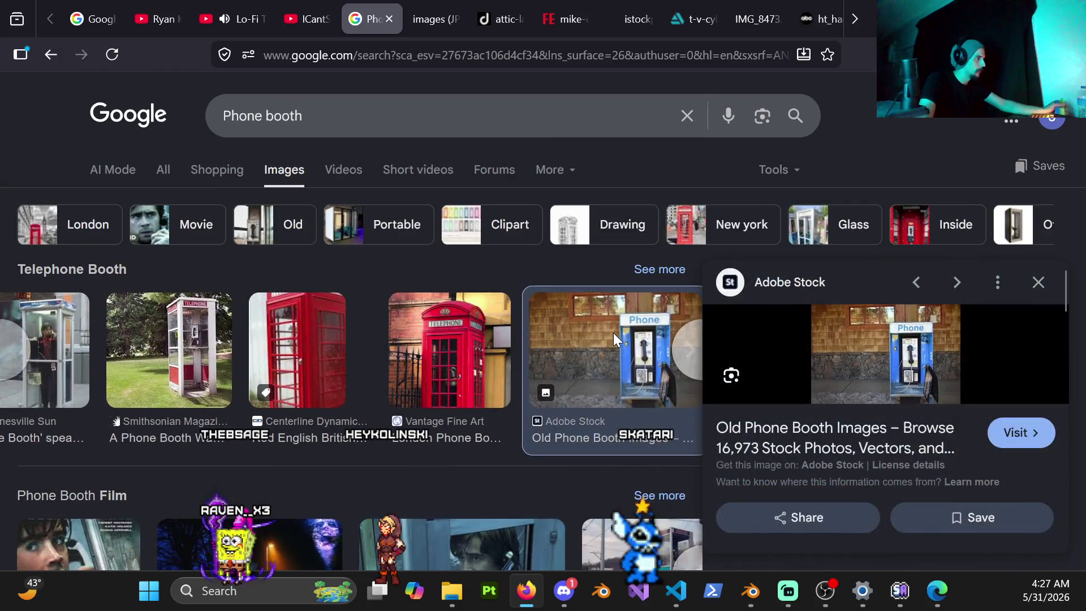
# Step: Preview the Instagram vintage pay phone image in the results
pyautogui.scroll(-4, 990, 407)
pyautogui.scroll(-2, 945, 411)
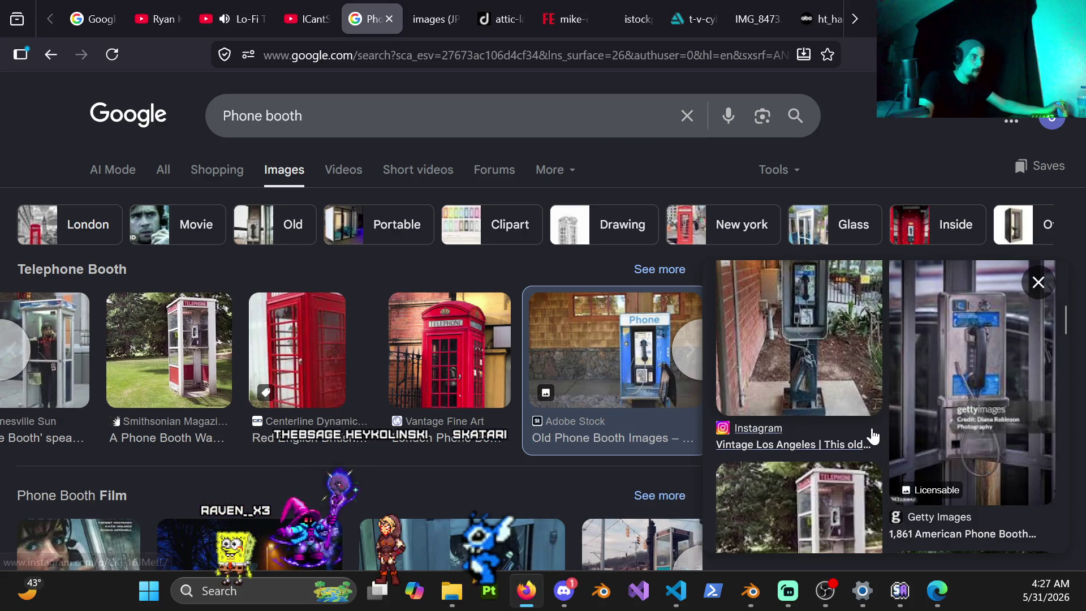
pyautogui.scroll(2, 872, 437)
pyautogui.scroll(-5, 871, 440)
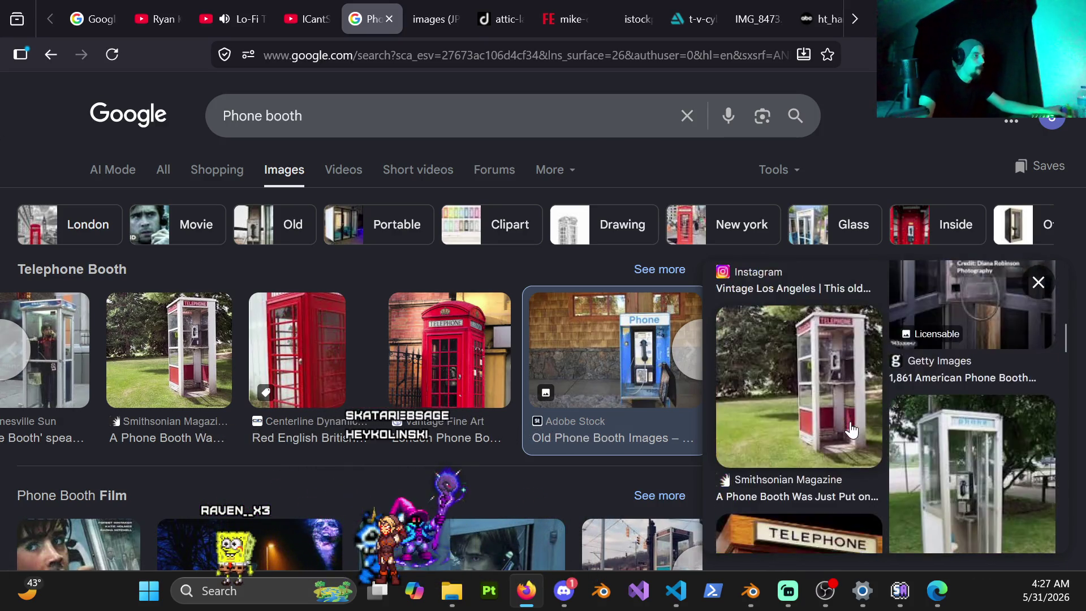
pyautogui.scroll(5, 863, 447)
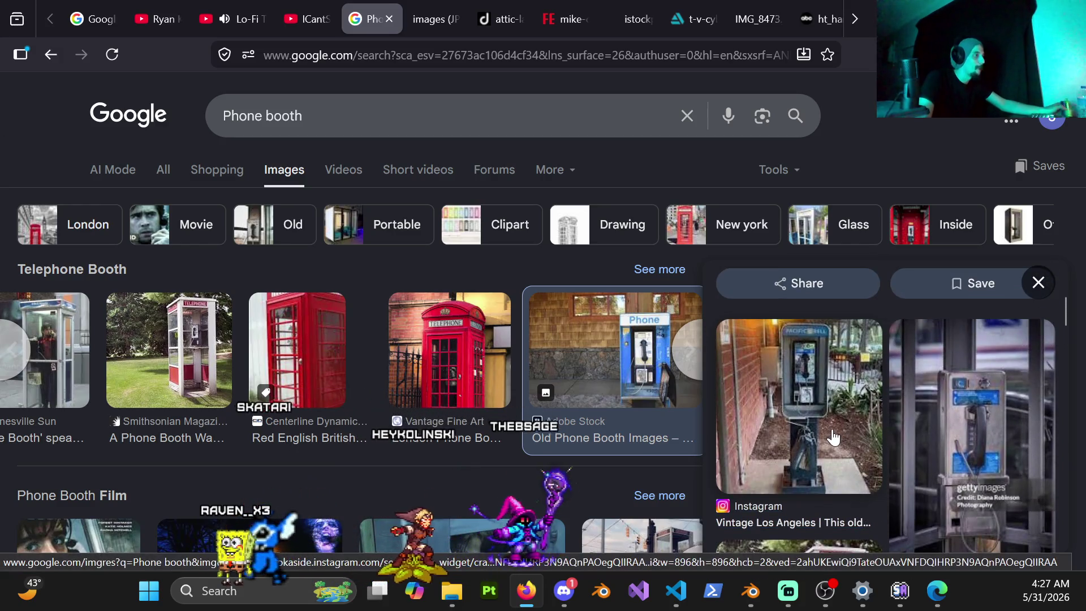
pyautogui.click(833, 438)
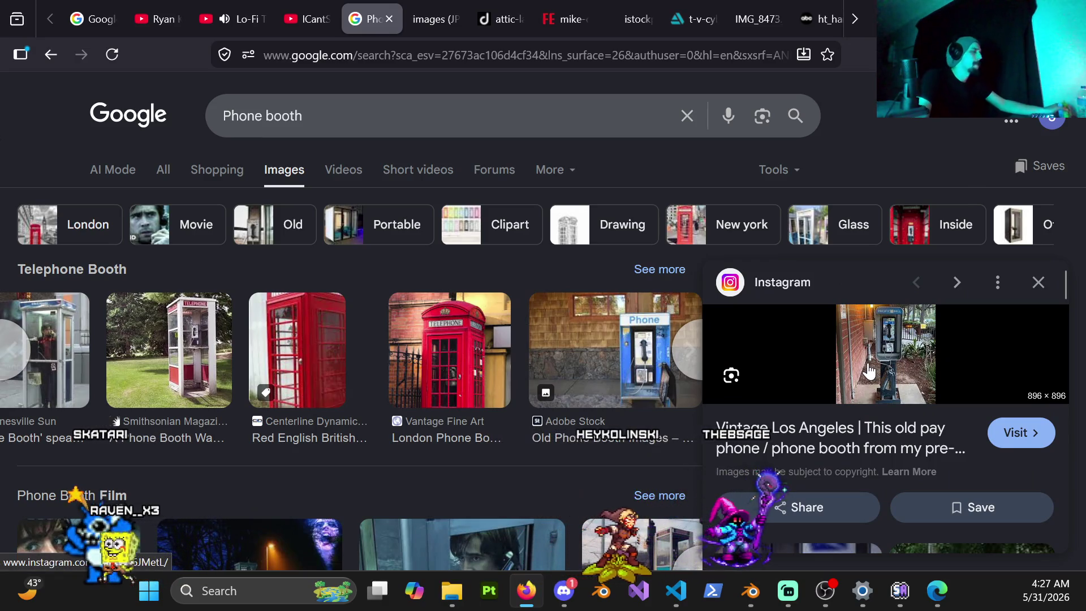
# Step: Open the Vintage Los Angeles pay phone result and send its image to a new tab
pyautogui.scroll(-2, 883, 367)
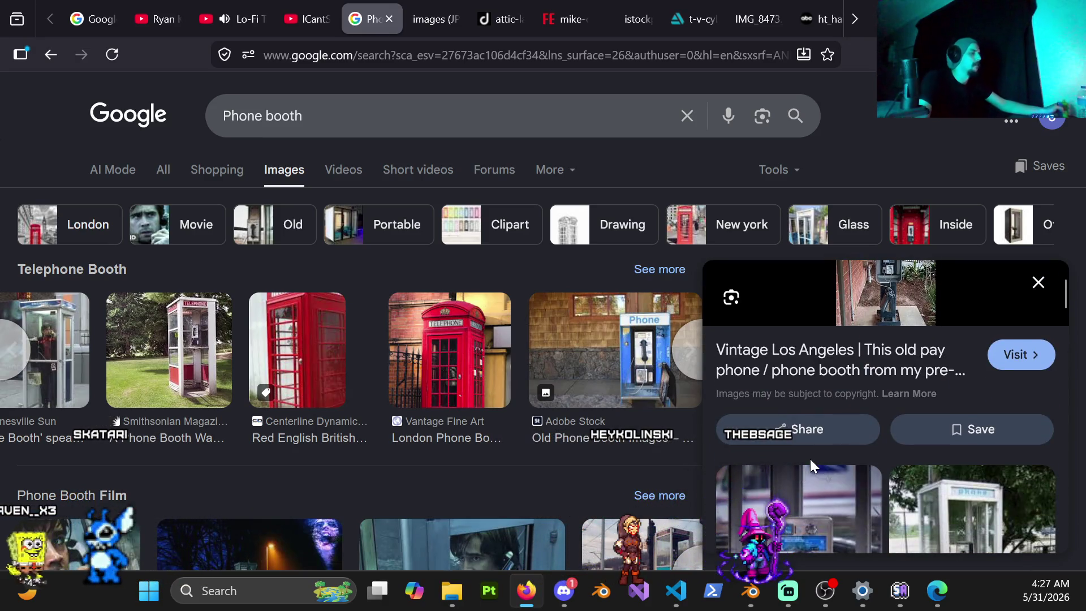
pyautogui.scroll(-5, 810, 460)
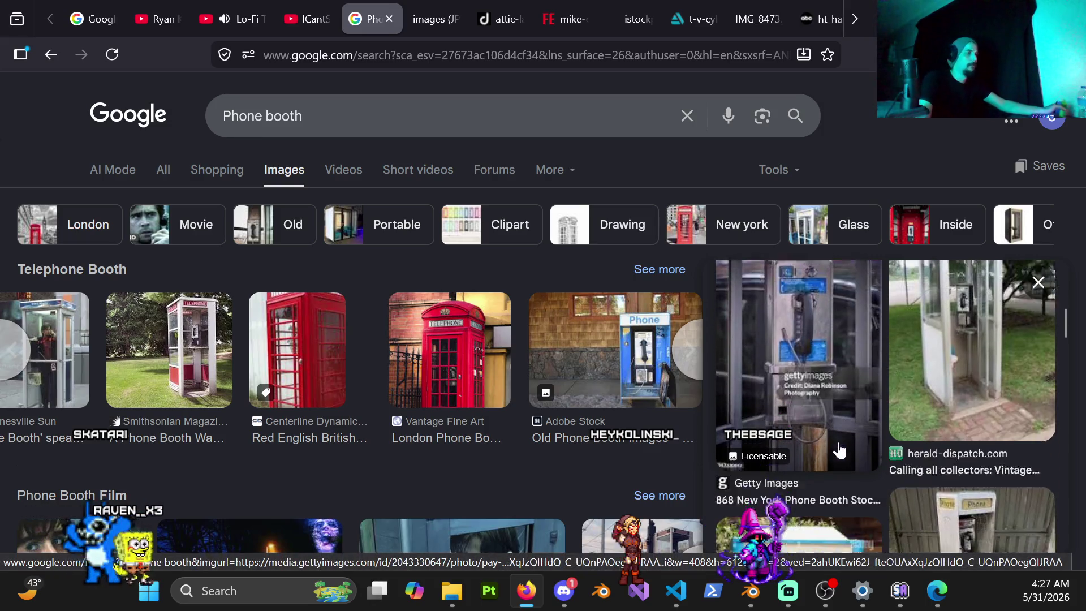
pyautogui.scroll(-2, 840, 451)
pyautogui.scroll(-2, 815, 436)
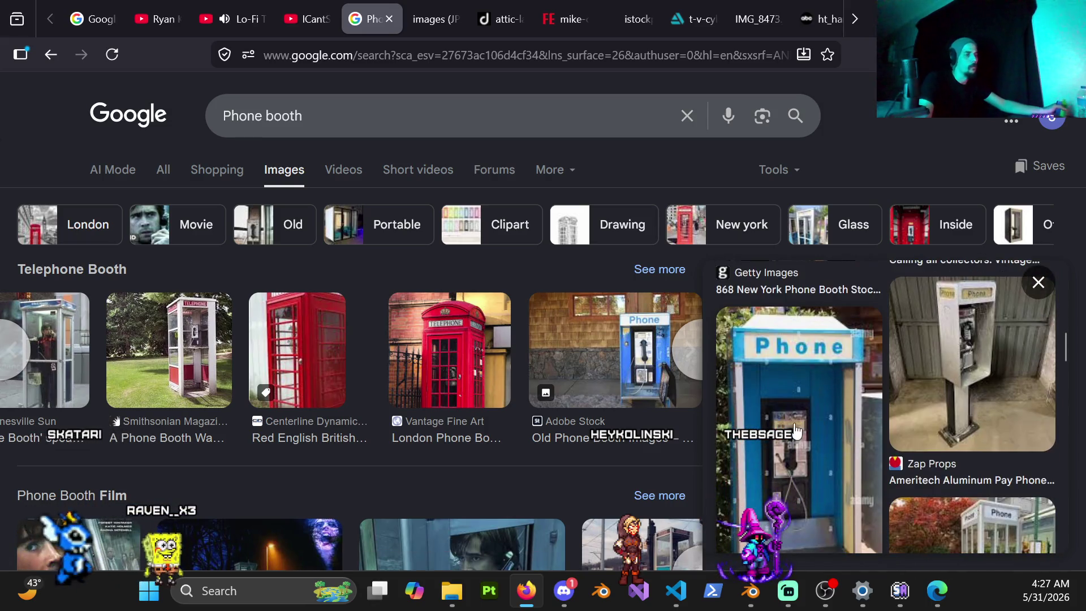
pyautogui.scroll(2, 874, 458)
pyautogui.click(859, 447)
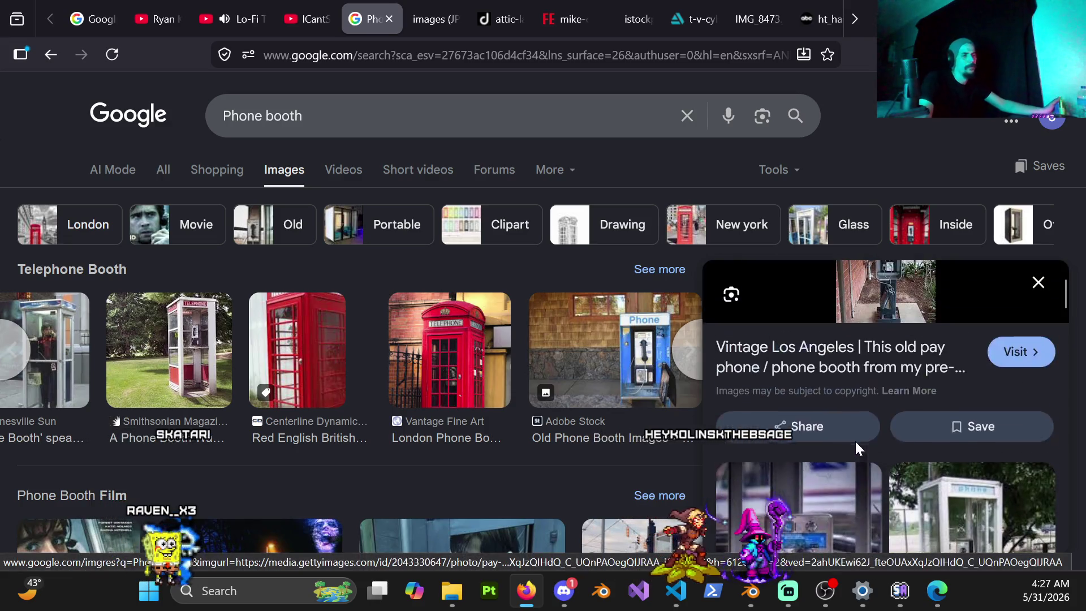
pyautogui.rightClick(845, 369)
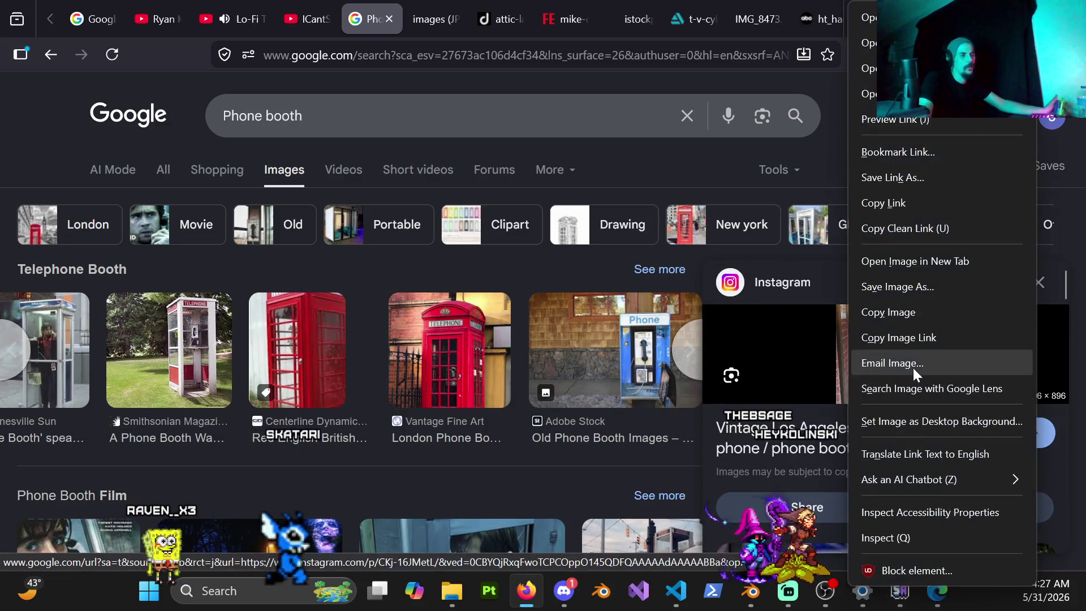
pyautogui.click(860, 269)
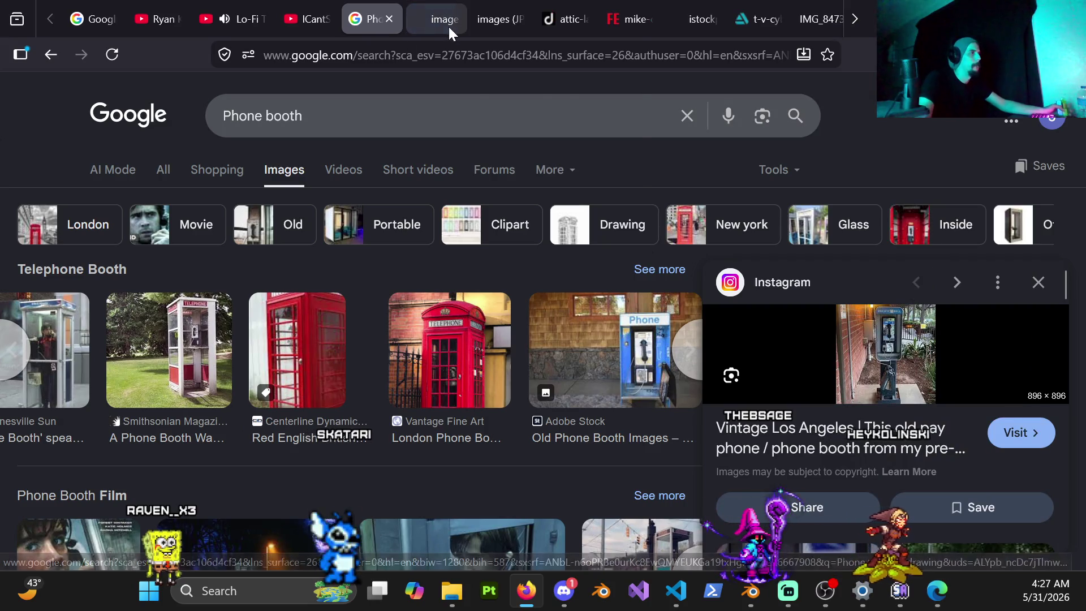
# Step: Play The Legend of Dragoon Lofi One Hour video from YouTube's recommendations
pyautogui.click(245, 25)
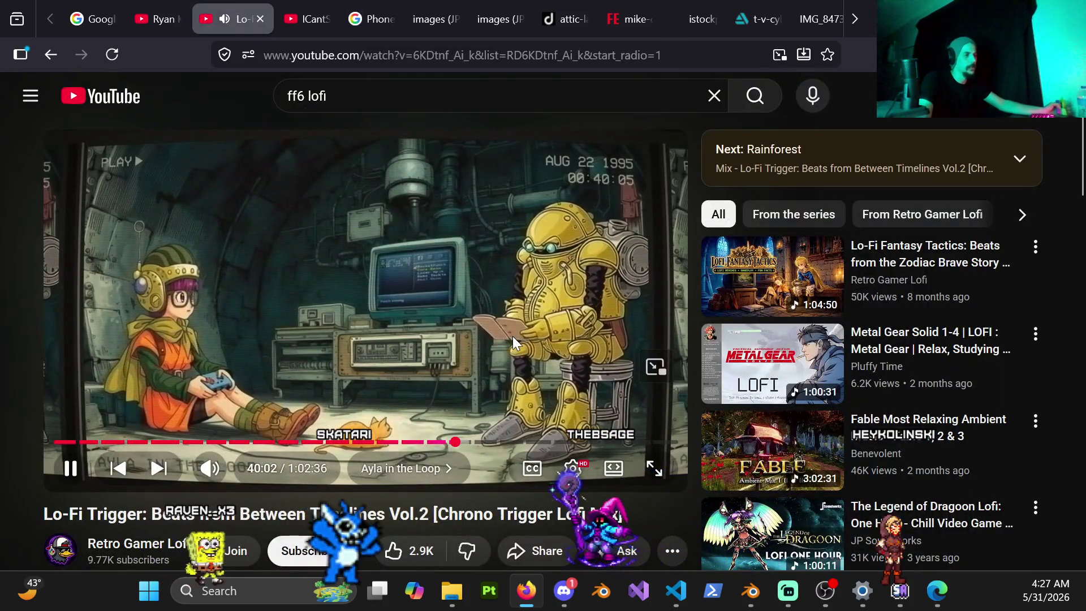
pyautogui.scroll(-5, 504, 331)
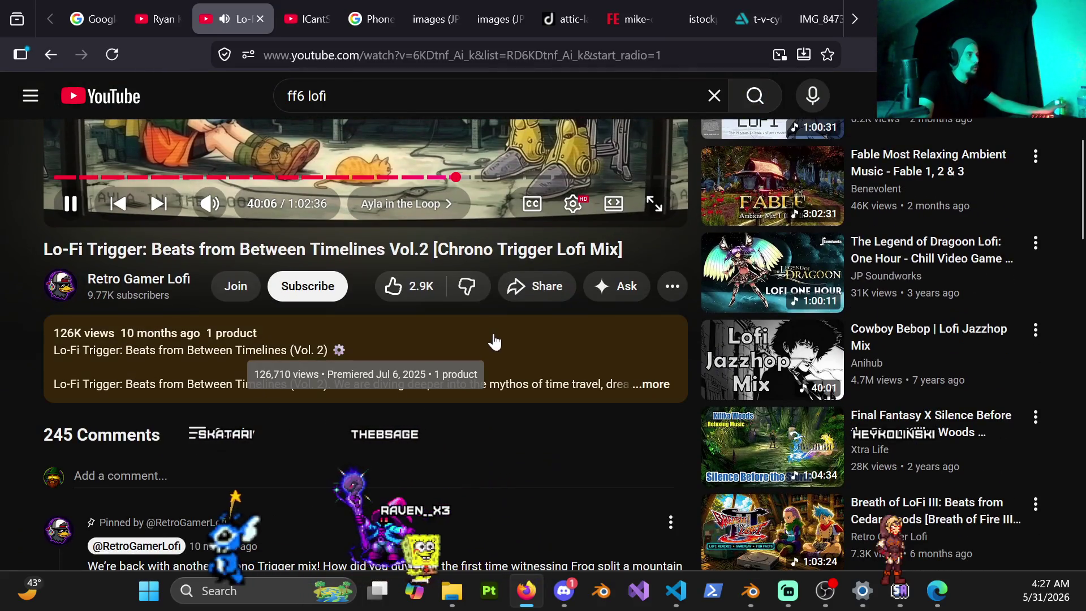
pyautogui.click(457, 391)
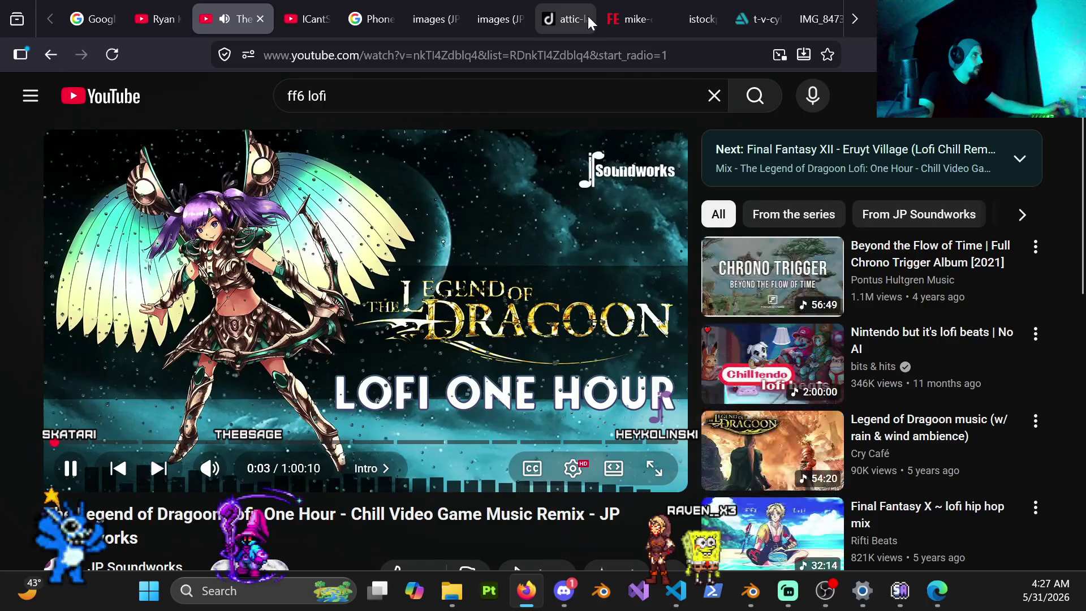
pyautogui.scroll(-3, 769, 22)
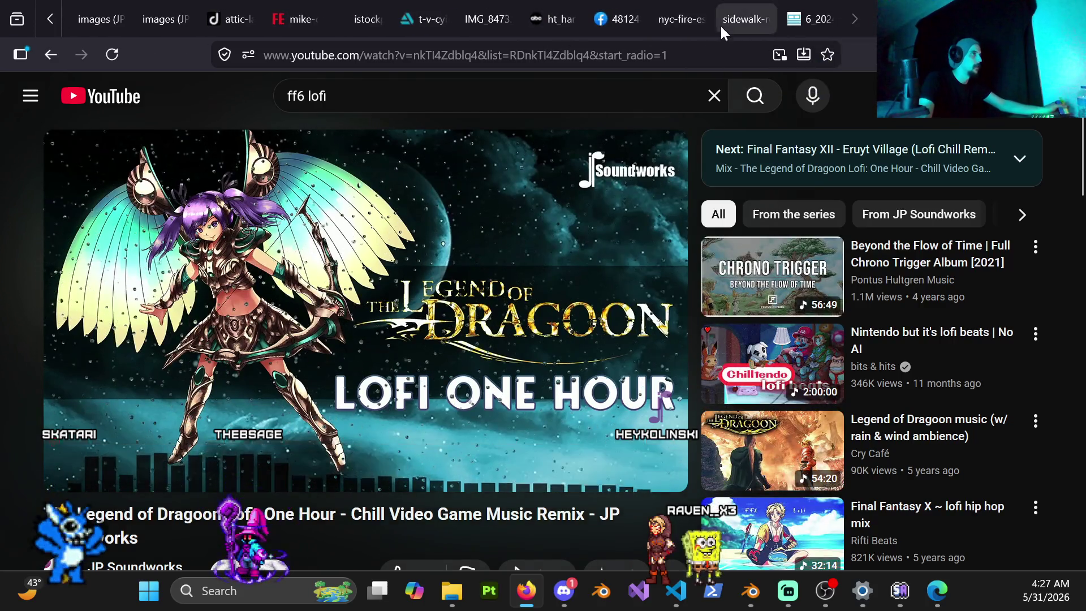
pyautogui.scroll(3, 328, 22)
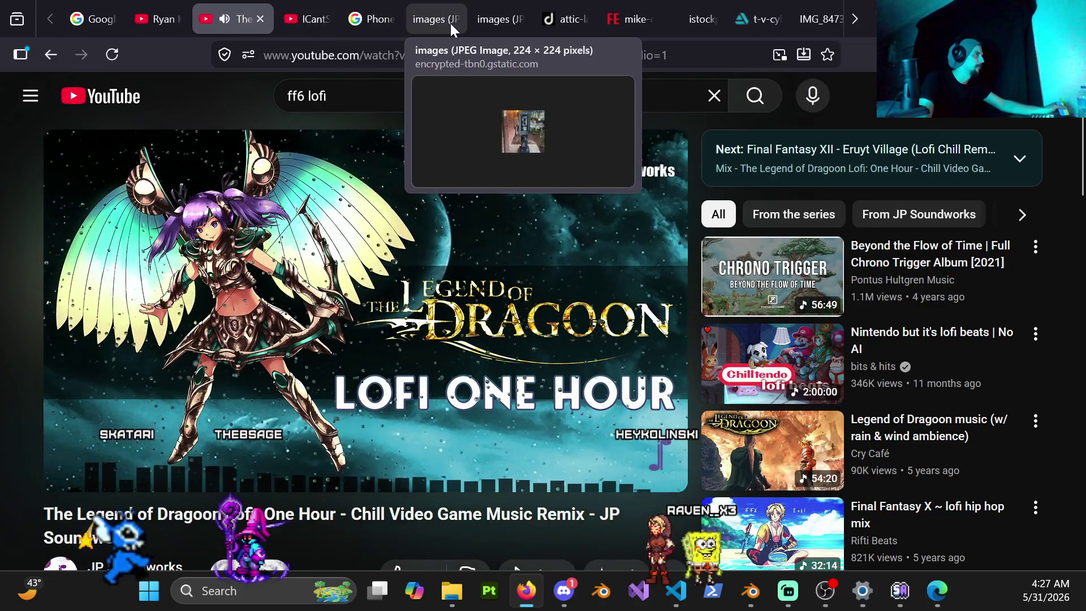
# Step: Check the opened pay phone image and open the Instagram source link in a new tab
pyautogui.click(450, 26)
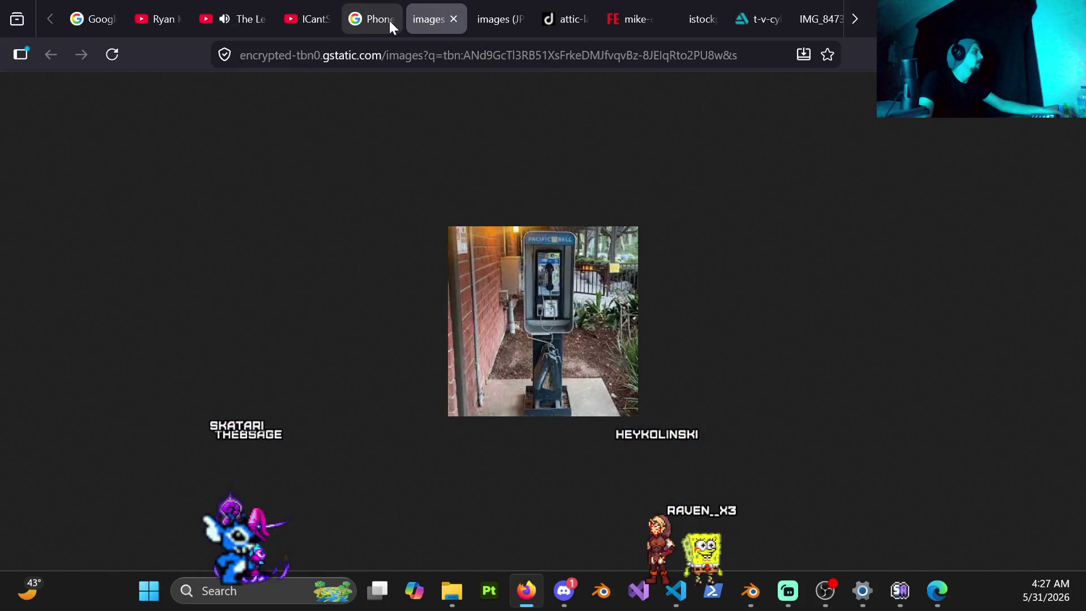
pyautogui.click(389, 22)
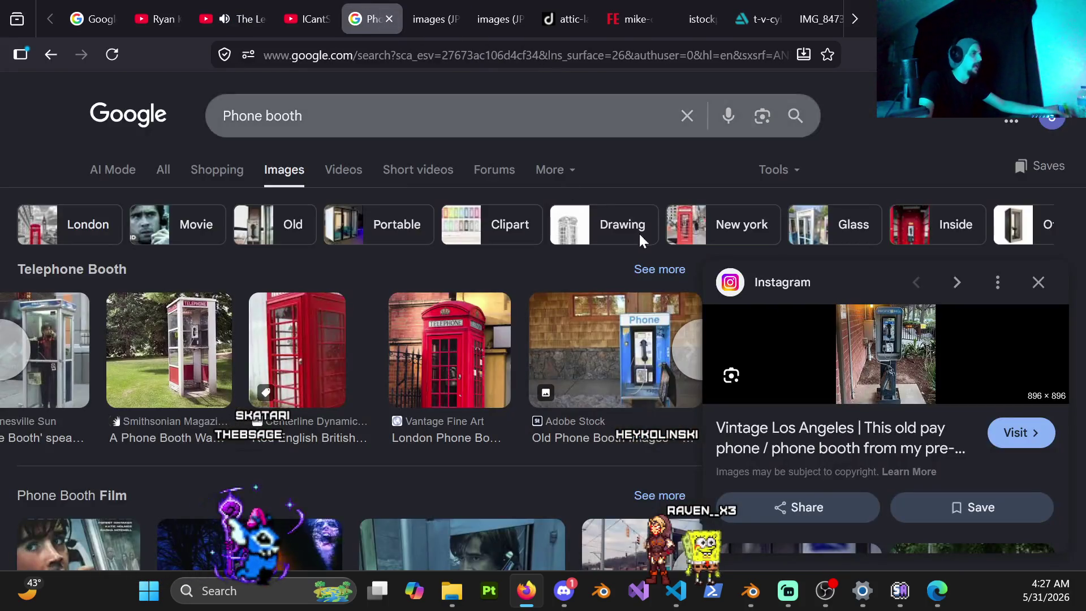
pyautogui.rightClick(845, 436)
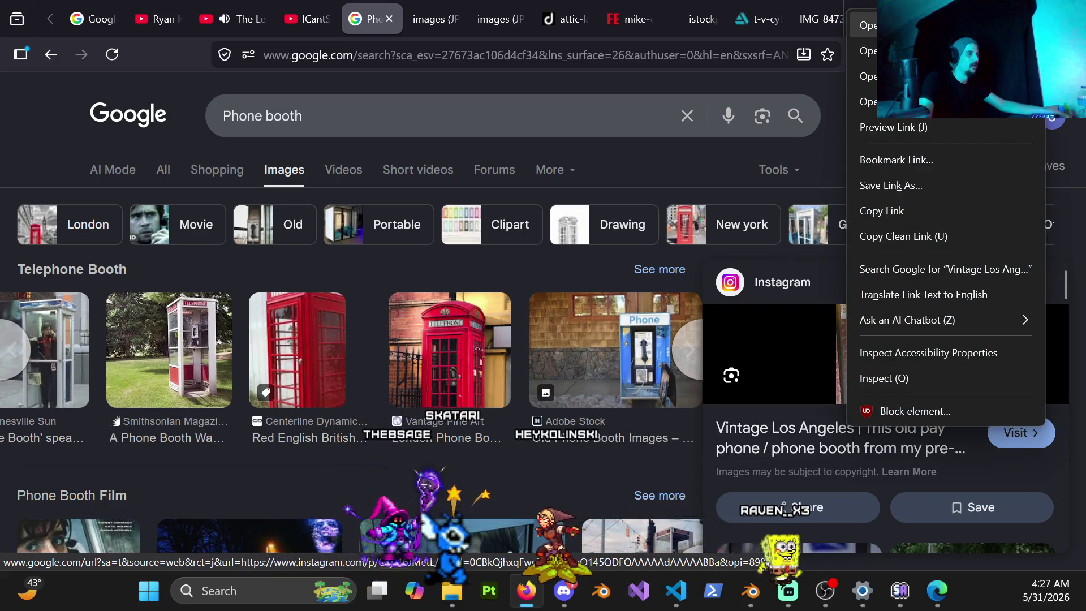
pyautogui.click(869, 25)
pyautogui.click(449, 16)
pyautogui.click(454, 17)
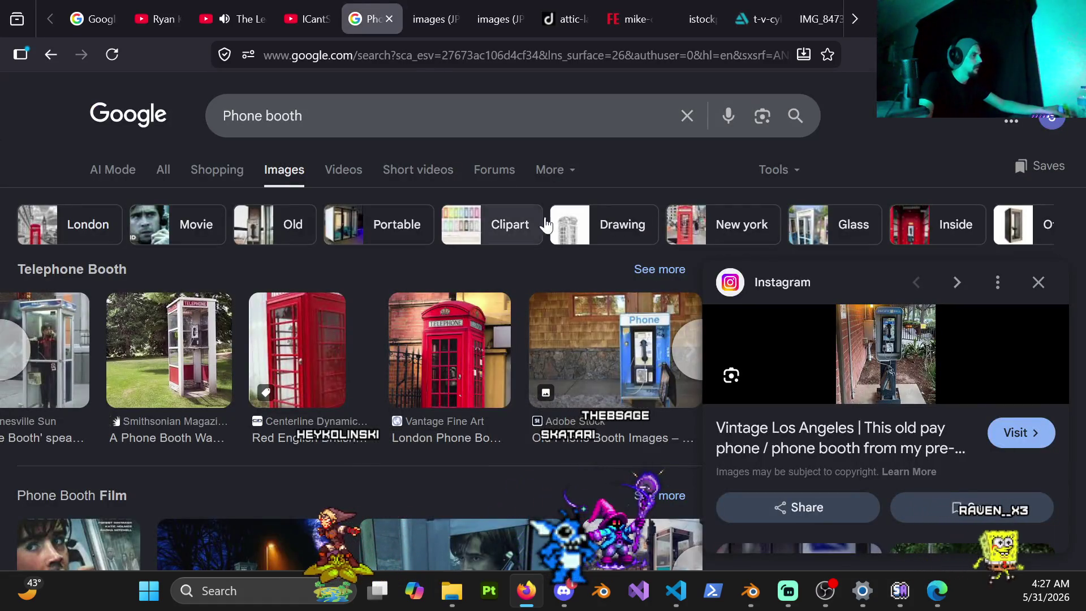
# Step: Browse related images and open the Reddit 'Spotted a pay phone in Los Angeles' image in a new tab
pyautogui.scroll(-2, 892, 417)
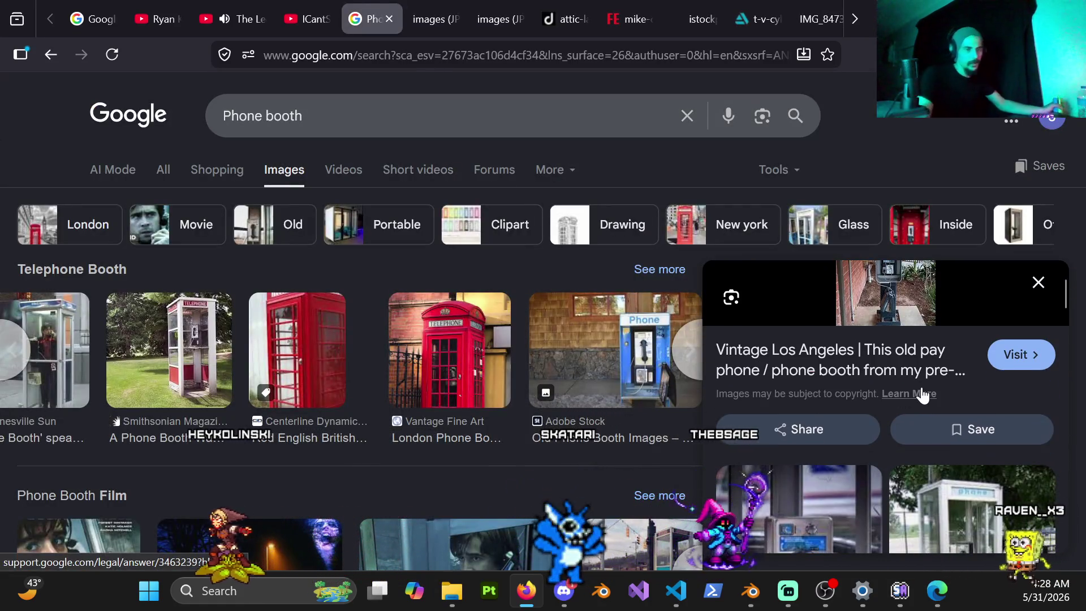
pyautogui.scroll(-5, 911, 391)
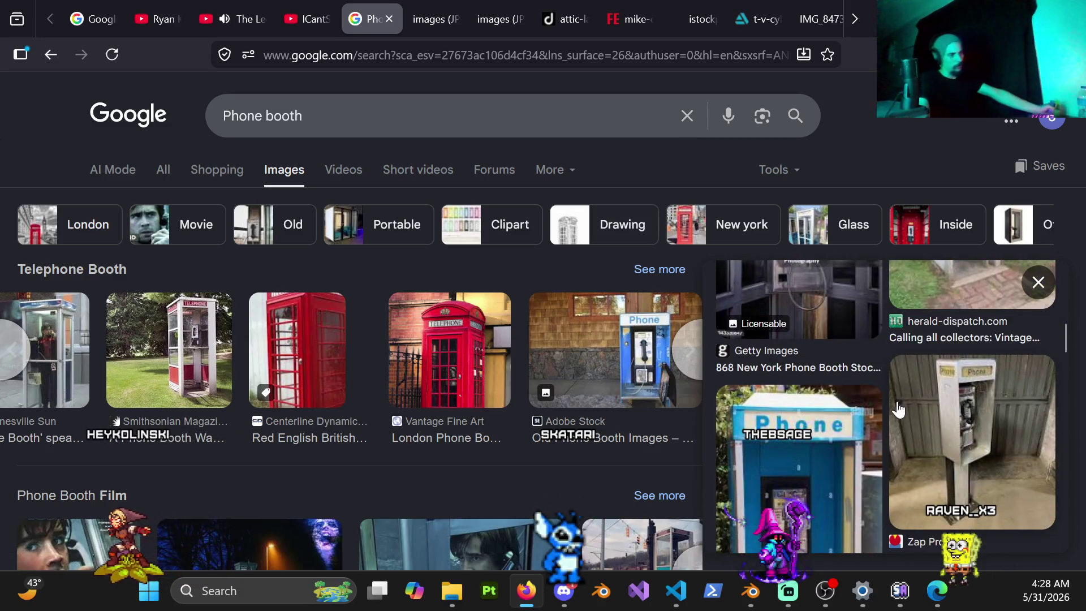
pyautogui.scroll(-5, 900, 409)
pyautogui.scroll(-5, 860, 412)
pyautogui.scroll(-3, 893, 357)
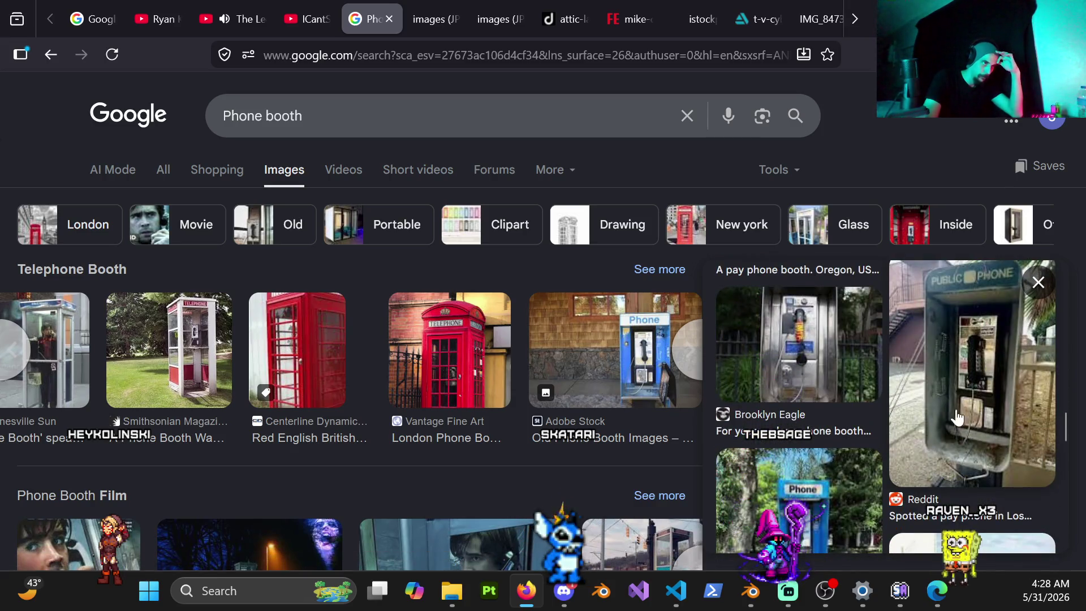
pyautogui.scroll(-3, 966, 423)
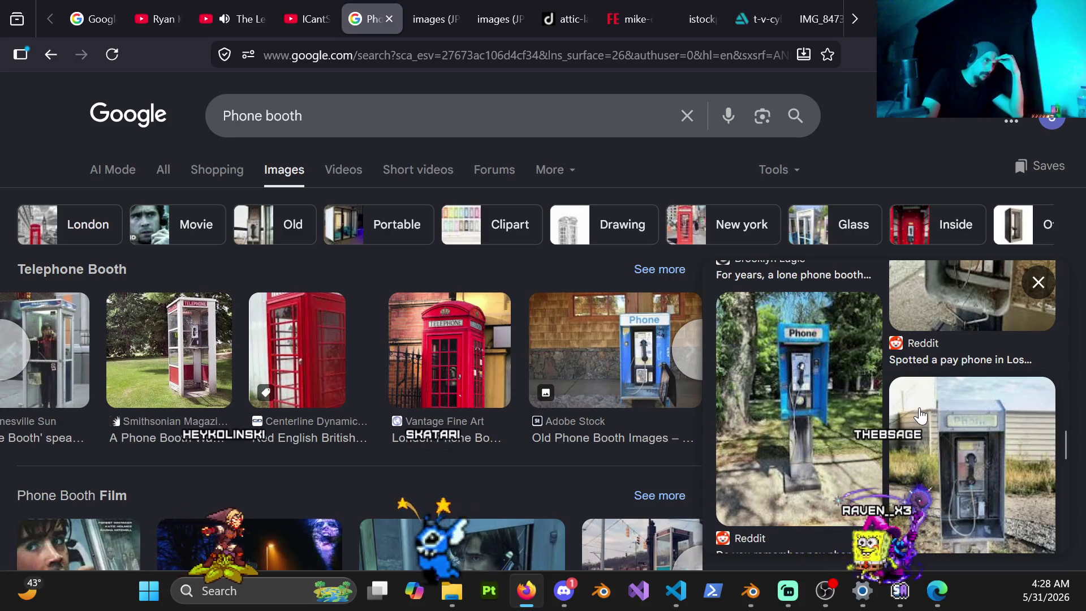
pyautogui.scroll(-3, 929, 403)
pyautogui.scroll(-1, 930, 406)
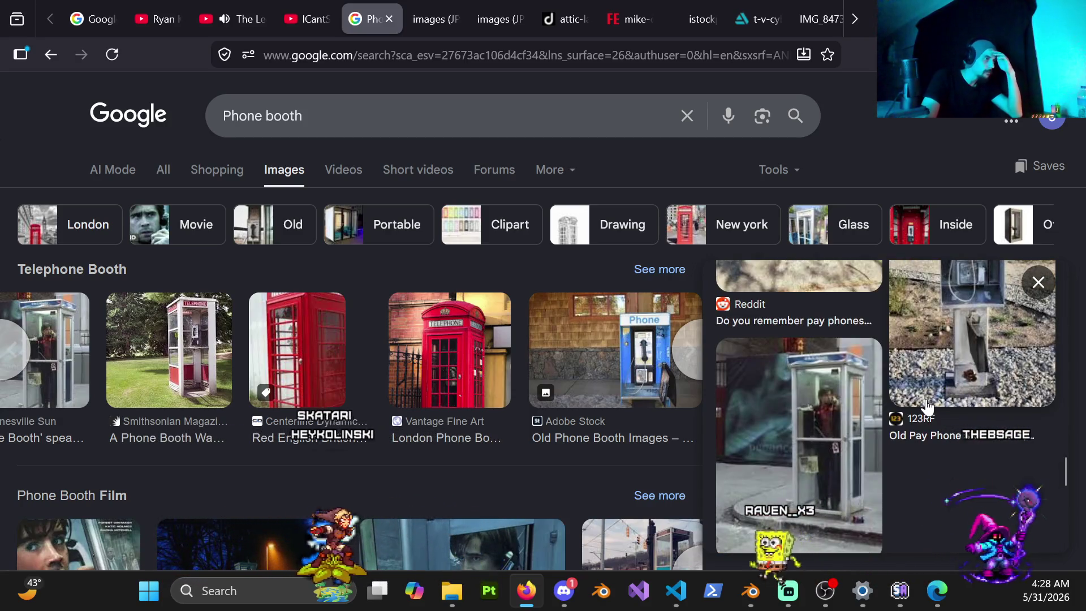
pyautogui.scroll(-2, 815, 415)
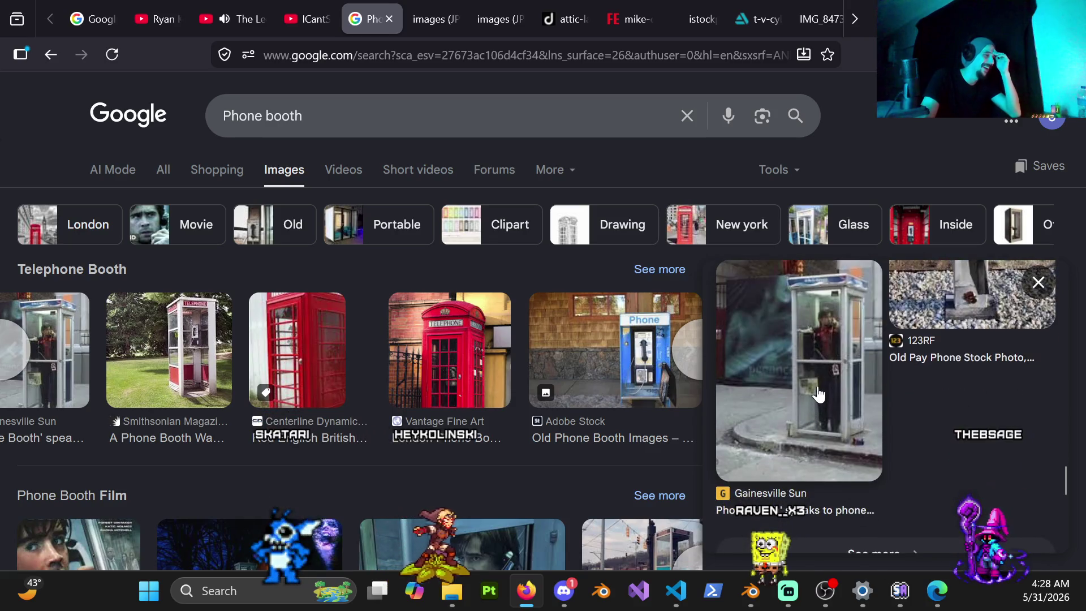
pyautogui.scroll(-5, 958, 445)
pyautogui.scroll(1, 967, 441)
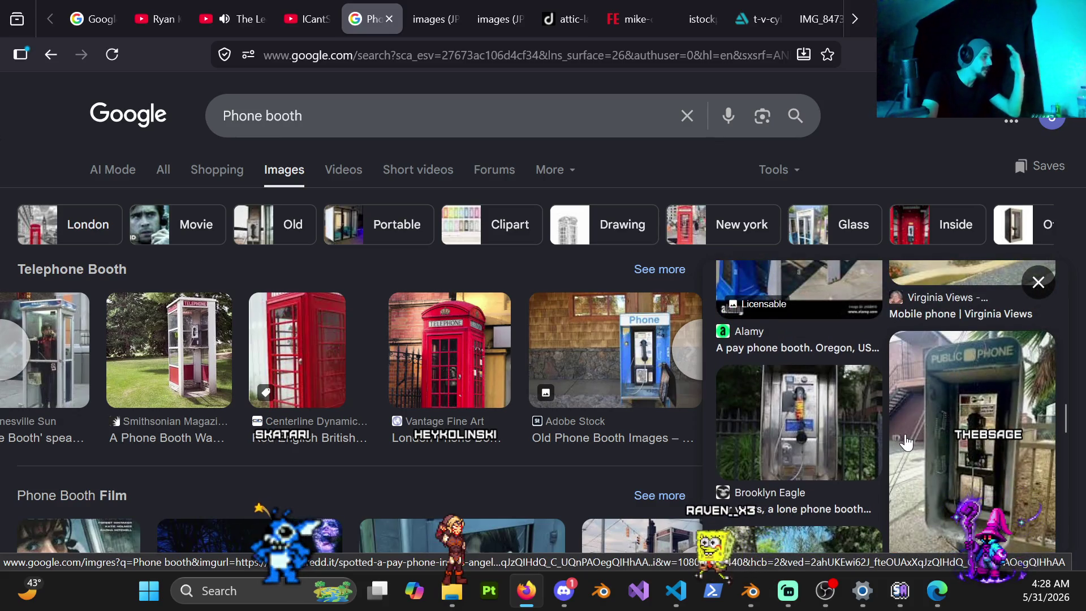
pyautogui.scroll(-1, 949, 450)
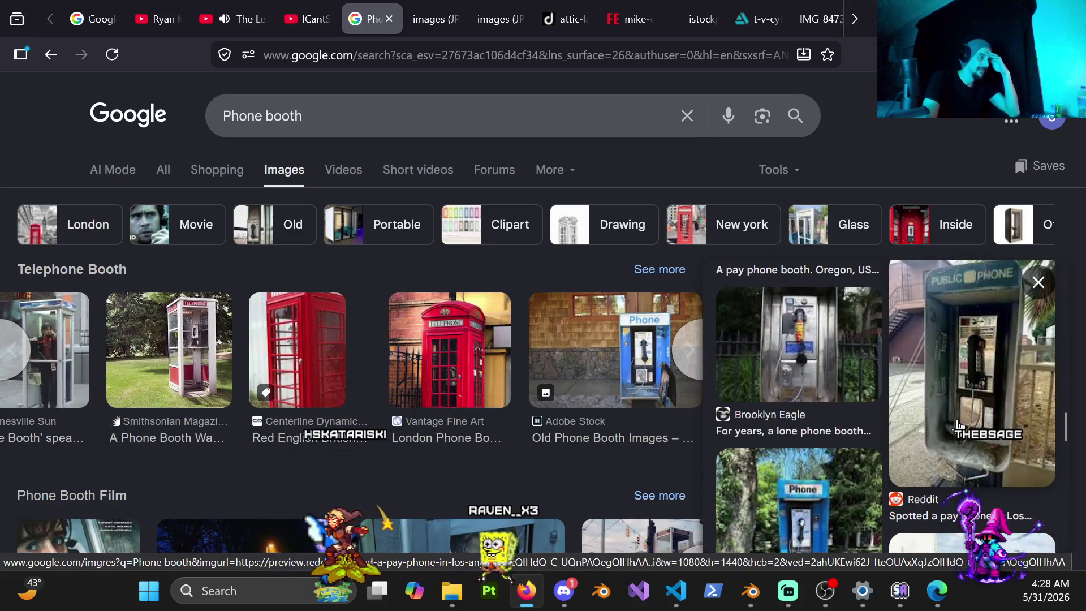
pyautogui.scroll(1, 965, 419)
pyautogui.scroll(-1, 961, 428)
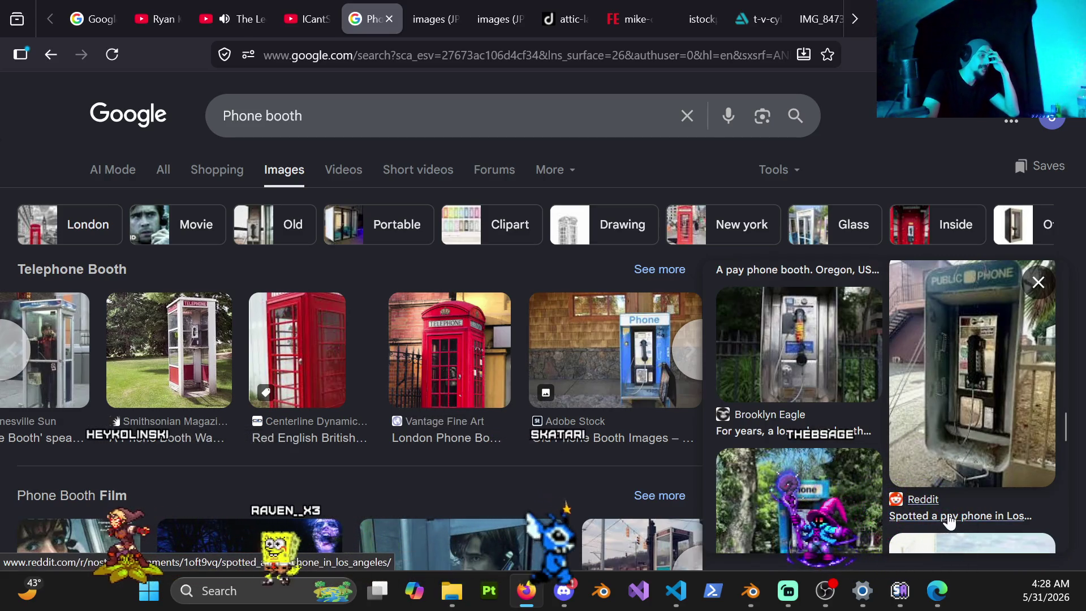
pyautogui.click(965, 406)
pyautogui.rightClick(876, 382)
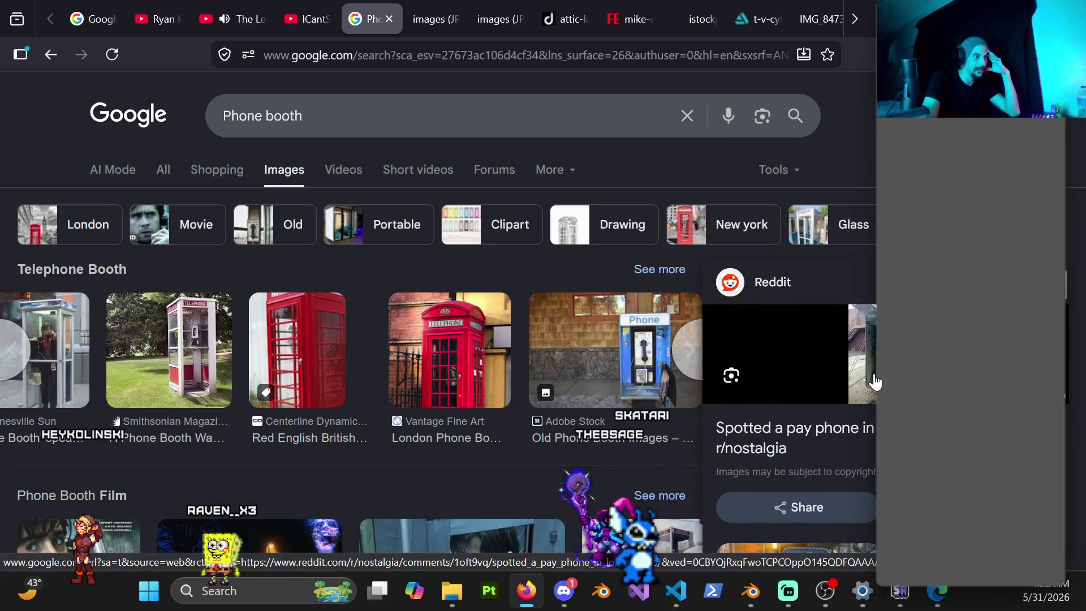
pyautogui.click(909, 265)
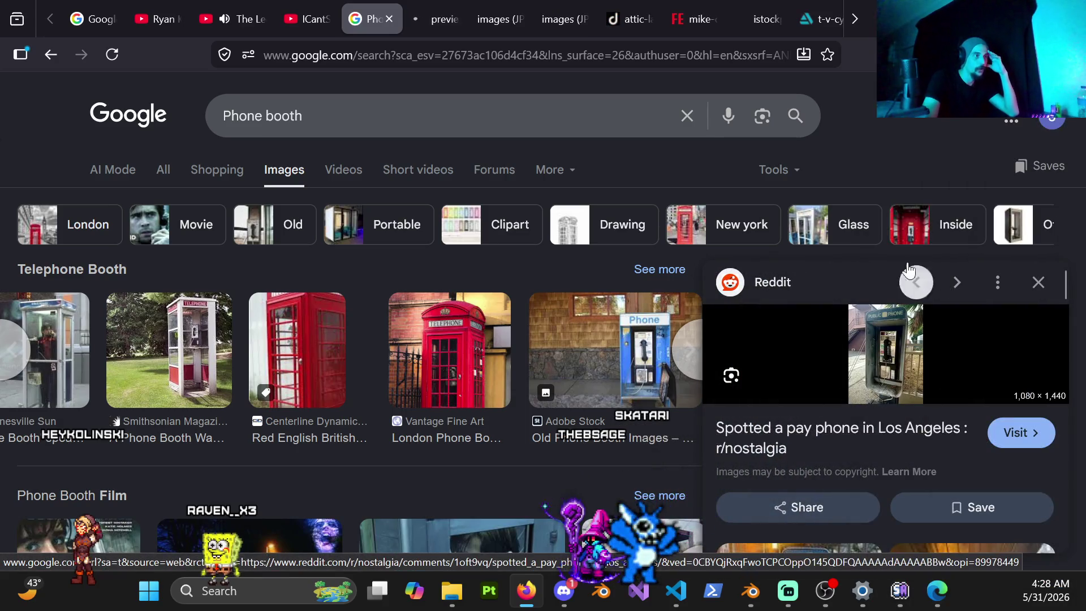
pyautogui.click(445, 26)
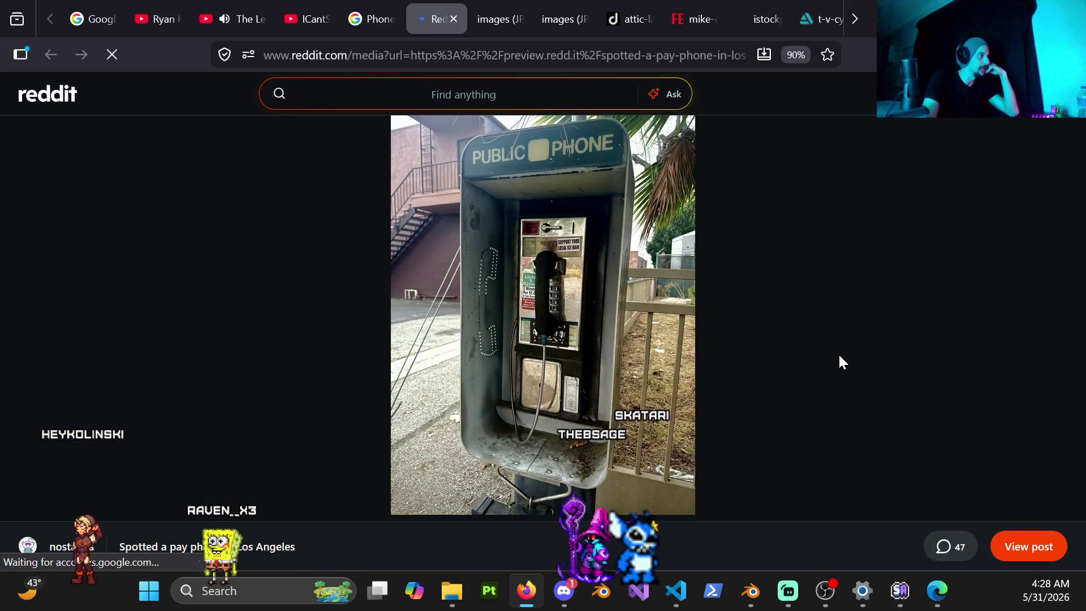
# Step: Zoom into the Los Angeles pay phone photo and scroll over its handset, keypad and coin box
pyautogui.click(582, 449)
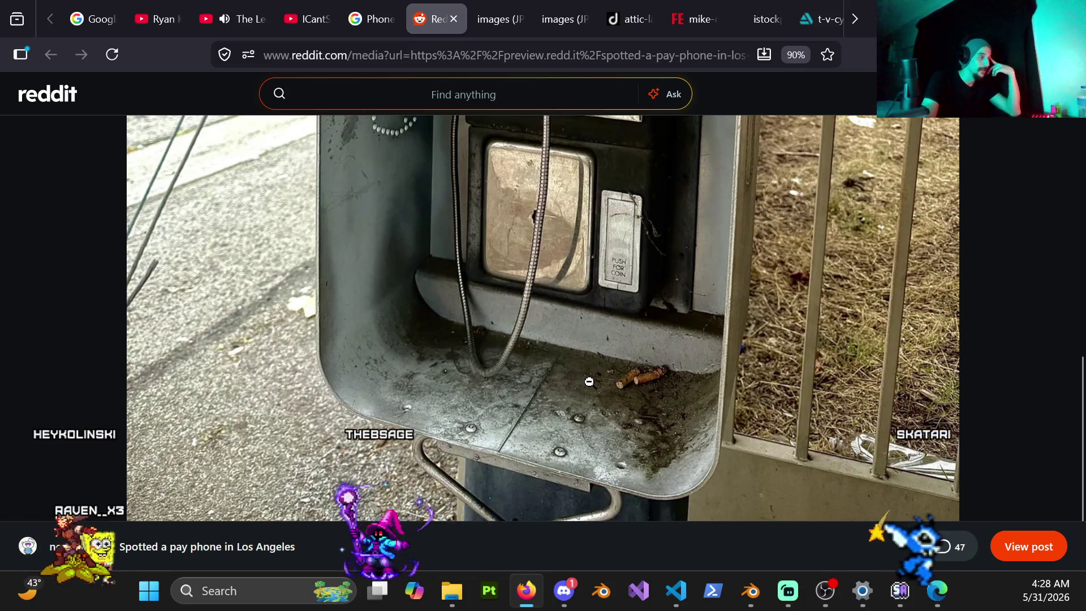
pyautogui.scroll(5, 583, 362)
pyautogui.scroll(3, 611, 362)
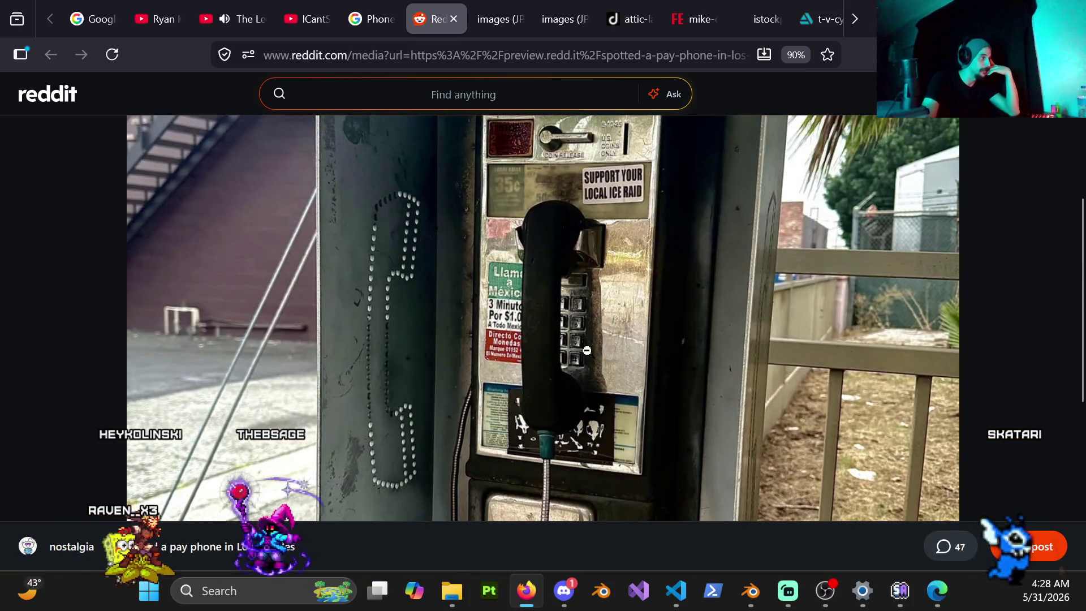
pyautogui.scroll(3, 623, 334)
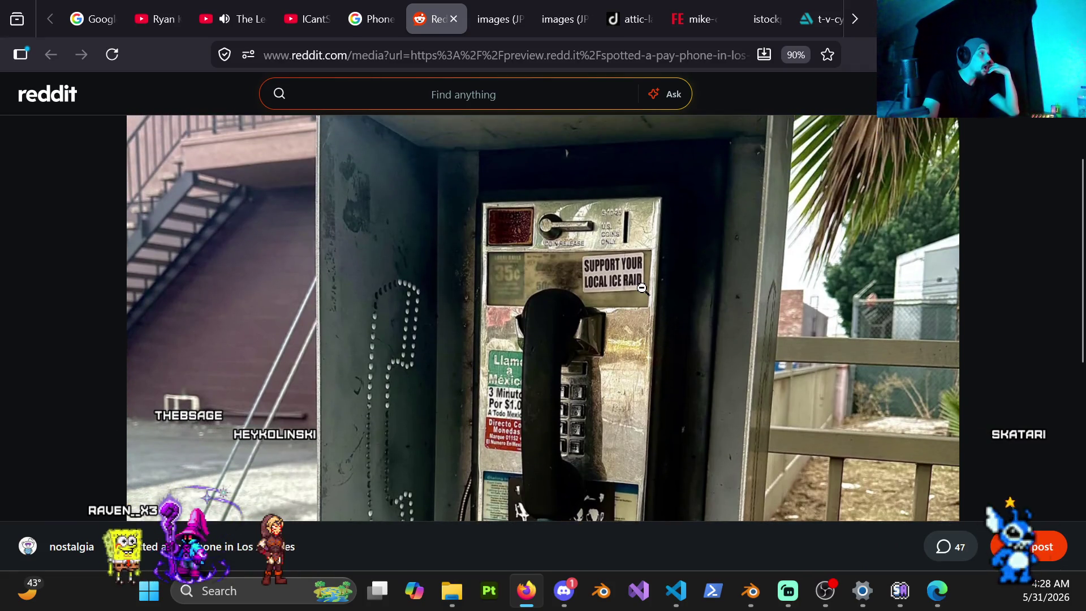
pyautogui.keyDown('ctrl'); pyautogui.scroll(-3, 641, 285); pyautogui.keyUp('ctrl')
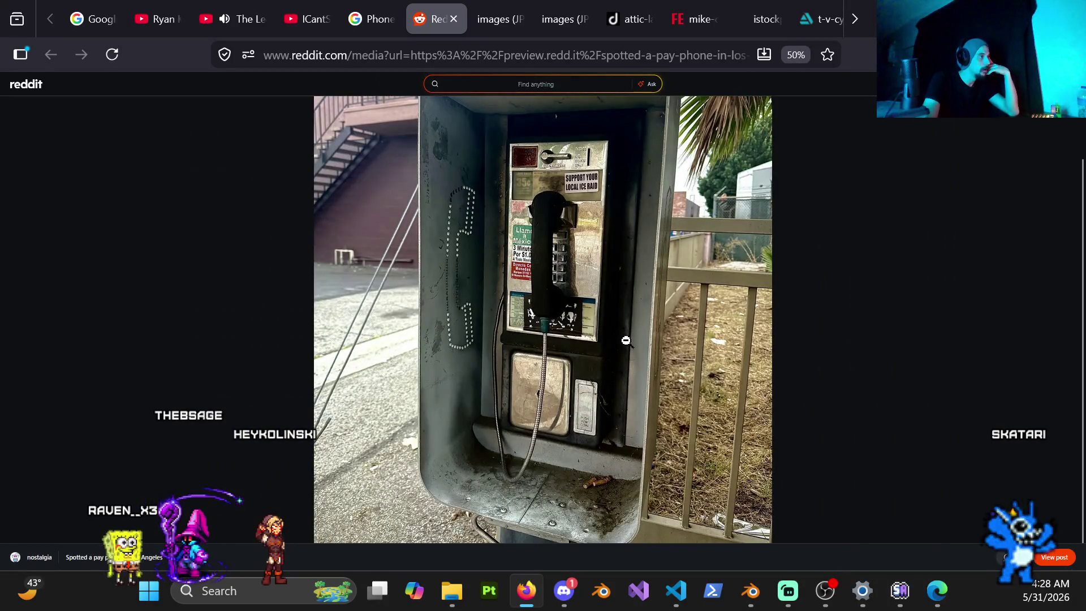
pyautogui.keyDown('ctrl'); pyautogui.scroll(-1, 610, 339); pyautogui.keyUp('ctrl')
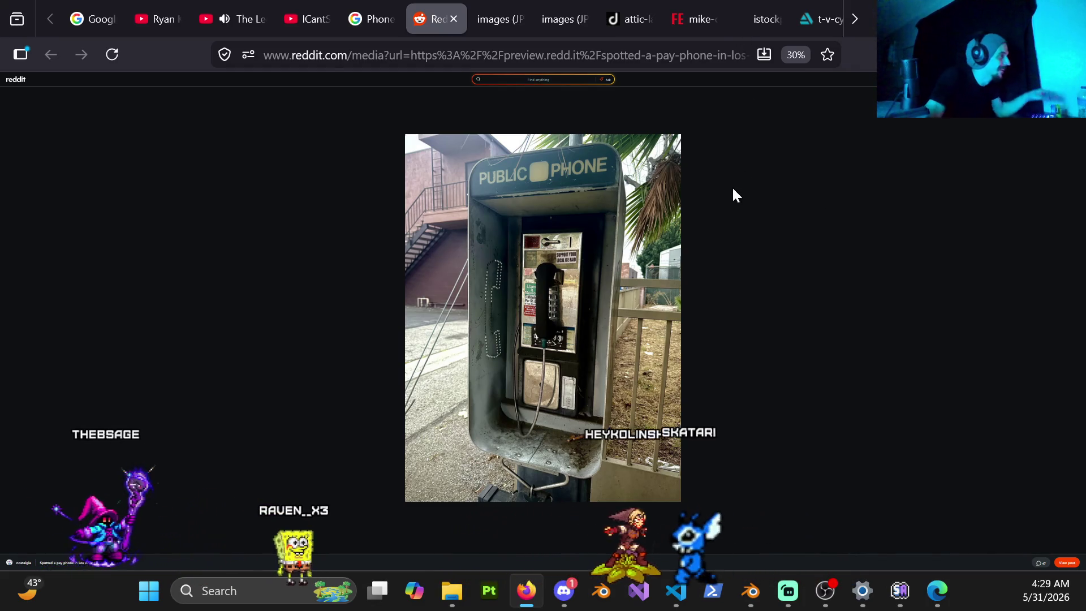
pyautogui.click(373, 20)
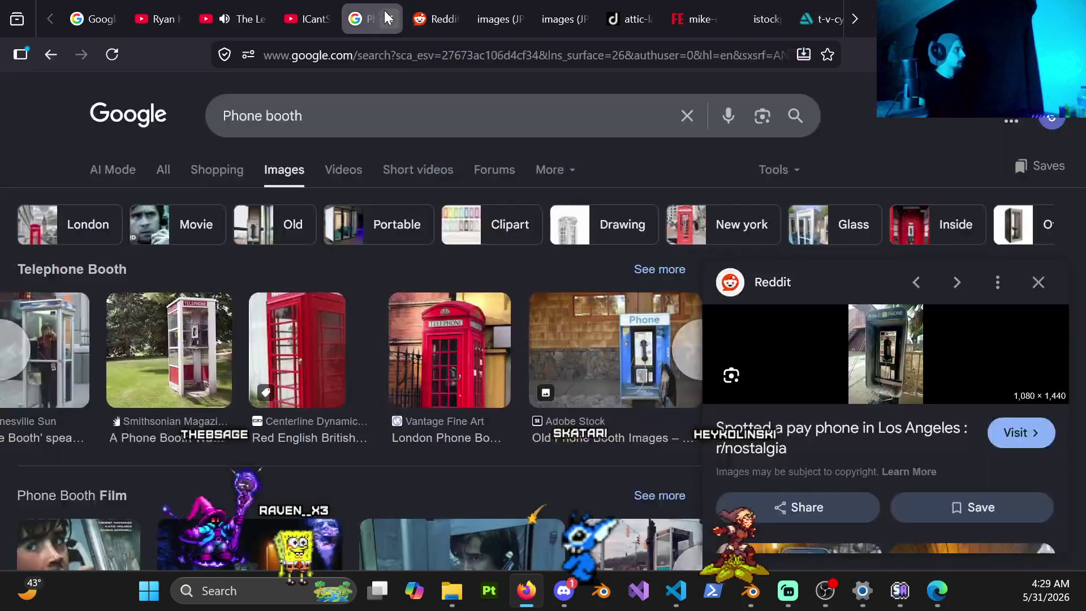
# Step: Open the Facebook payphone preview image in a new tab and check it
pyautogui.scroll(-3, 902, 374)
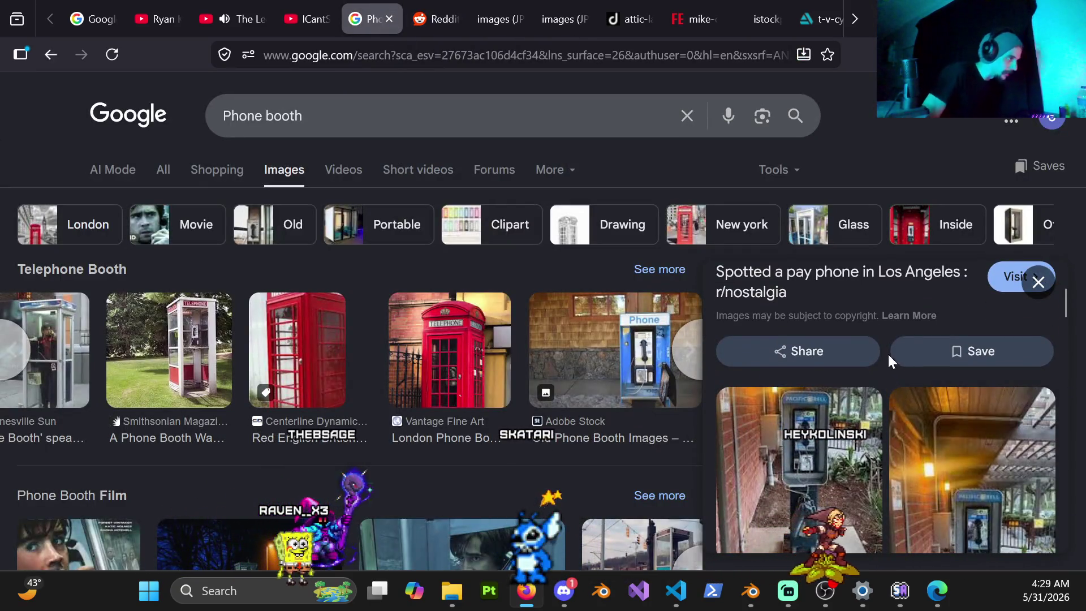
pyautogui.scroll(-5, 884, 431)
pyautogui.scroll(-4, 888, 413)
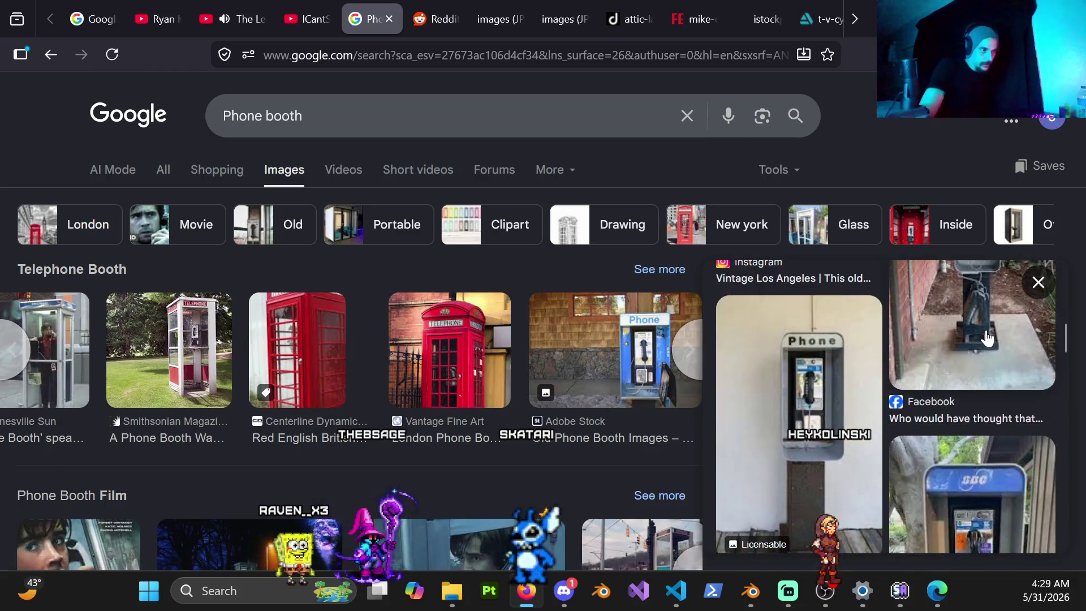
pyautogui.scroll(4, 977, 394)
pyautogui.scroll(-3, 970, 392)
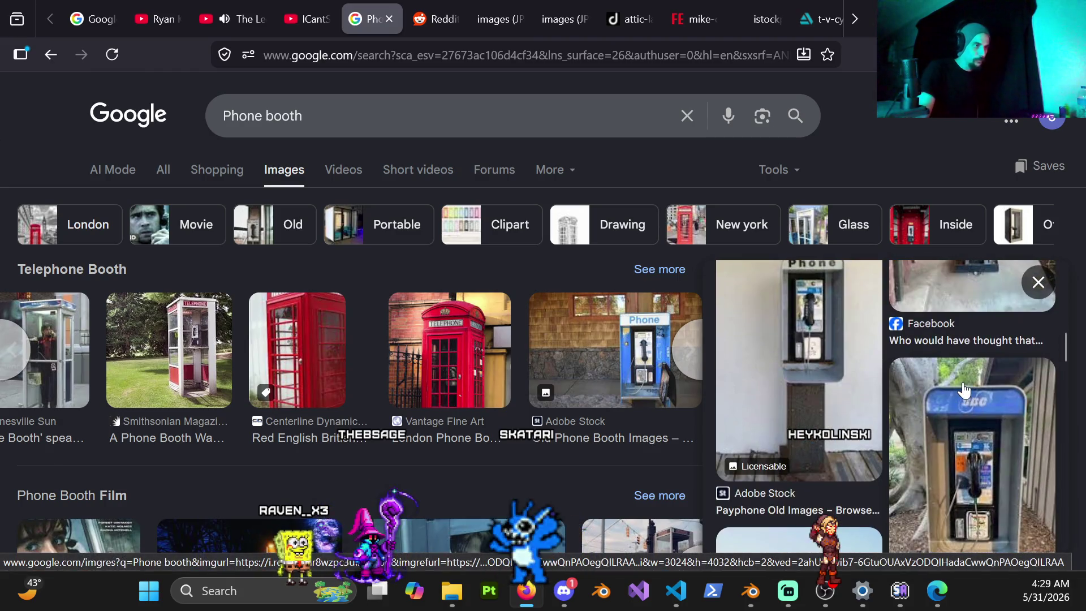
pyautogui.scroll(2, 965, 390)
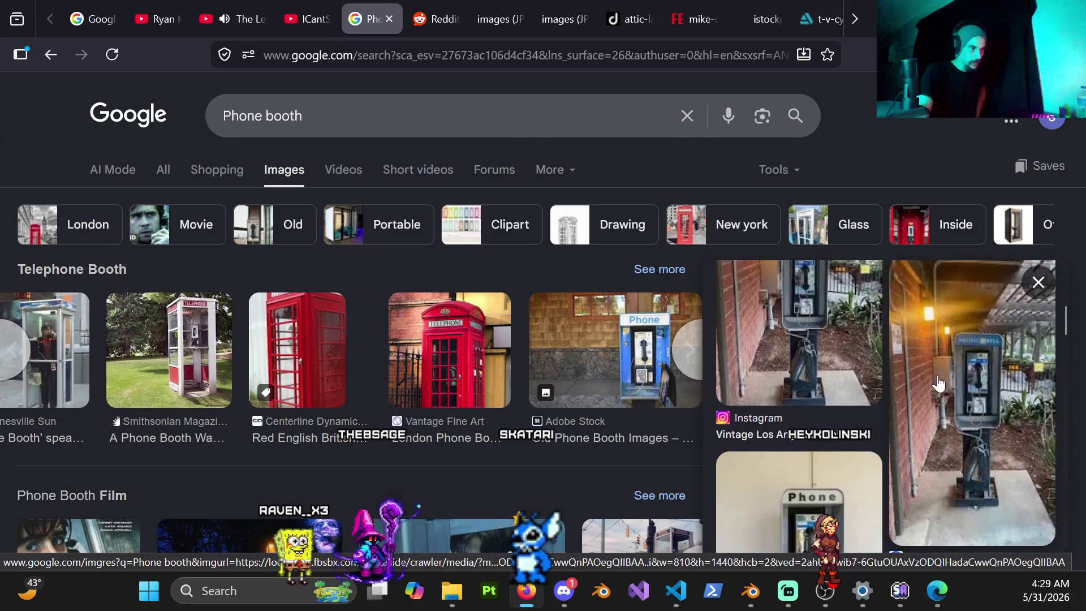
pyautogui.click(939, 297)
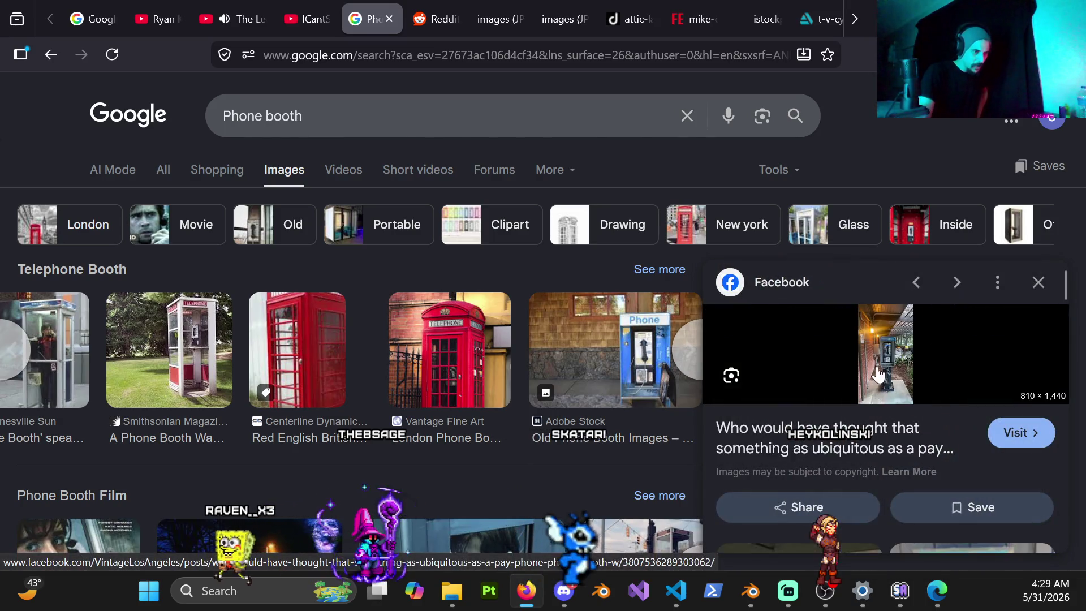
pyautogui.rightClick(878, 371)
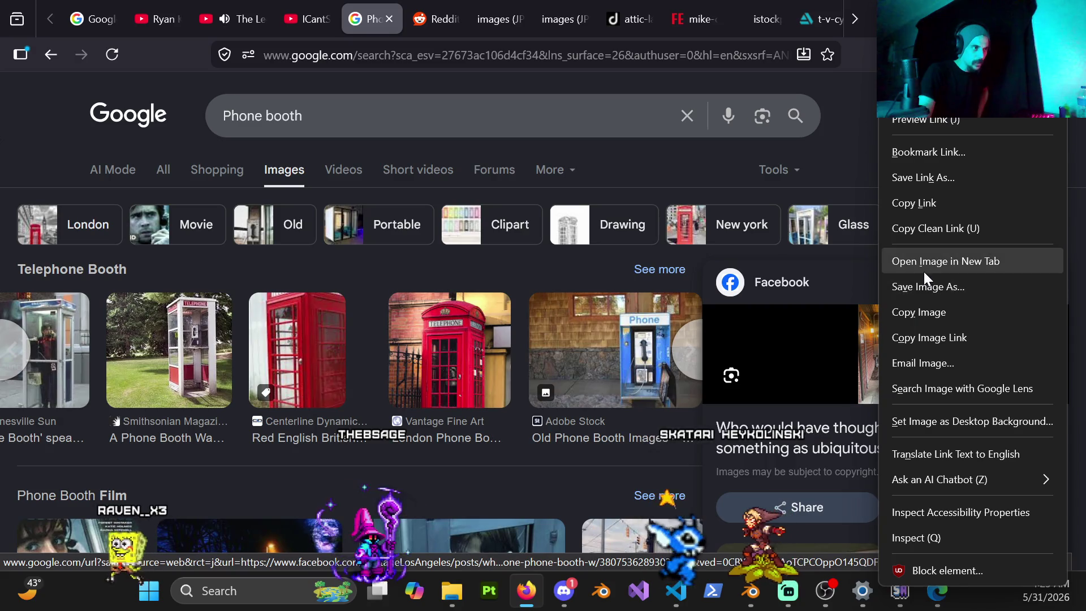
pyautogui.click(923, 271)
pyautogui.click(430, 25)
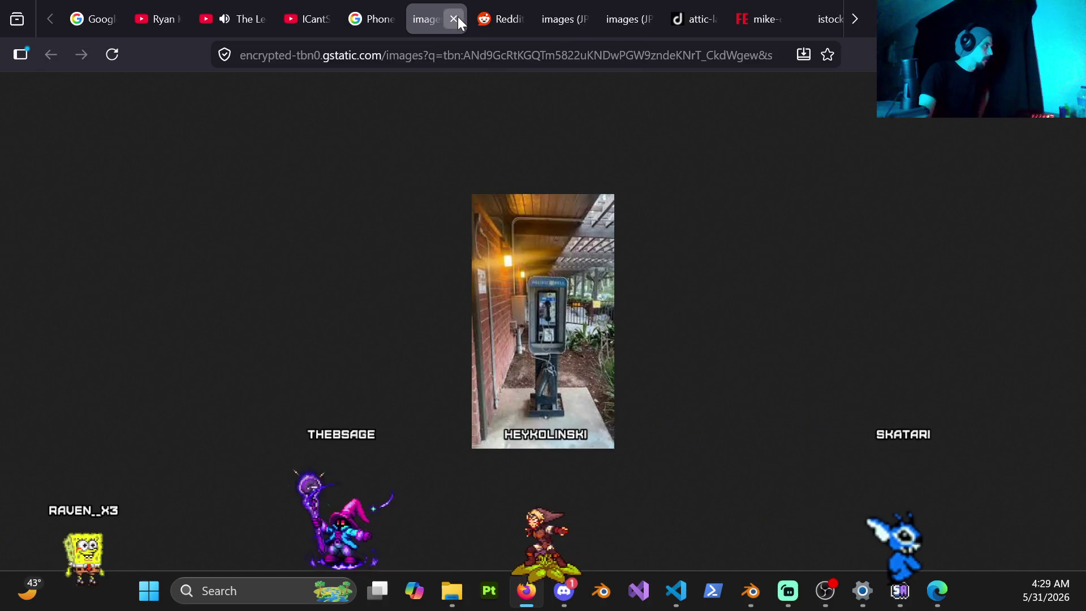
pyautogui.click(454, 18)
# Step: Open the full-size Pacific Bell photo from the Vintage Los Angeles post in its own tab, closing the post
pyautogui.click(831, 440)
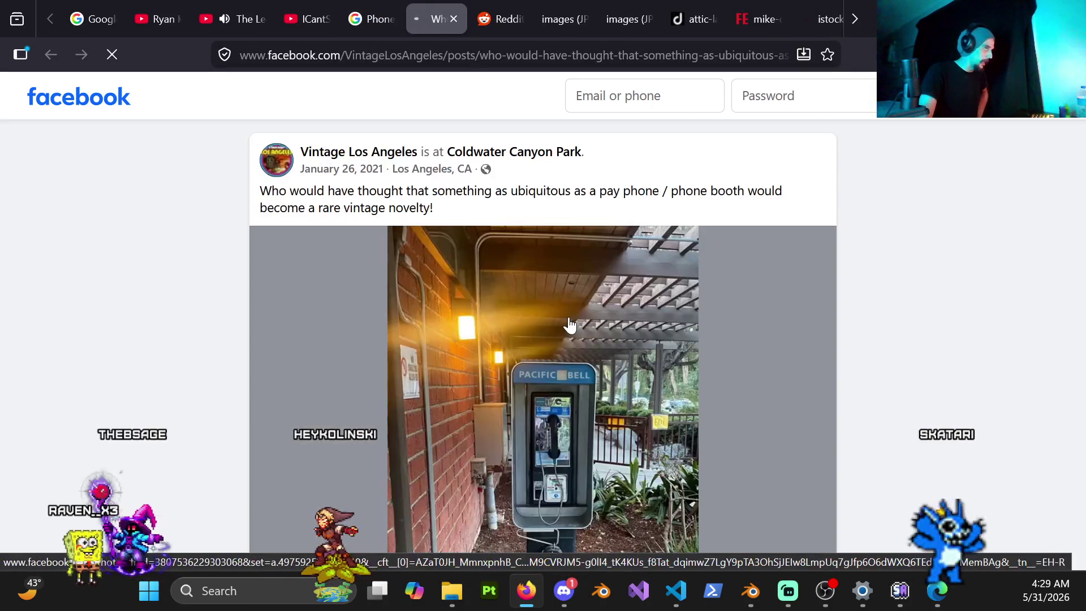
pyautogui.scroll(-3, 570, 326)
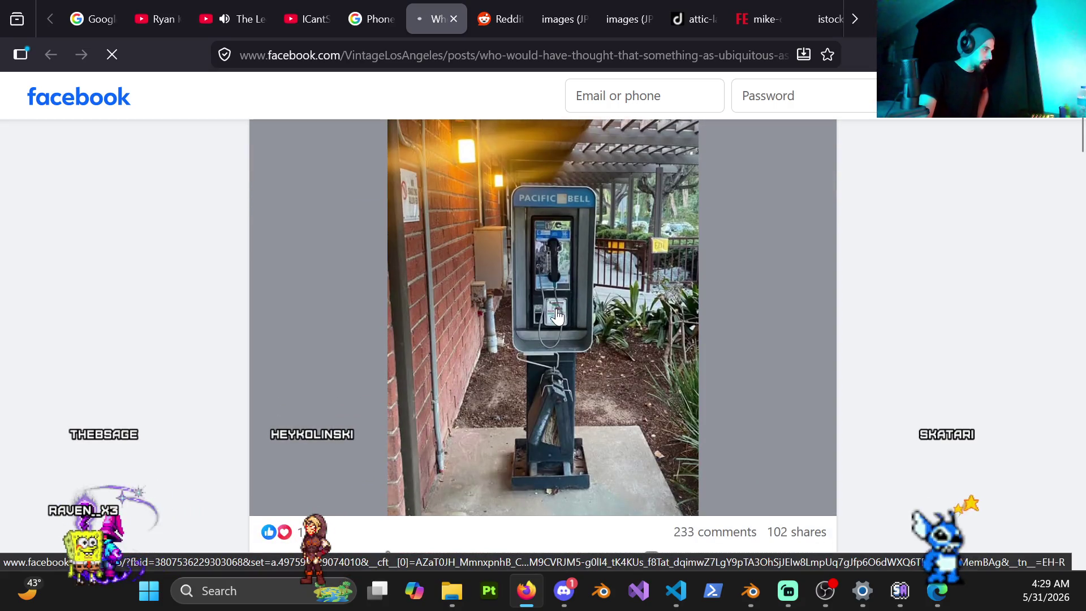
pyautogui.rightClick(557, 315)
pyautogui.click(595, 256)
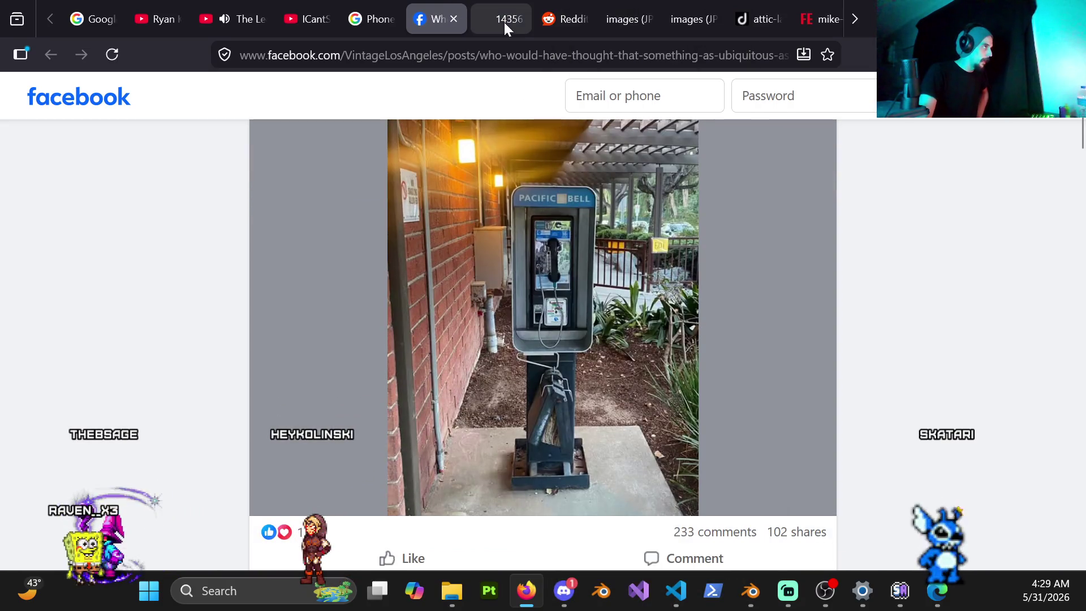
pyautogui.click(500, 20)
pyautogui.click(432, 16)
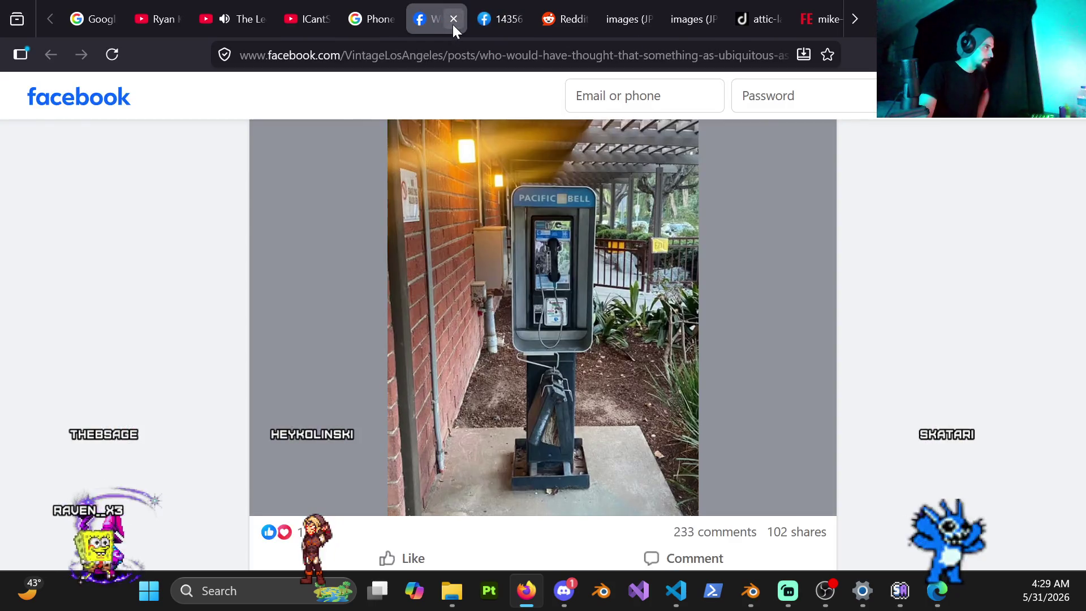
pyautogui.click(453, 21)
pyautogui.click(543, 316)
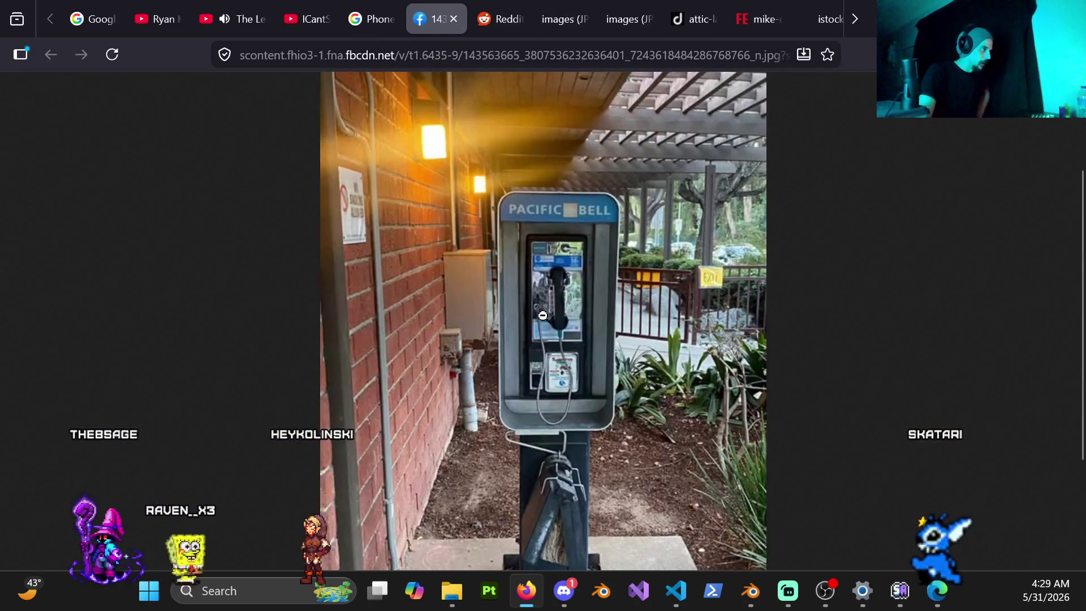
# Step: Zoom in and out on the Facebook payphone photo, then bring up the Reddit pay phone image
pyautogui.keyDown('ctrl'); pyautogui.scroll(4, 554, 327); pyautogui.keyUp('ctrl')
pyautogui.keyDown('ctrl'); pyautogui.scroll(-4, 554, 327); pyautogui.keyUp('ctrl')
pyautogui.keyDown('ctrl'); pyautogui.scroll(-3, 558, 327); pyautogui.keyUp('ctrl')
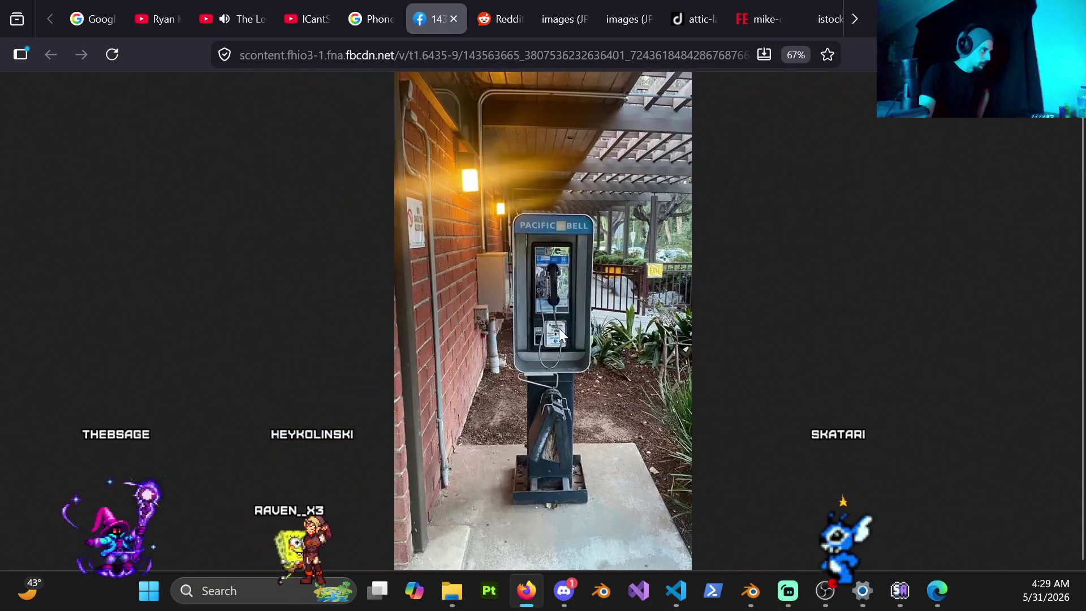
pyautogui.keyDown('ctrl'); pyautogui.scroll(4, 559, 328); pyautogui.keyUp('ctrl')
pyautogui.scroll(-6, 560, 328)
pyautogui.scroll(2, 583, 327)
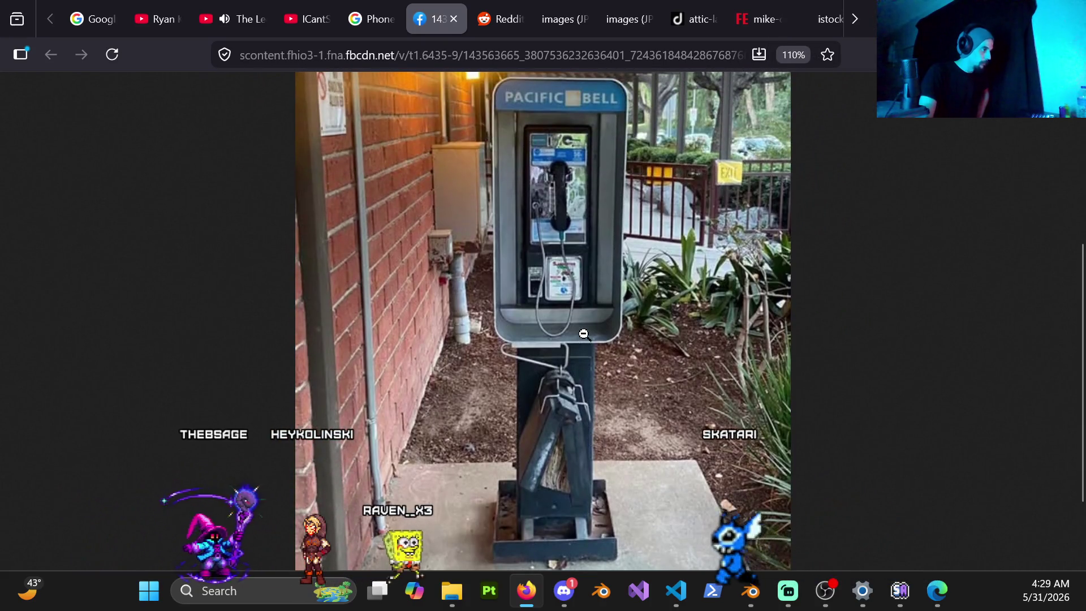
pyautogui.scroll(2, 584, 327)
pyautogui.keyDown('ctrl'); pyautogui.scroll(4, 566, 331); pyautogui.keyUp('ctrl')
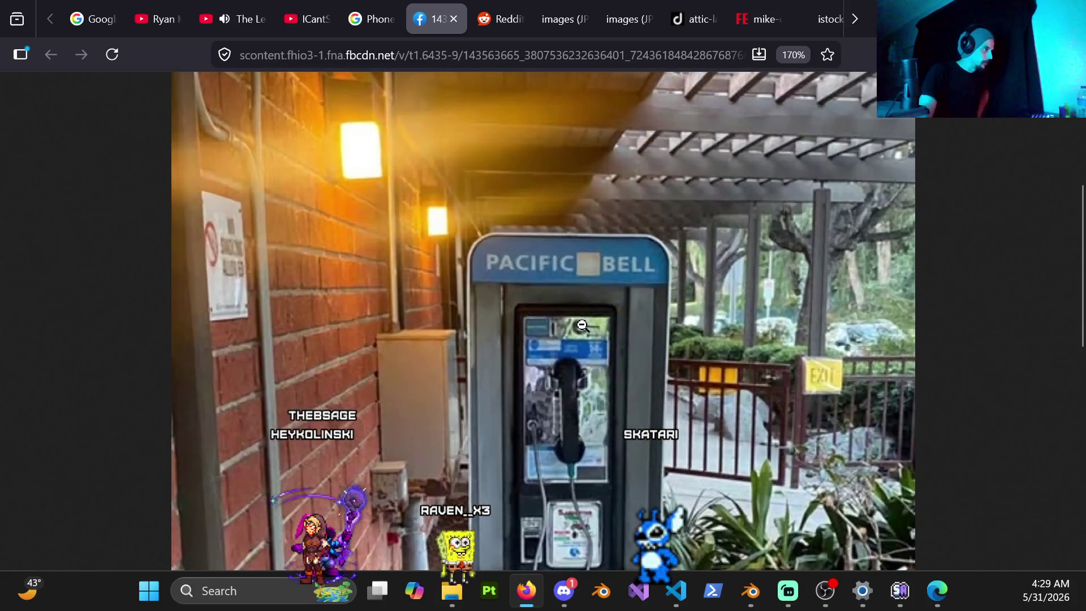
pyautogui.scroll(-5, 583, 326)
pyautogui.keyDown('ctrl'); pyautogui.scroll(-5, 585, 325); pyautogui.keyUp('ctrl')
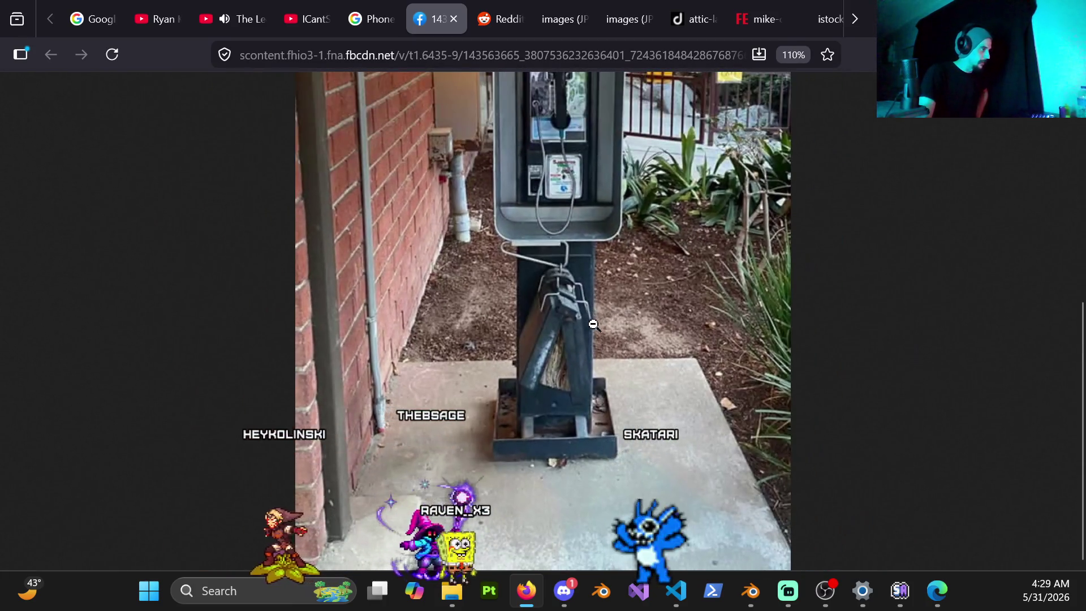
pyautogui.keyDown('ctrl'); pyautogui.scroll(-1, 594, 325); pyautogui.keyUp('ctrl')
pyautogui.keyDown('ctrl'); pyautogui.scroll(-1, 594, 323); pyautogui.keyUp('ctrl')
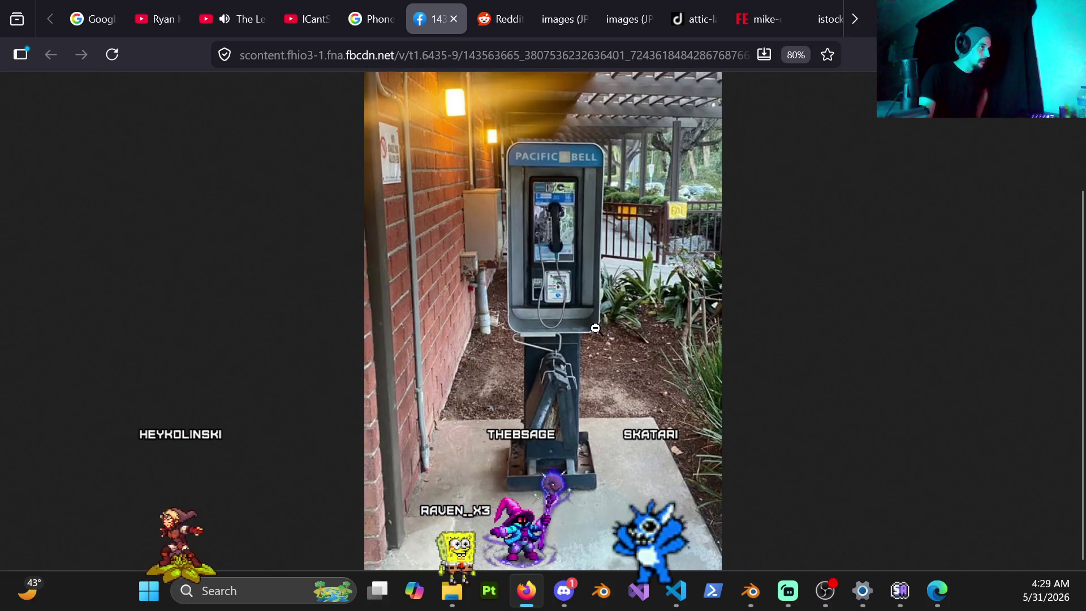
pyautogui.keyDown('ctrl'); pyautogui.scroll(2, 594, 312); pyautogui.keyUp('ctrl')
pyautogui.scroll(-2, 609, 303)
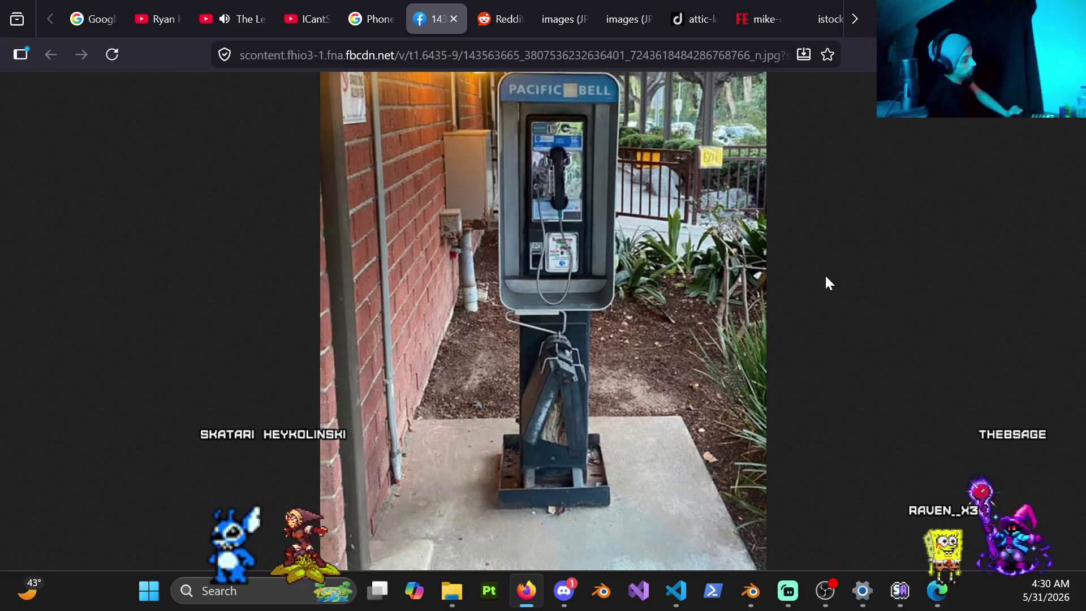
pyautogui.click(504, 24)
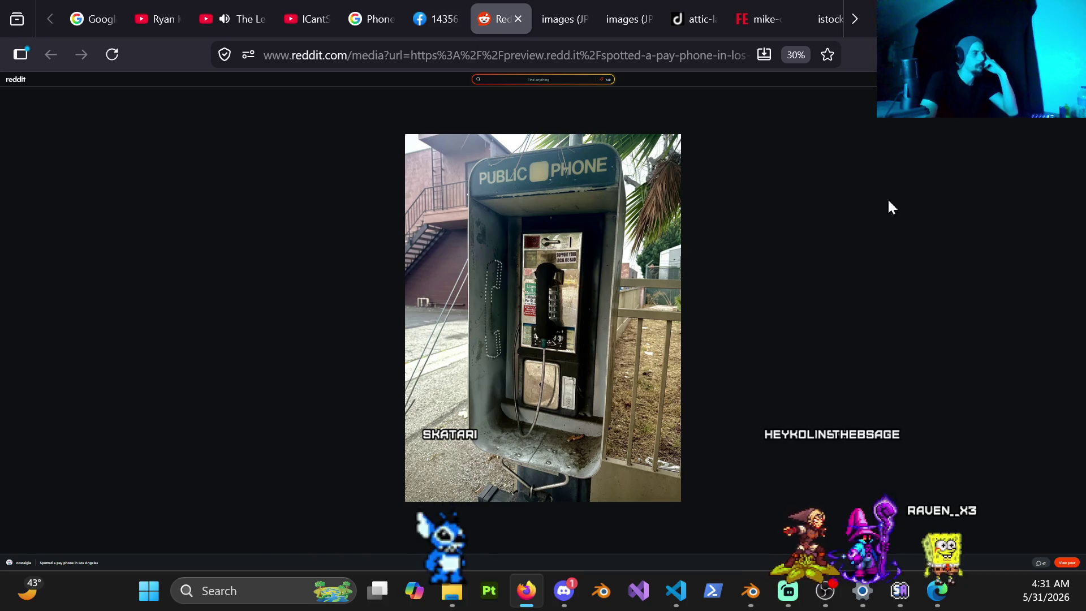
# Step: Return to the Pacific Bell payphone photo, then switch back to Blender
pyautogui.click(435, 24)
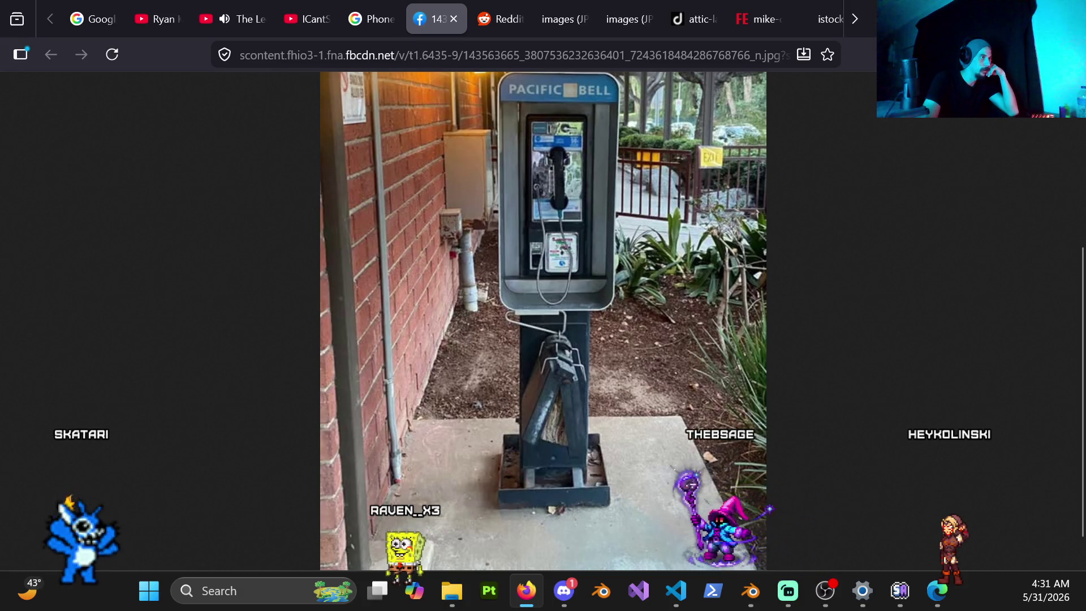
pyautogui.press('ctrl+super+Left')
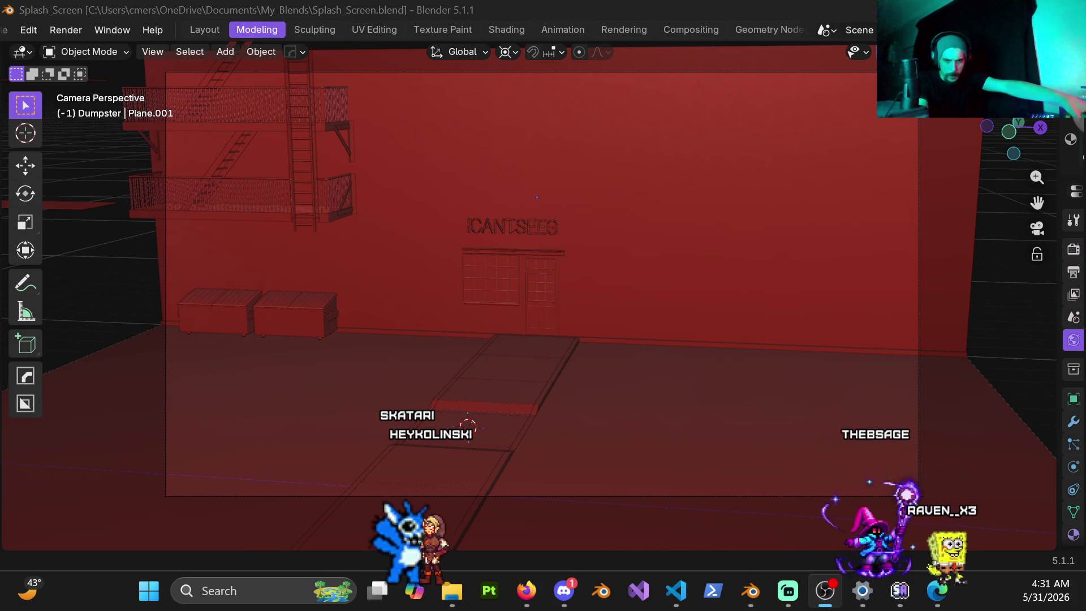
# Step: Orbit out of camera view toward the storefront wall and bring up the pivot point options
pyautogui.scroll(-5, 486, 360)
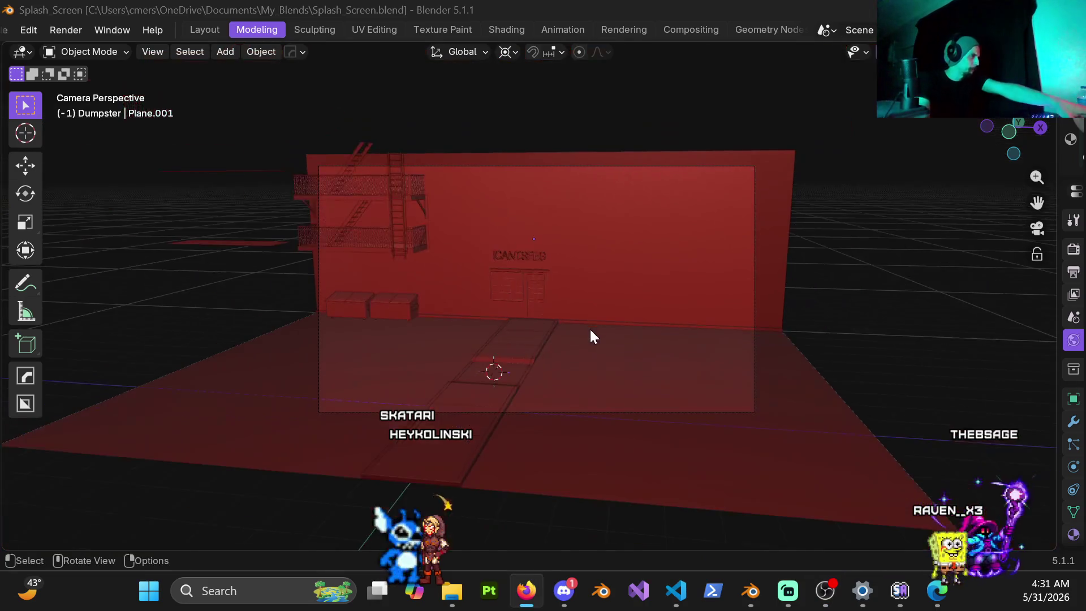
pyautogui.scroll(8, 594, 319)
pyautogui.moveTo(608, 314)
pyautogui.mouseDown(button='middle')
pyautogui.moveTo(622, 320)
pyautogui.moveTo(543, 334)
pyautogui.moveTo(541, 260)
pyautogui.moveTo(599, 237)
pyautogui.moveTo(550, 310)
pyautogui.moveTo(558, 320)
pyautogui.moveTo(498, 326)
pyautogui.mouseUp(button='middle')
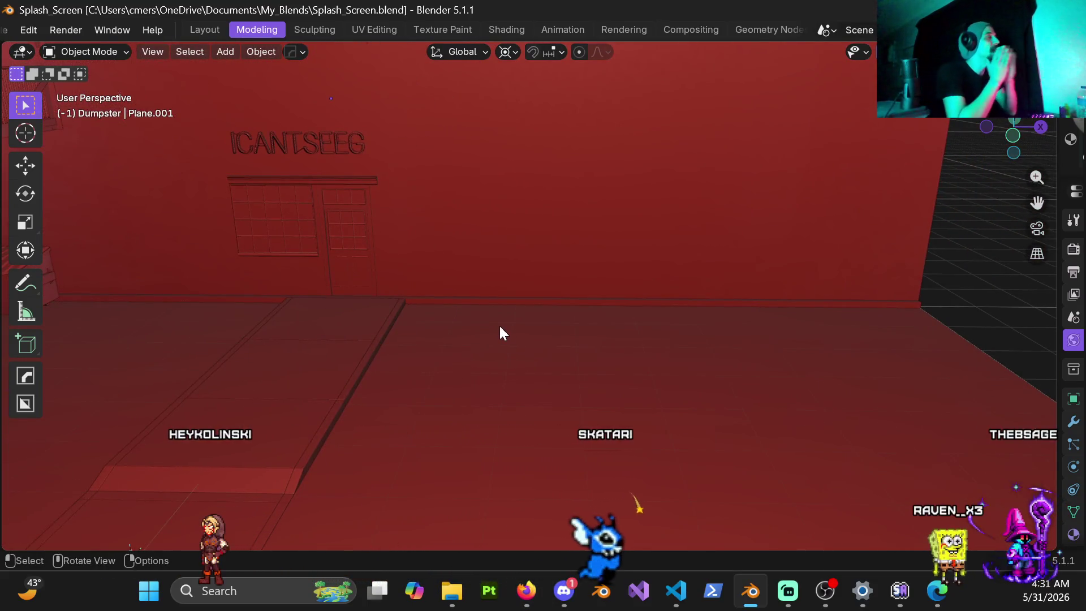
pyautogui.click(505, 52)
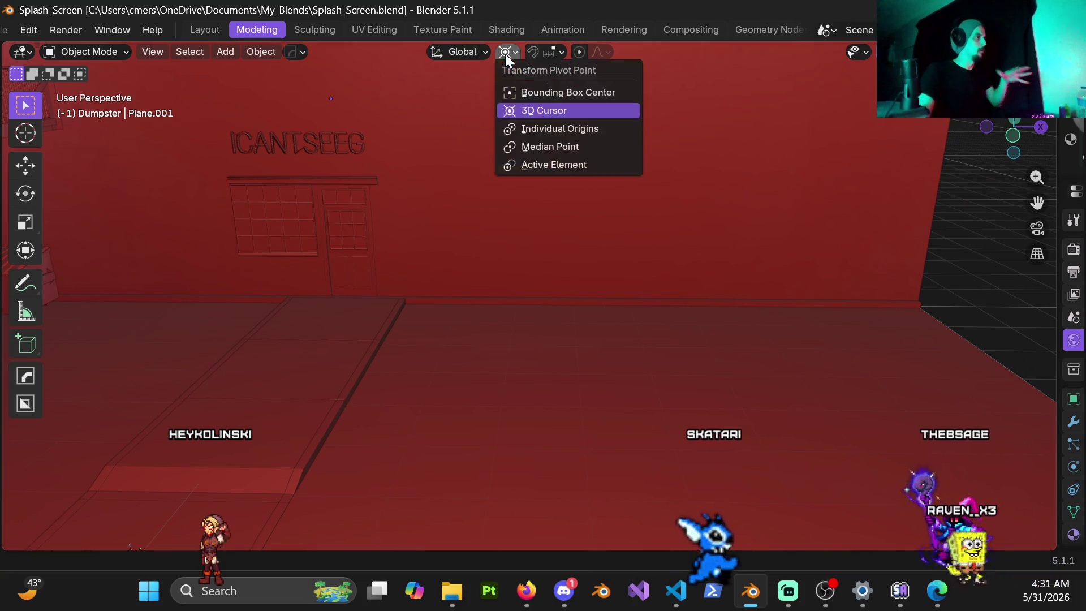
# Step: Set the pivot to Median Point and add a cube beside the red wall
pyautogui.click(542, 145)
pyautogui.moveTo(531, 345)
pyautogui.mouseDown(button='middle')
pyautogui.moveTo(514, 293)
pyautogui.moveTo(498, 300)
pyautogui.moveTo(485, 351)
pyautogui.moveTo(555, 313)
pyautogui.mouseUp(button='middle')
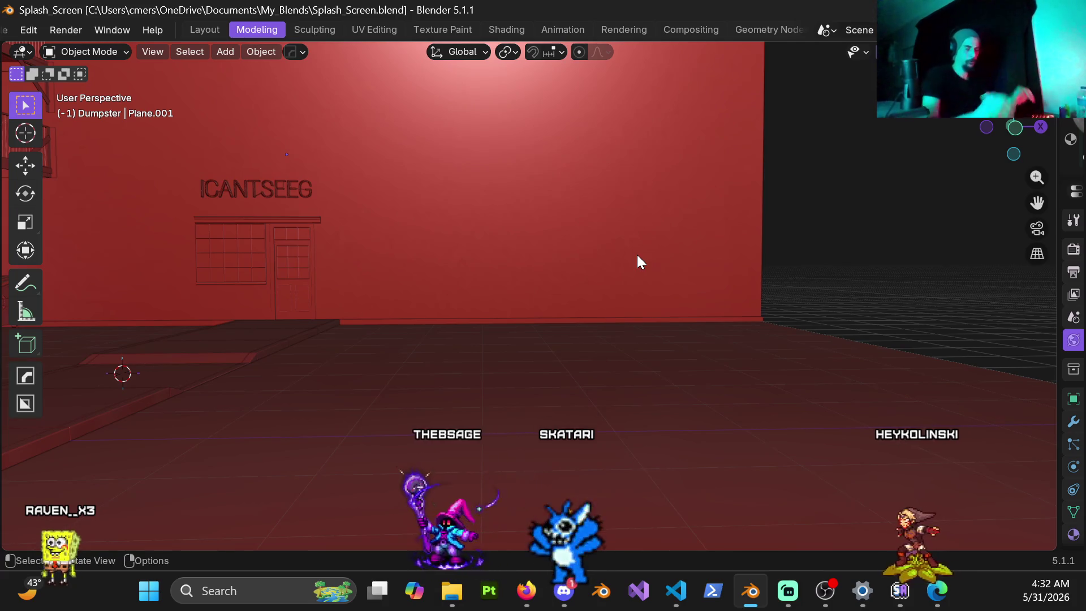
pyautogui.moveTo(667, 282)
pyautogui.mouseDown(button='middle')
pyautogui.moveTo(508, 311)
pyautogui.moveTo(456, 348)
pyautogui.moveTo(473, 339)
pyautogui.moveTo(482, 295)
pyautogui.mouseUp(button='middle')
pyautogui.hotkey('shift', 'a')
pyautogui.moveTo(475, 290)
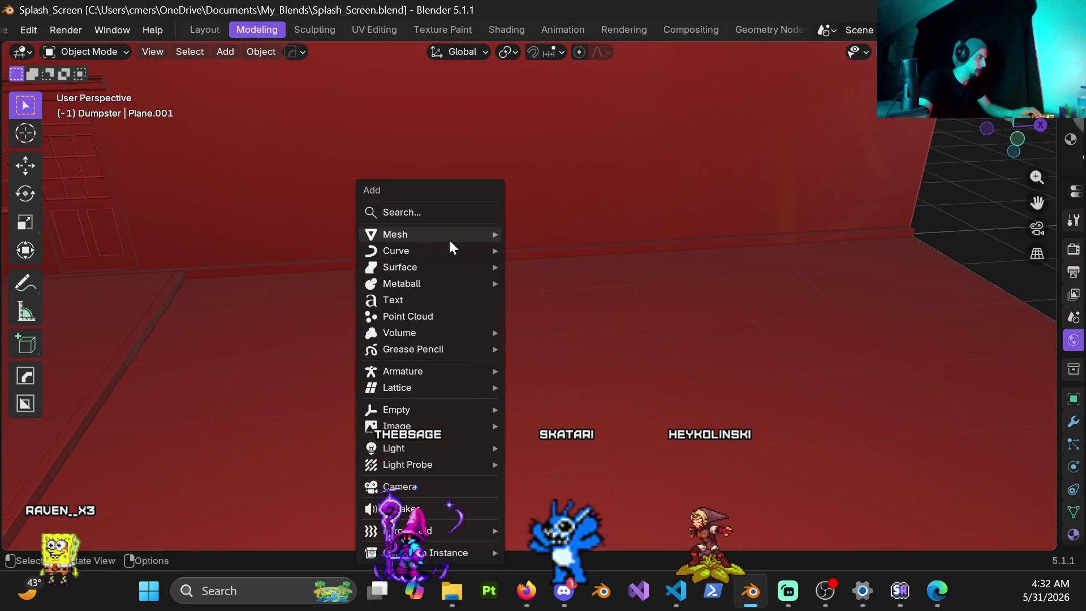
pyautogui.moveTo(449, 238)
pyautogui.click(525, 250)
pyautogui.scroll(-5, 421, 322)
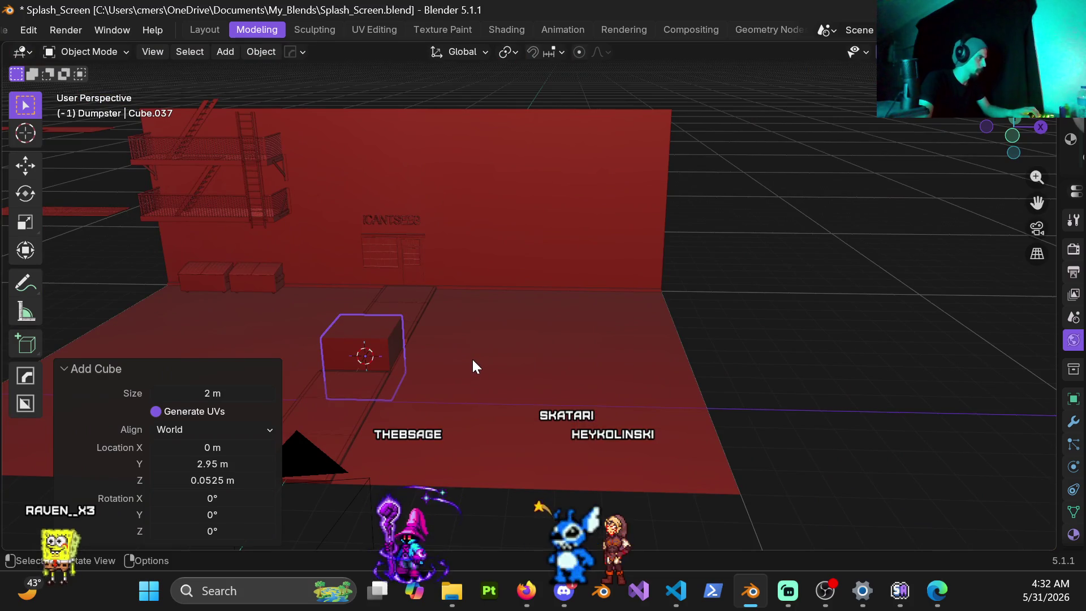
pyautogui.moveTo(473, 361)
pyautogui.mouseDown(button='middle')
pyautogui.moveTo(466, 352)
pyautogui.moveTo(408, 380)
pyautogui.moveTo(526, 365)
pyautogui.moveTo(471, 339)
pyautogui.moveTo(483, 352)
pyautogui.mouseUp(button='middle')
# Step: Scale the new cube down to 0.1 and move it into place from top view
pyautogui.press('s')
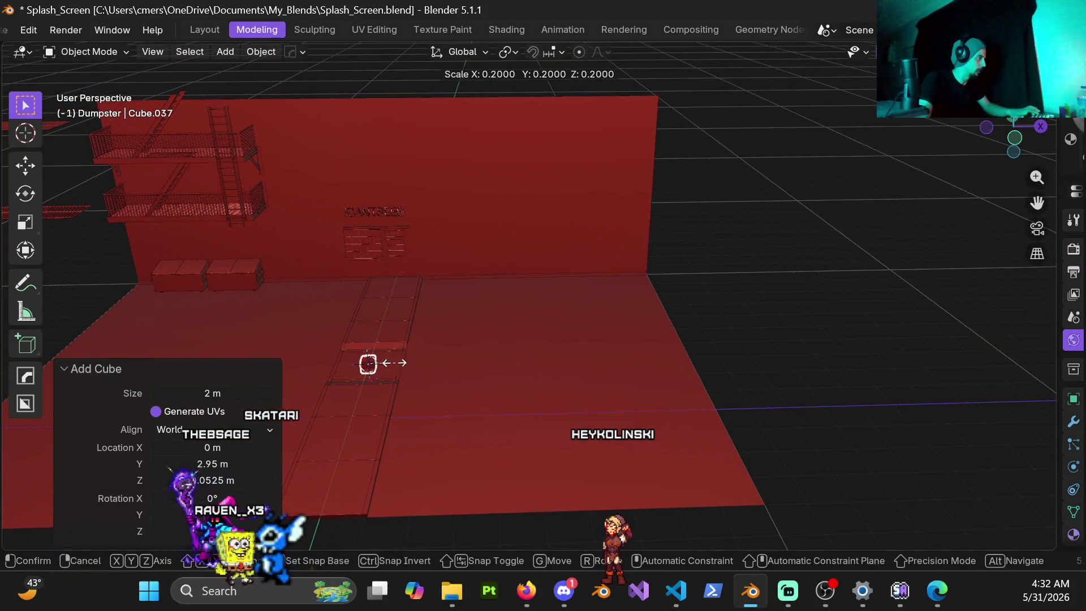
pyautogui.click(368, 365)
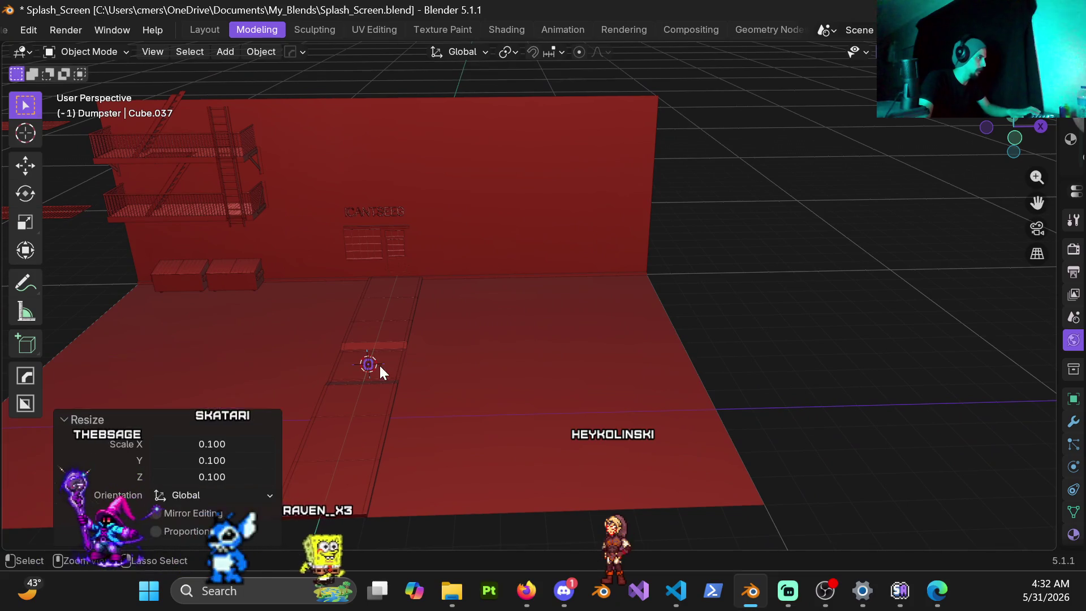
pyautogui.press('KP_7')
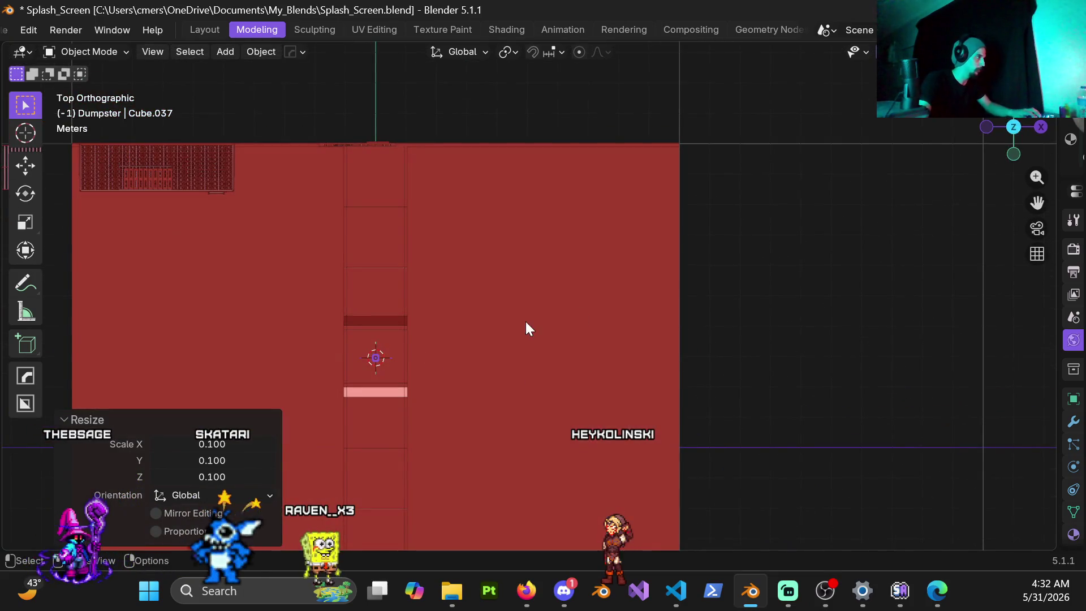
pyautogui.press('g')
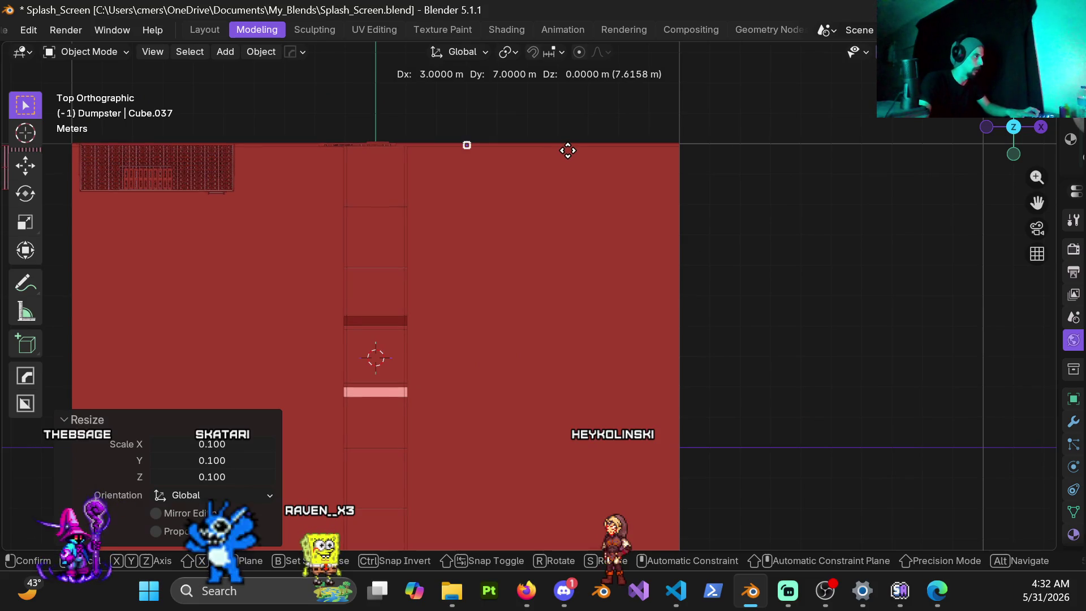
pyautogui.click(565, 157)
pyautogui.press('KP_Decimal')
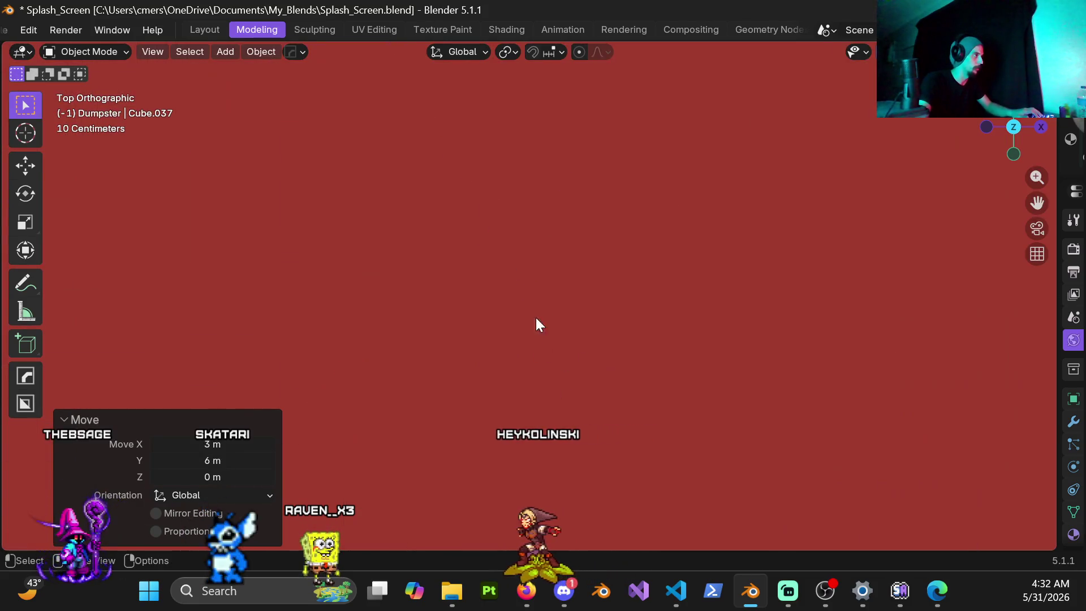
pyautogui.scroll(-3, 502, 284)
pyautogui.scroll(3, 509, 283)
# Step: In front view, move the small cube vertically toward the floor
pyautogui.moveTo(521, 289); pyautogui.dragTo(509, 174, button='middle')
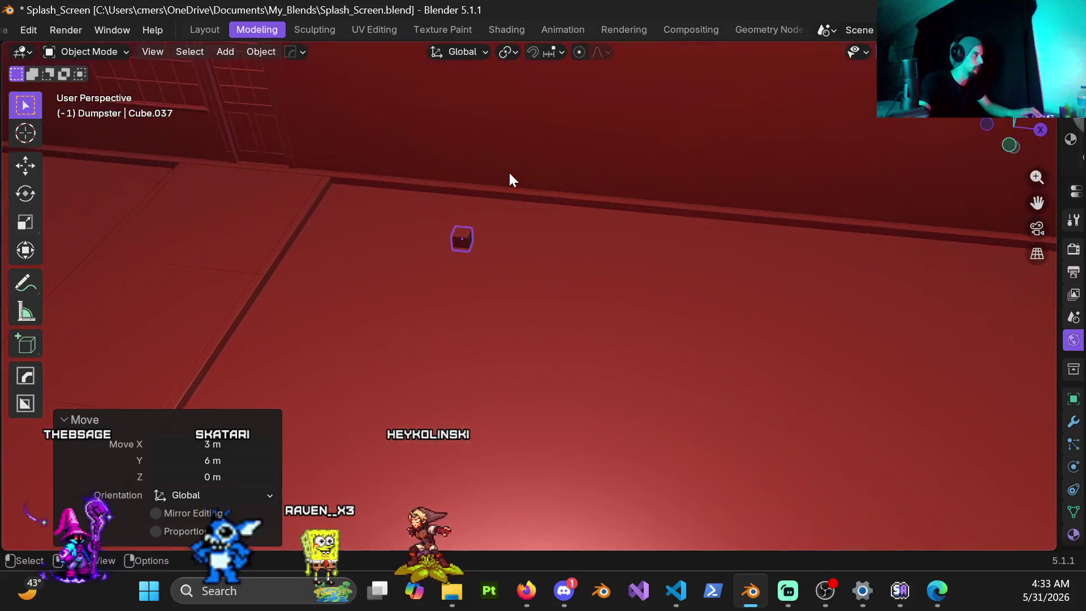
pyautogui.press('KP_1')
pyautogui.scroll(10, 453, 283)
pyautogui.scroll(4, 361, 293)
pyautogui.keyDown('shift'); pyautogui.moveTo(361, 293); pyautogui.dragTo(494, 381, button='middle'); pyautogui.keyUp('shift')
pyautogui.press('g')
pyautogui.press('z')
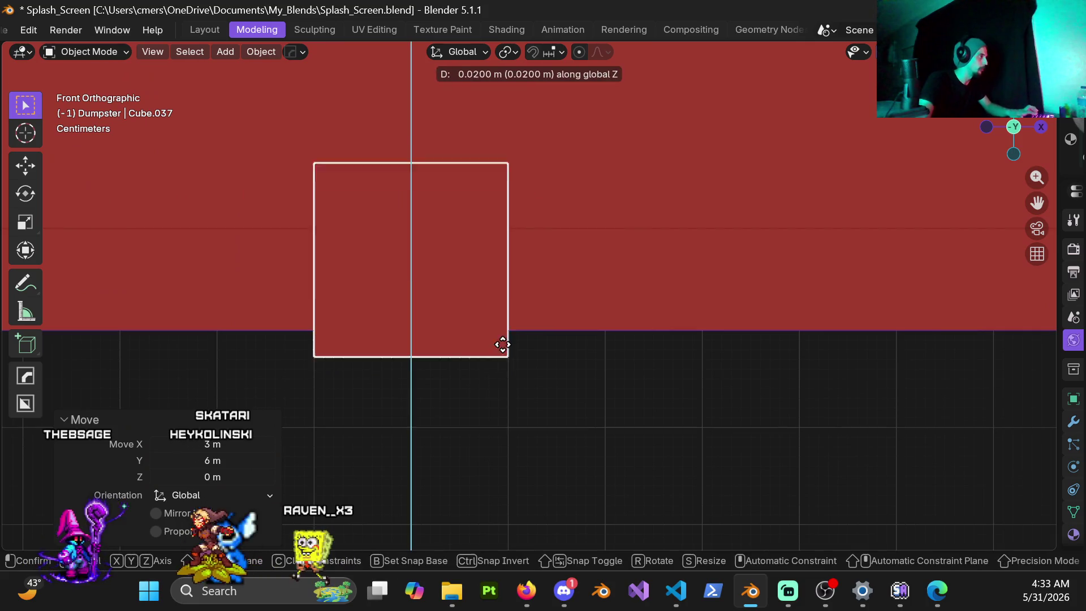
pyautogui.click(496, 337)
pyautogui.scroll(6, 509, 345)
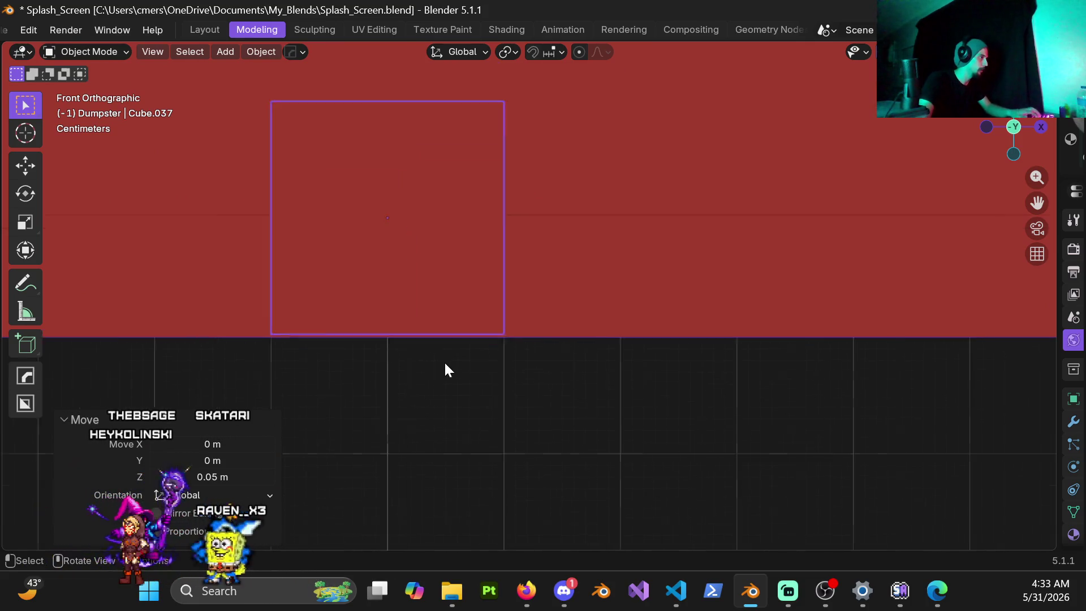
# Step: Fine-tune the cube's height with two more vertical nudges, ending slightly below zero
pyautogui.press('g')
pyautogui.press('z')
pyautogui.click(613, 397)
pyautogui.scroll(5, 617, 379)
pyautogui.press('g')
pyautogui.press('z')
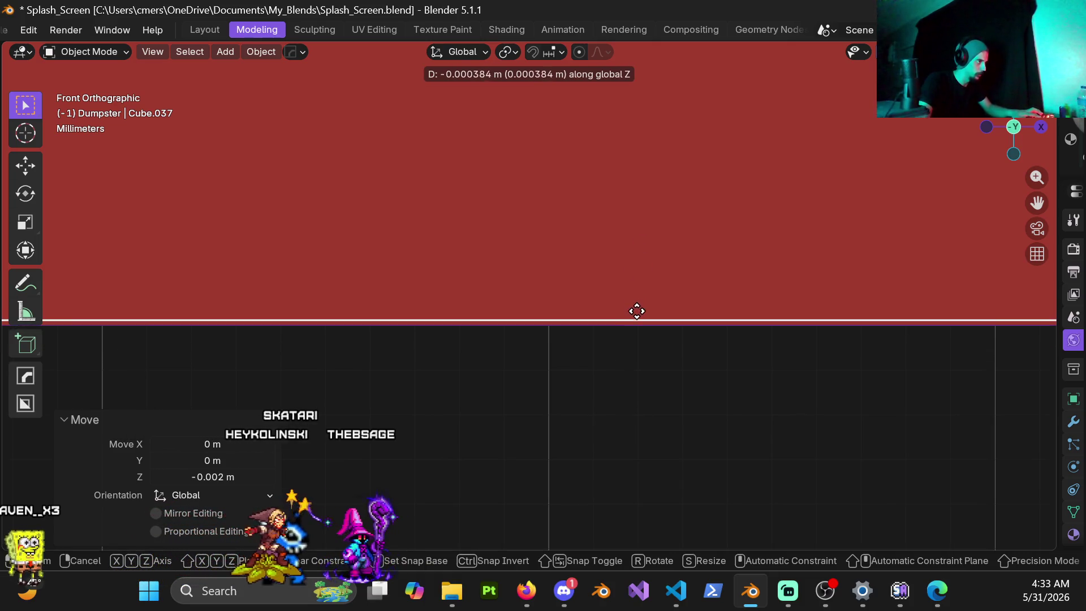
pyautogui.click(645, 347)
pyautogui.moveTo(525, 308)
pyautogui.mouseDown(button='middle')
pyautogui.moveTo(494, 266)
pyautogui.moveTo(460, 283)
pyautogui.moveTo(514, 274)
pyautogui.moveTo(516, 291)
pyautogui.moveTo(667, 277)
pyautogui.moveTo(605, 280)
pyautogui.mouseUp(button='middle')
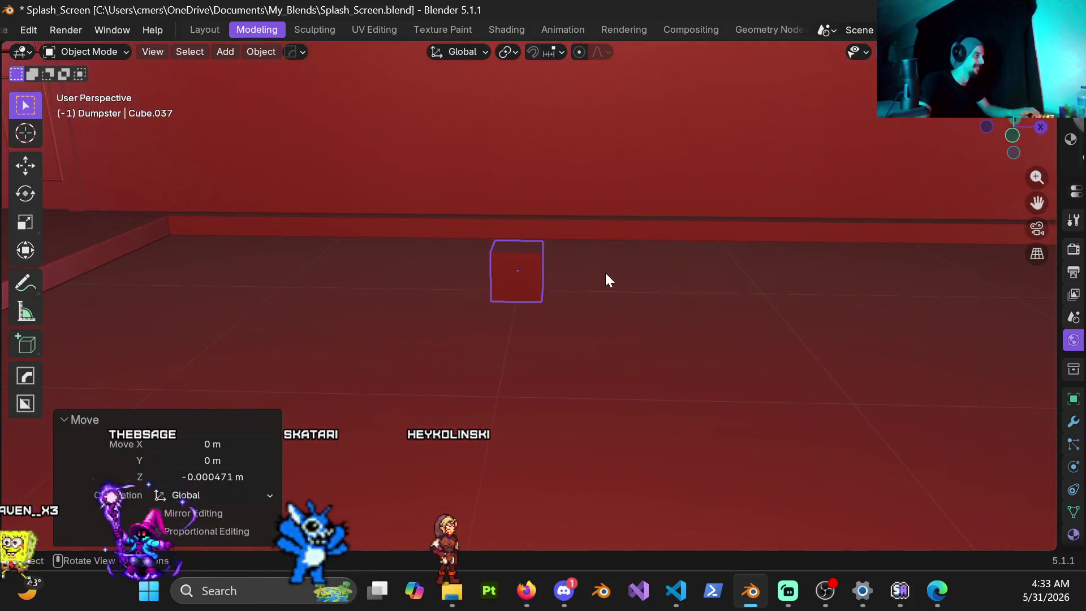
pyautogui.hotkey('ctrl', 'Tab')
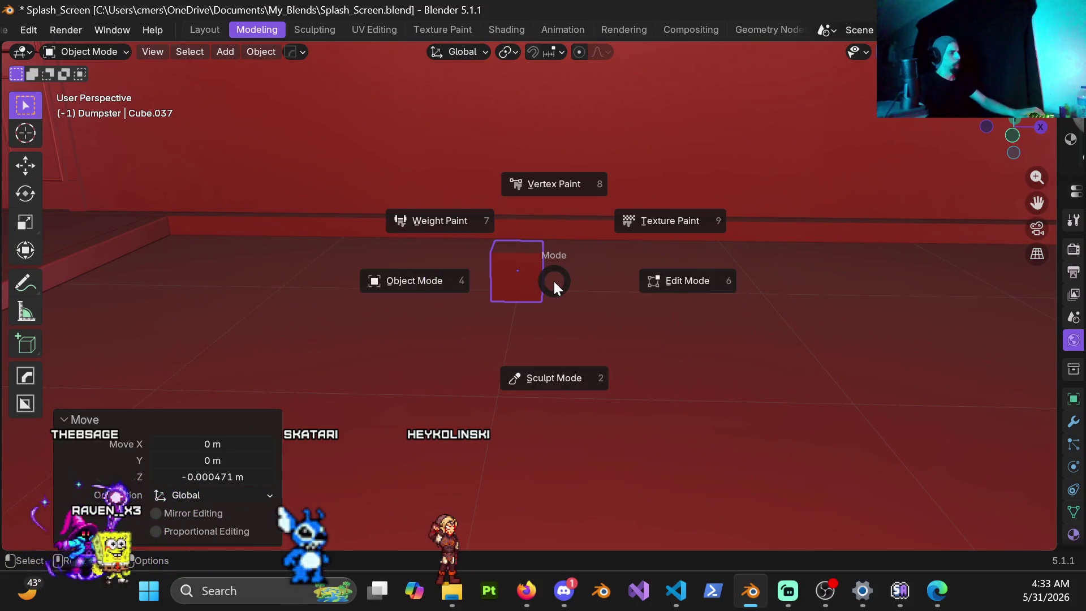
# Step: Apply the cube's scale and enter Edit Mode in front orthographic view
pyautogui.hotkey('ctrl', 'a')
pyautogui.click(522, 270)
pyautogui.click(724, 299)
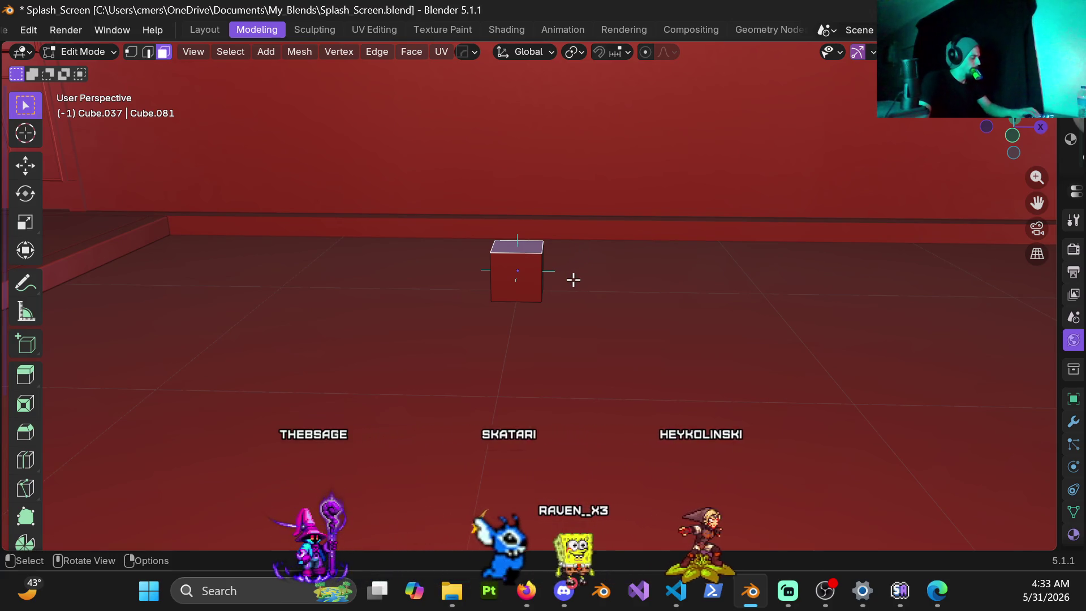
pyautogui.press('KP_5')
pyautogui.press('KP_1')
pyautogui.scroll(3, 572, 281)
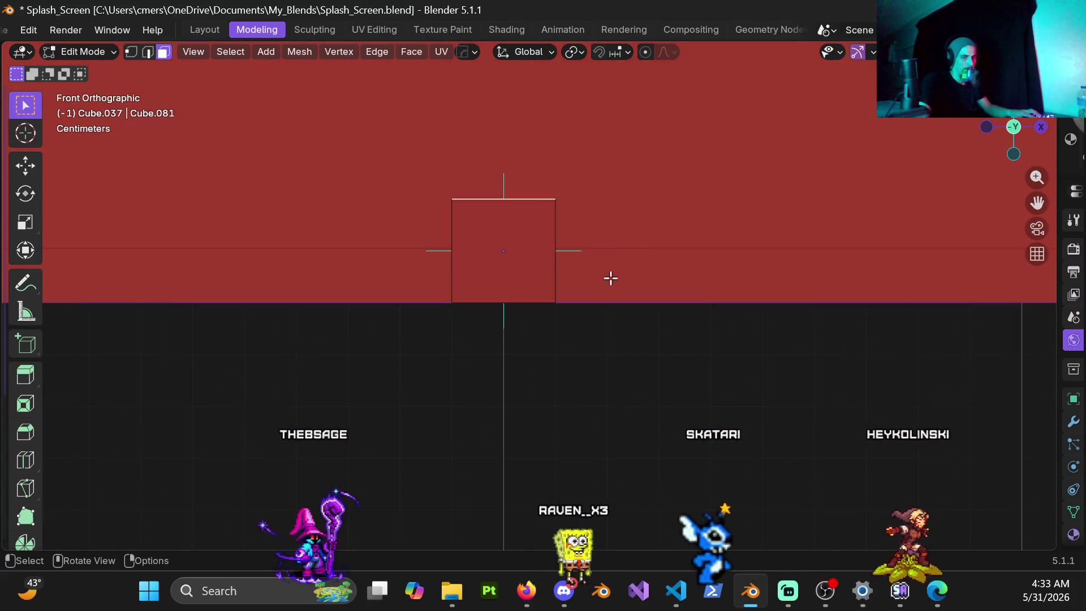
# Step: Lower the cube's top face 0.15 m to flatten it into a slab
pyautogui.press('g')
pyautogui.press('z')
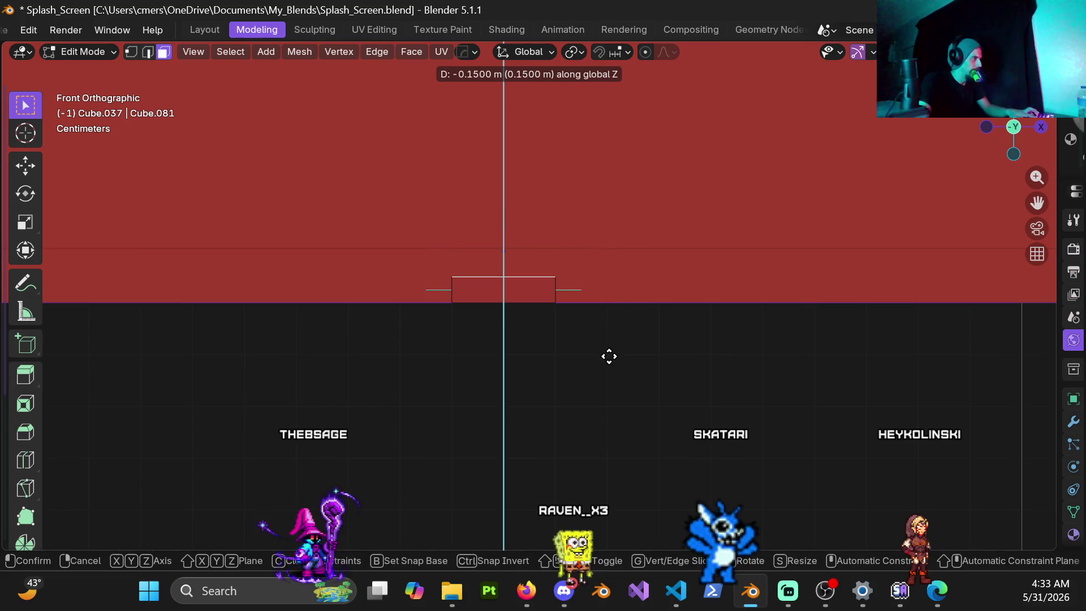
pyautogui.click(608, 355)
pyautogui.press('s')
pyautogui.hotkey('shift', 'z')
pyautogui.rightClick(632, 342)
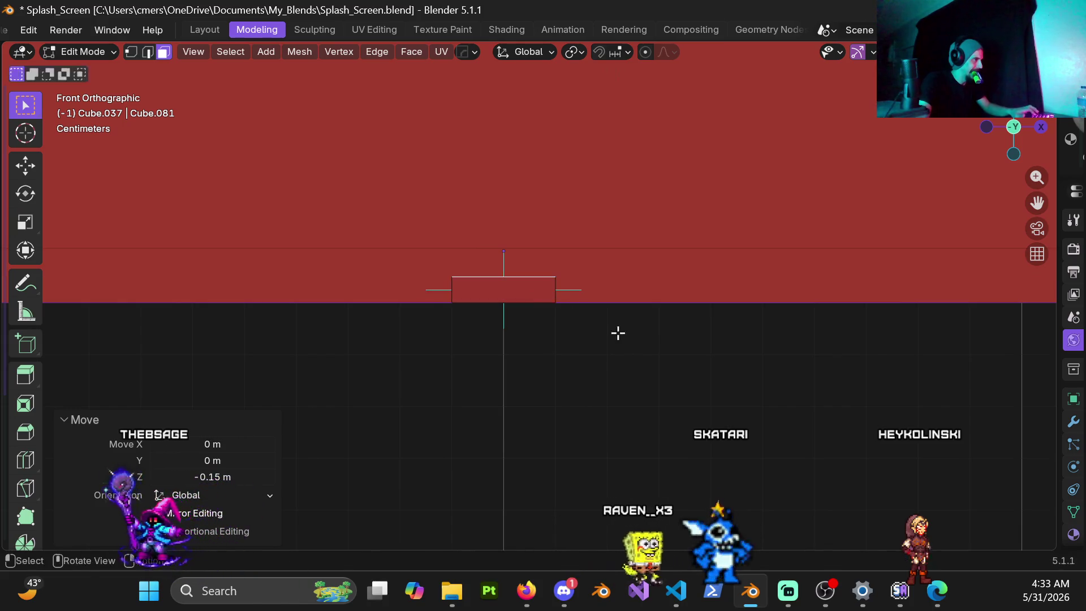
# Step: Scale the whole slab 1.4 along X and Y, then view it from above
pyautogui.press('a')
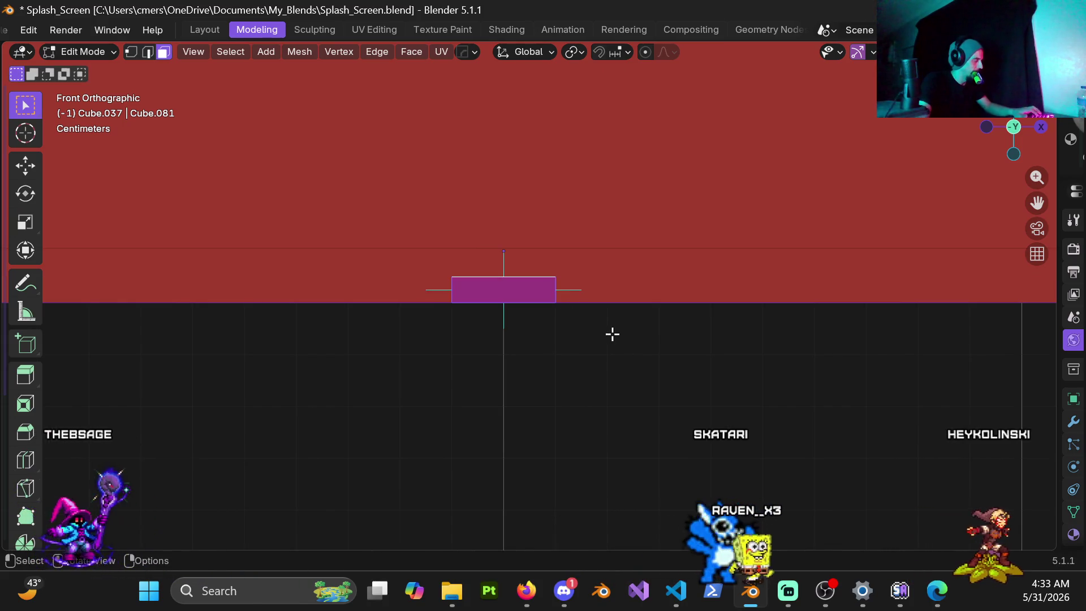
pyautogui.press('s')
pyautogui.hotkey('shift', 'z')
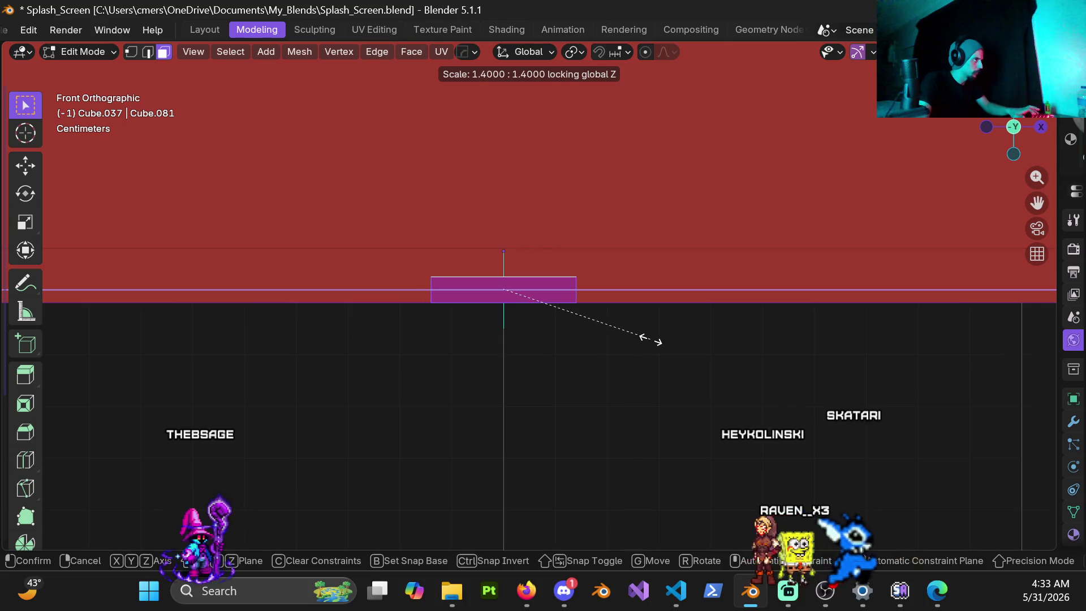
pyautogui.click(651, 339)
pyautogui.press('KP_5')
pyautogui.moveTo(514, 291)
pyautogui.mouseDown(button='middle')
pyautogui.moveTo(359, 313)
pyautogui.moveTo(547, 352)
pyautogui.moveTo(643, 325)
pyautogui.moveTo(478, 315)
pyautogui.moveTo(507, 300)
pyautogui.moveTo(420, 332)
pyautogui.moveTo(553, 332)
pyautogui.mouseUp(button='middle')
pyautogui.scroll(-5, 478, 315)
pyautogui.scroll(4, 531, 349)
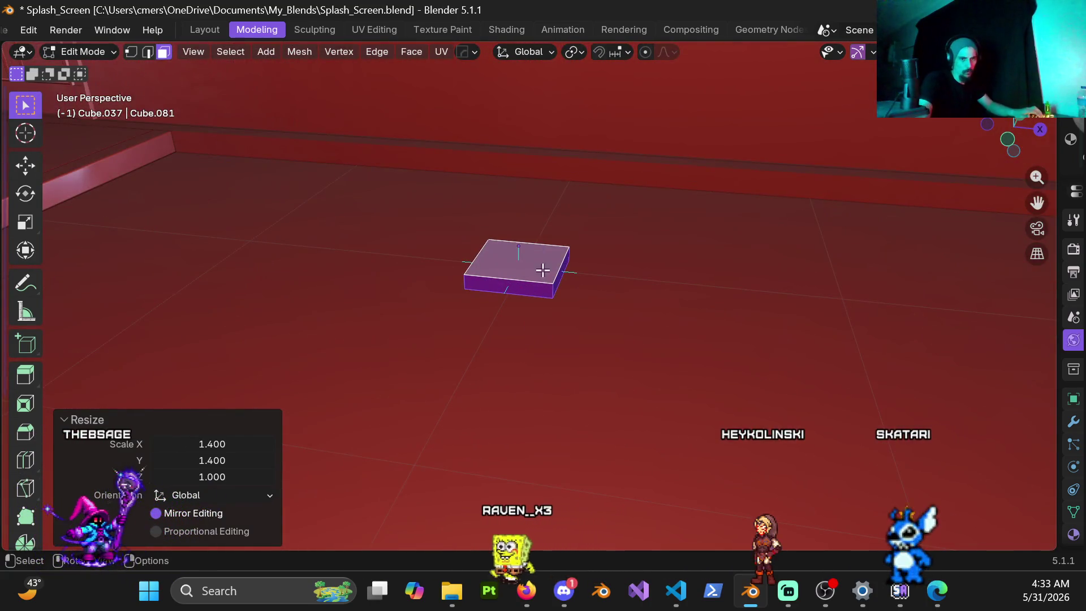
pyautogui.scroll(3, 543, 270)
pyautogui.moveTo(535, 264)
pyautogui.mouseDown(button='middle')
pyautogui.moveTo(543, 345)
pyautogui.moveTo(514, 308)
pyautogui.moveTo(481, 318)
pyautogui.mouseUp(button='middle')
pyautogui.hotkey('ctrl', 'r')
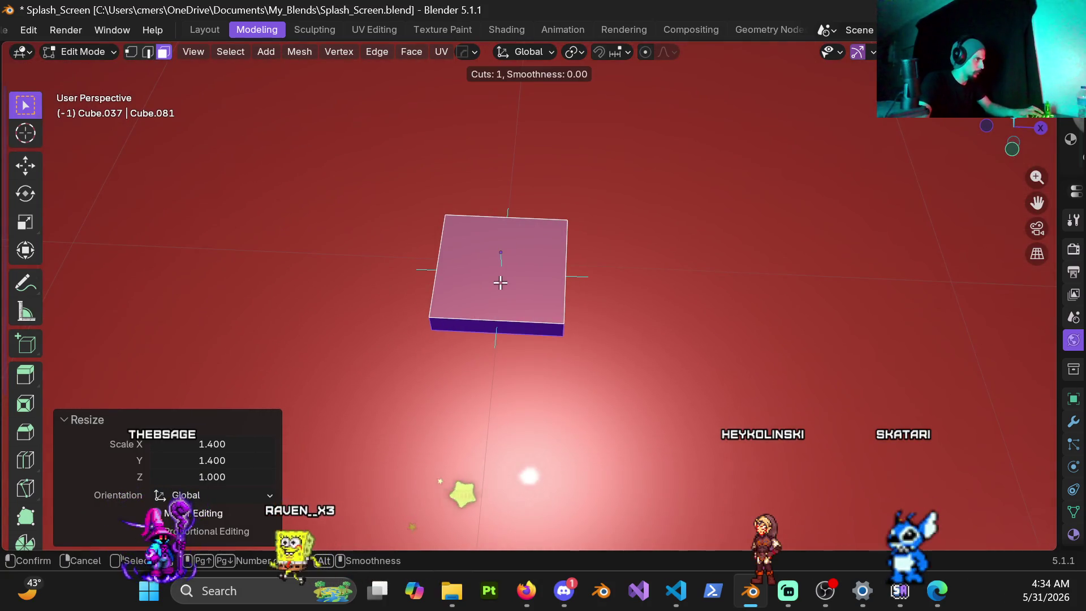
# Step: Add two evenly spaced loop cuts lengthwise and two crosswise across the slab
pyautogui.click(495, 325)
pyautogui.rightClick(495, 326)
pyautogui.click(545, 272)
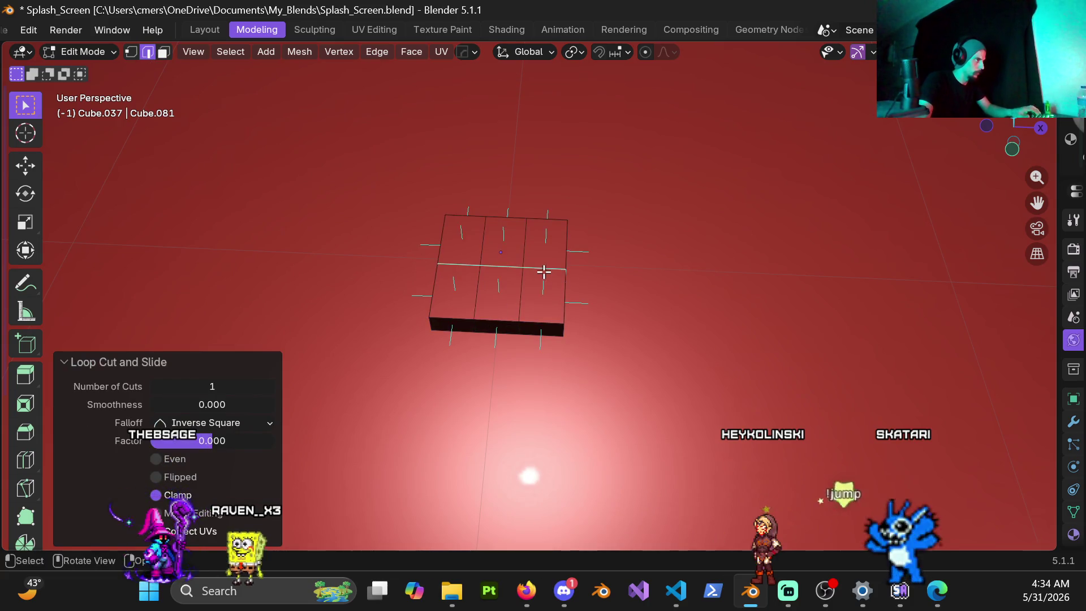
pyautogui.hotkey('ctrl', 'z')
pyautogui.hotkey('ctrl', 'r')
pyautogui.click(526, 284)
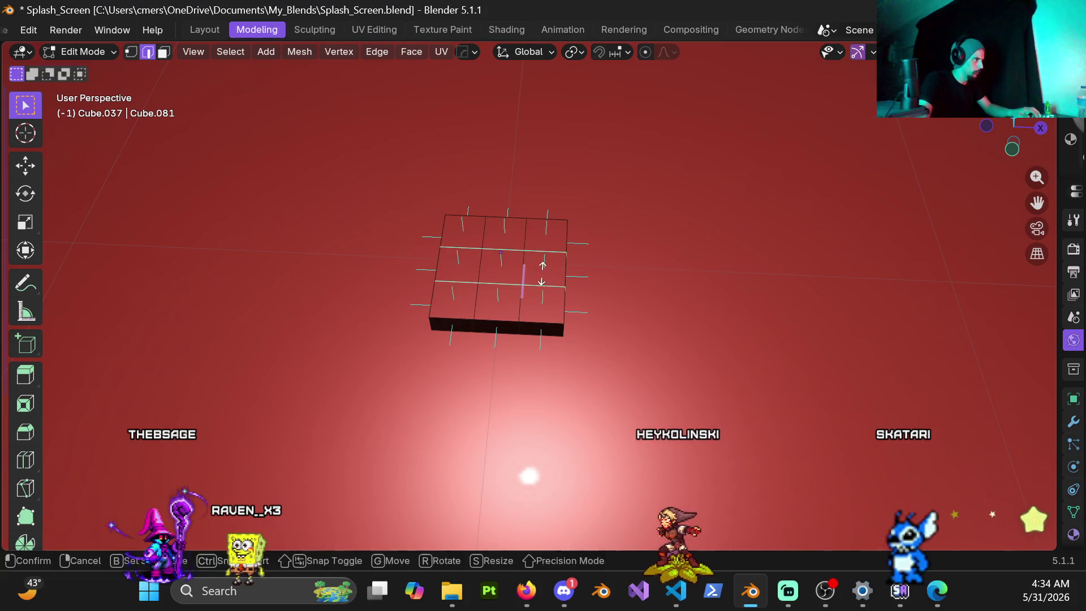
pyautogui.rightClick(518, 288)
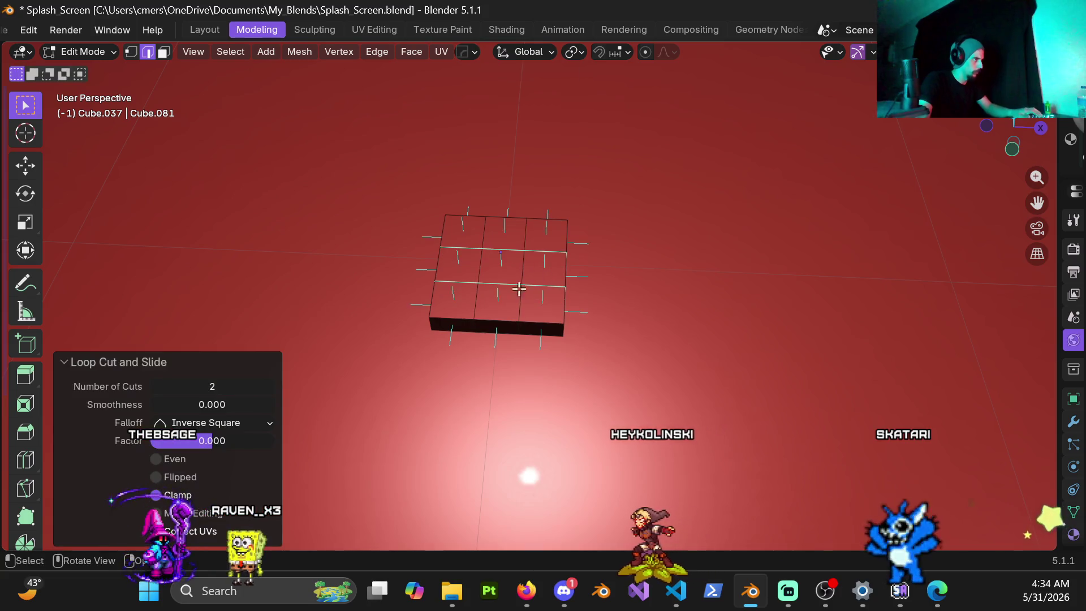
# Step: Slide both lengthwise edge loops outward by 0.4
pyautogui.keyDown('alt'); pyautogui.click(475, 270); pyautogui.keyUp('alt')
pyautogui.press('g')
pyautogui.press('g')
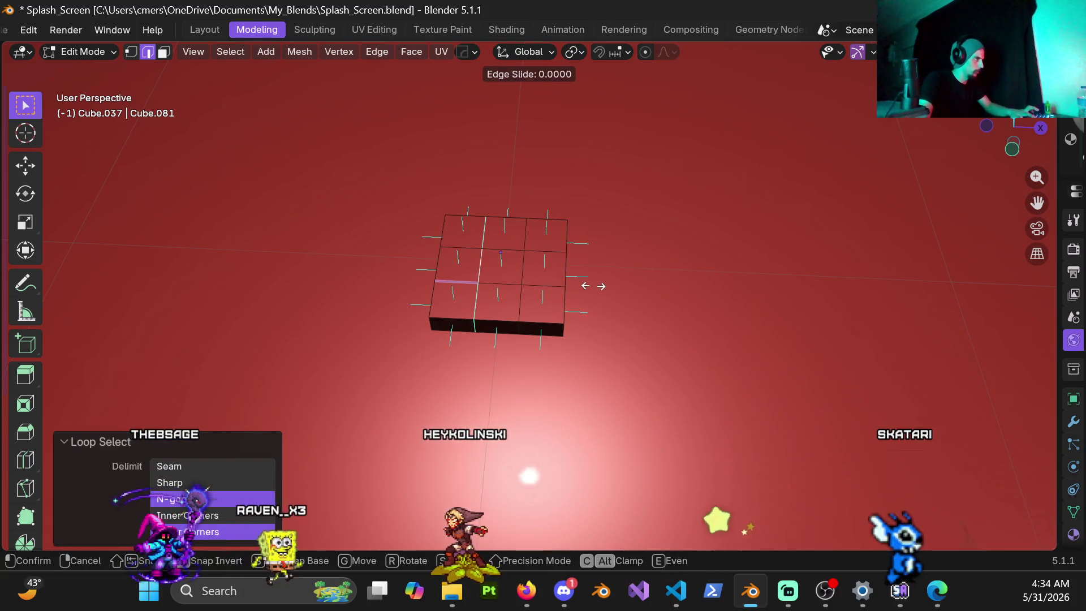
pyautogui.press('ctrl')
pyautogui.click(543, 293)
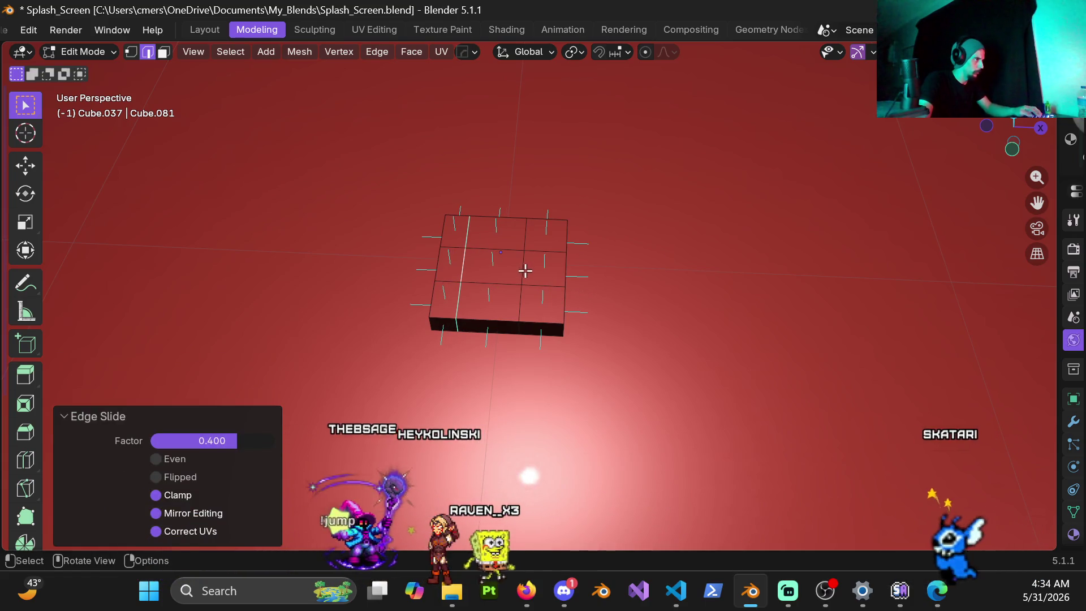
pyautogui.keyDown('alt'); pyautogui.click(545, 315); pyautogui.keyUp('alt')
pyautogui.press('g')
pyautogui.press('g')
pyautogui.press('ctrl')
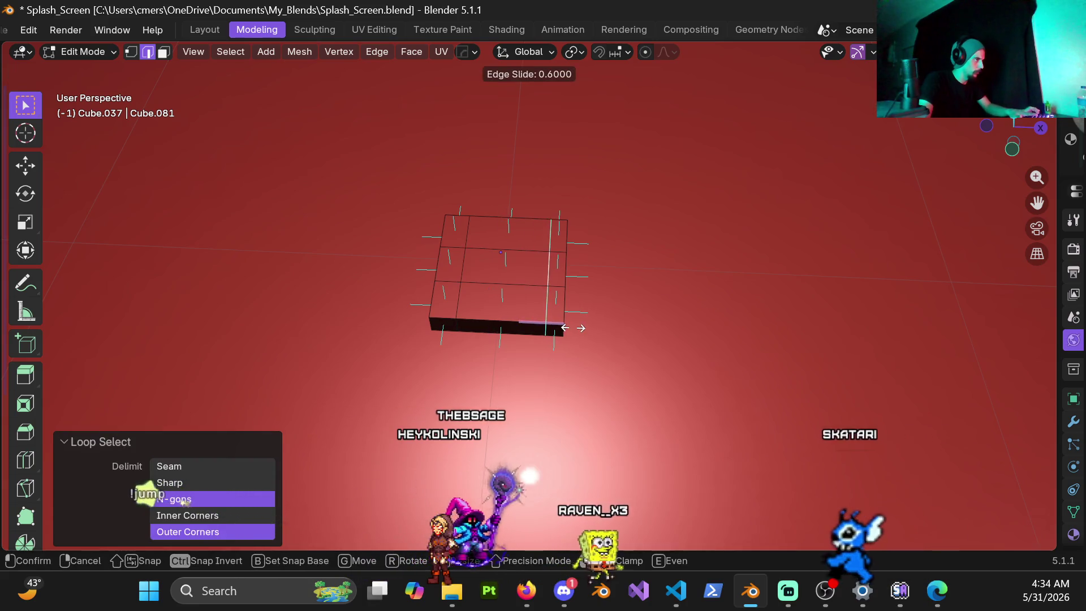
pyautogui.click(509, 289)
# Step: Slide both crosswise edge loops outward by -0.4
pyautogui.keyDown('alt'); pyautogui.click(588, 310); pyautogui.keyUp('alt')
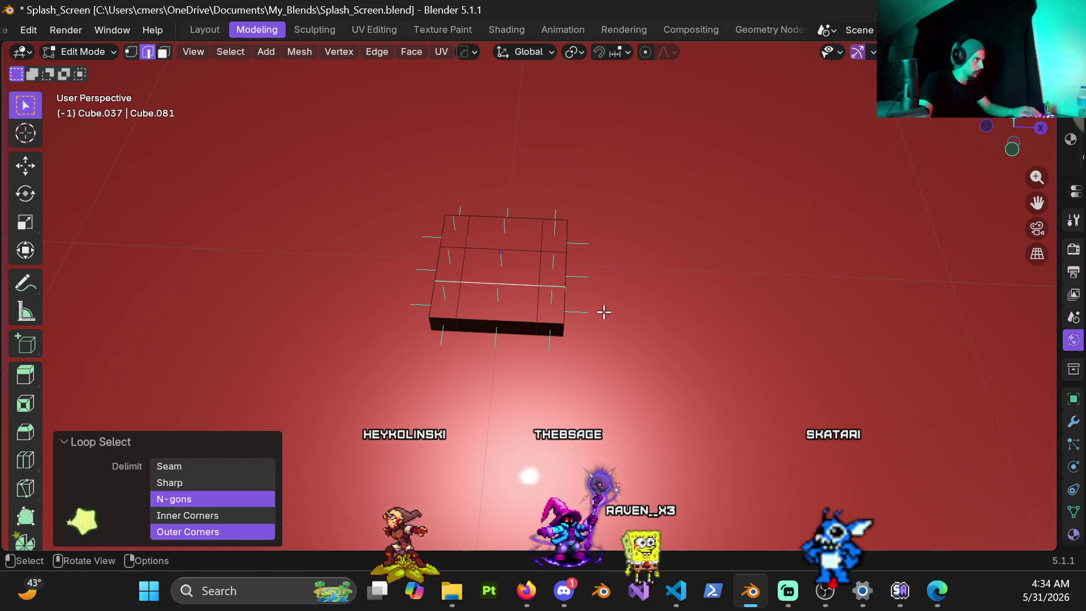
pyautogui.press('g')
pyautogui.press('g')
pyautogui.press('ctrl')
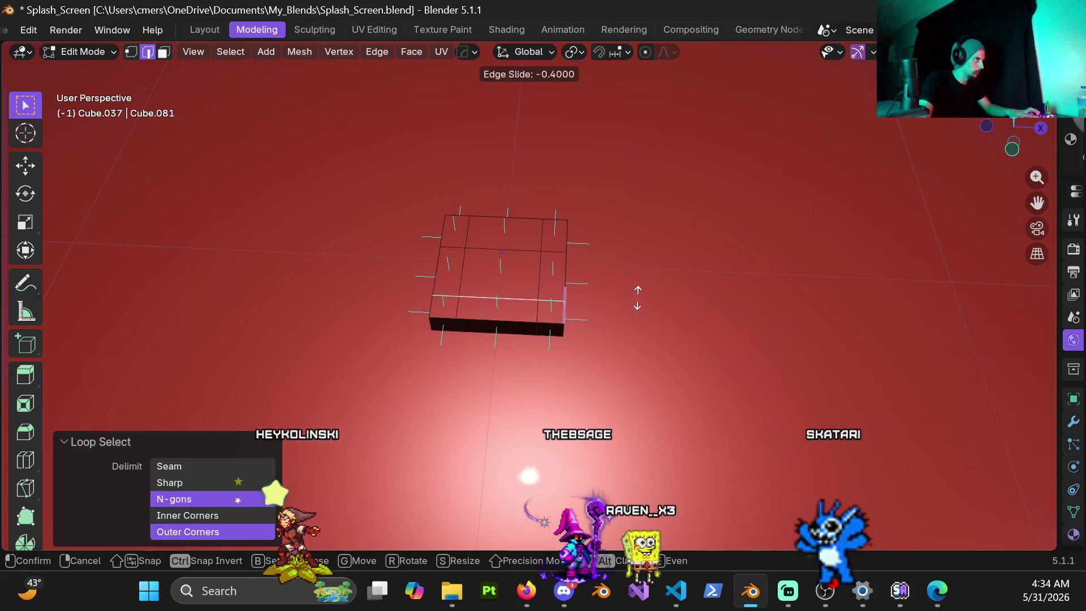
pyautogui.click(638, 296)
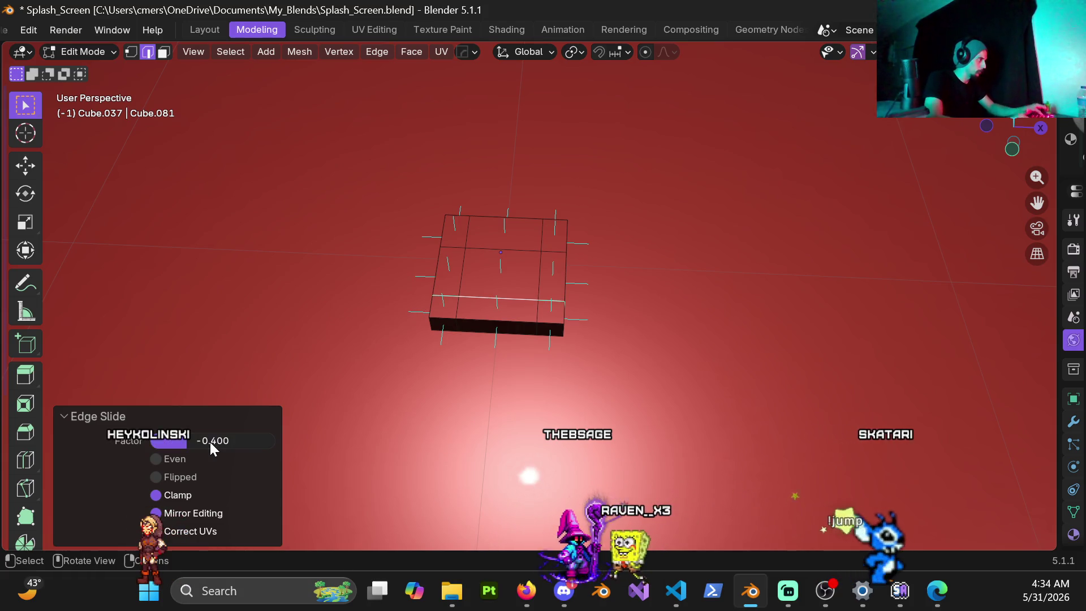
pyautogui.doubleClick(521, 252)
pyautogui.press('g')
pyautogui.press('g')
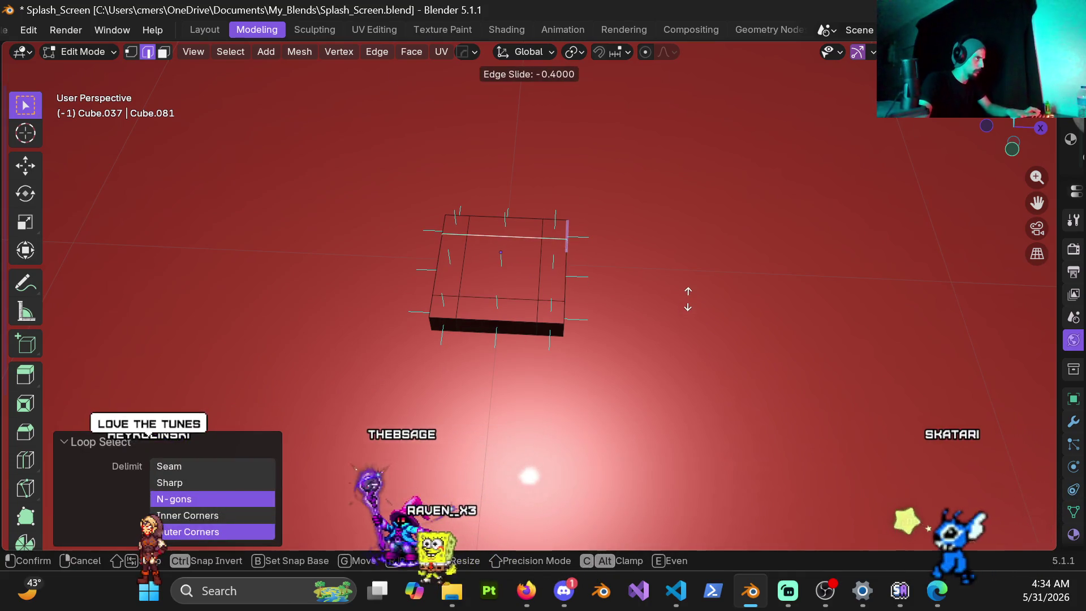
pyautogui.click(688, 299)
# Step: Select the large centre face on the slab top and view it from the front
pyautogui.press('3')
pyautogui.click(509, 284)
pyautogui.scroll(-5, 518, 284)
pyautogui.moveTo(526, 233); pyautogui.dragTo(516, 236, button='middle')
pyautogui.press('KP_1')
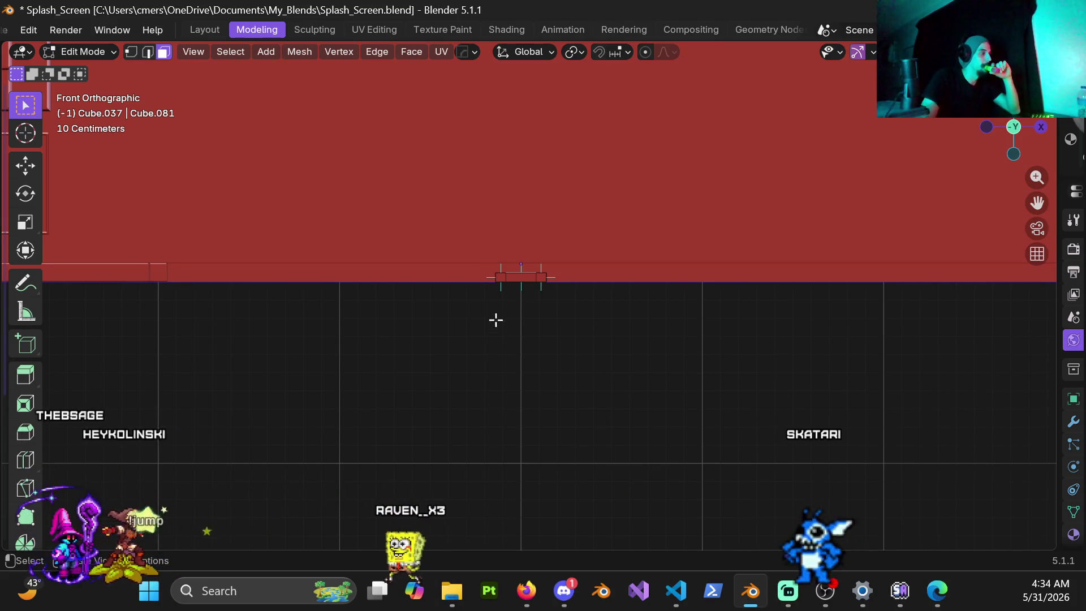
# Step: Extrude the centre square 0.4 m upward into a post and orbit to inspect it
pyautogui.scroll(5, 495, 320)
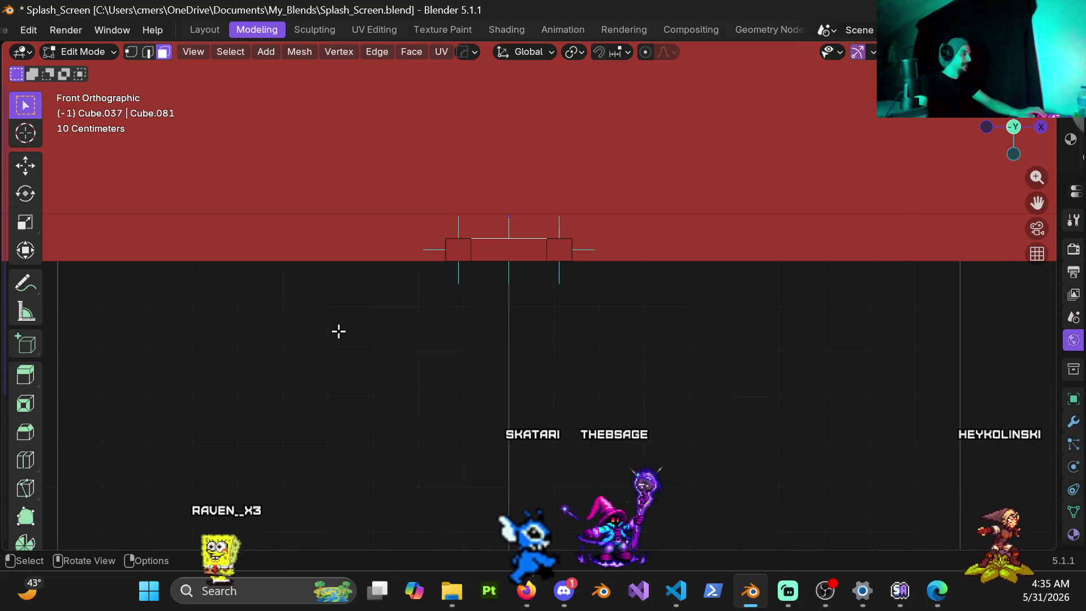
pyautogui.keyDown('shift'); pyautogui.moveTo(498, 240); pyautogui.dragTo(514, 349, button='middle'); pyautogui.keyUp('shift')
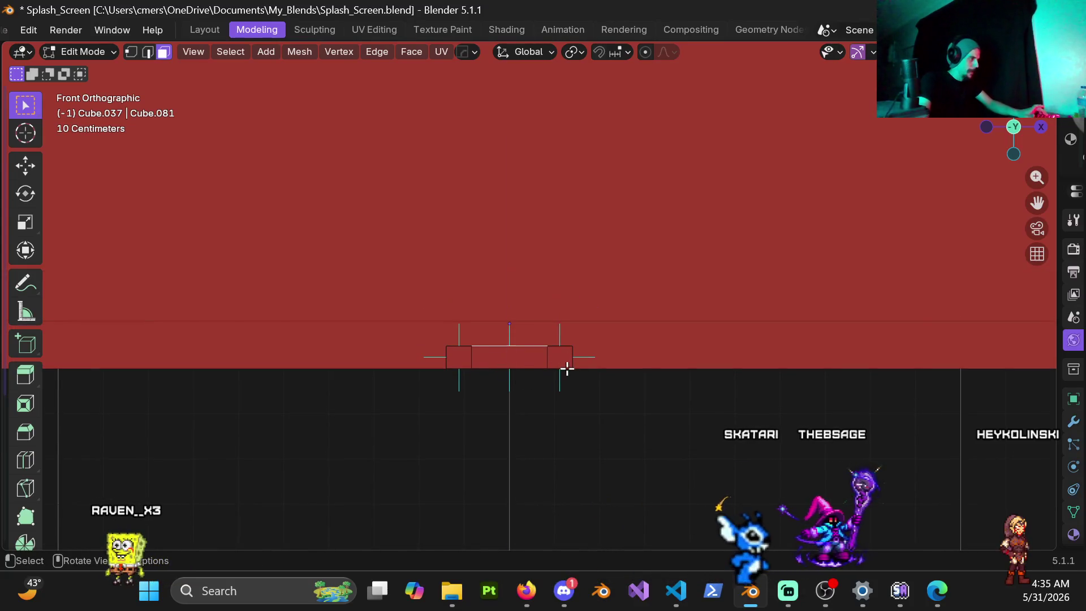
pyautogui.press('e')
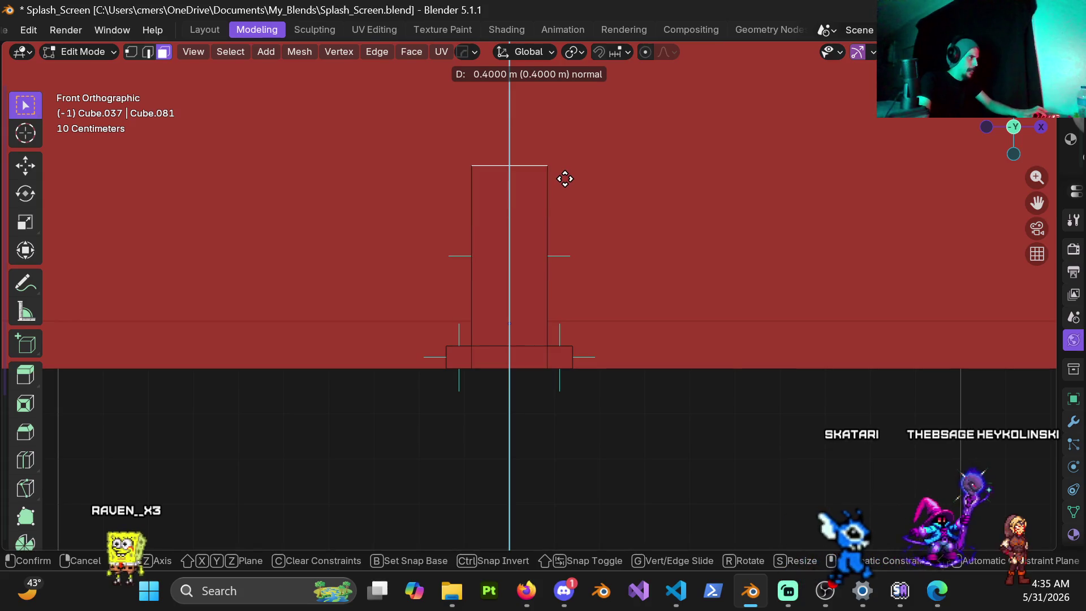
pyautogui.click(566, 178)
pyautogui.moveTo(502, 271)
pyautogui.mouseDown(button='middle')
pyautogui.moveTo(497, 300)
pyautogui.moveTo(362, 300)
pyautogui.moveTo(546, 281)
pyautogui.moveTo(444, 310)
pyautogui.moveTo(517, 296)
pyautogui.moveTo(558, 338)
pyautogui.mouseUp(button='middle')
pyautogui.scroll(-5, 545, 281)
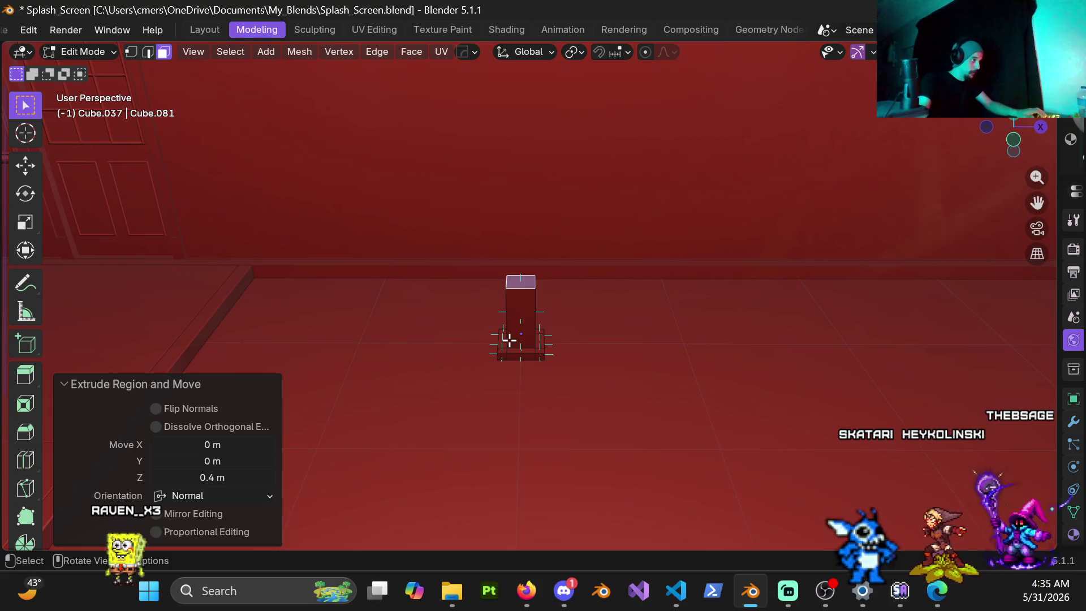
pyautogui.moveTo(524, 359); pyautogui.dragTo(478, 371, button='middle')
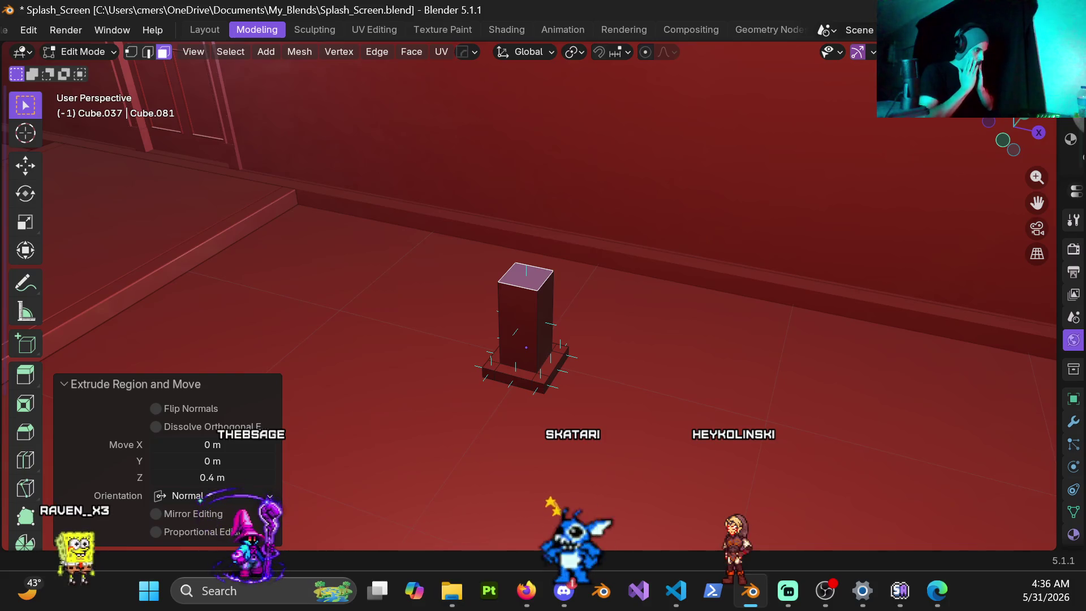
pyautogui.moveTo(569, 353)
pyautogui.mouseDown(button='middle')
pyautogui.moveTo(415, 273)
pyautogui.moveTo(543, 223)
pyautogui.moveTo(532, 260)
pyautogui.moveTo(441, 273)
pyautogui.moveTo(362, 250)
pyautogui.moveTo(432, 322)
pyautogui.moveTo(484, 339)
pyautogui.mouseUp(button='middle')
pyautogui.scroll(2, 492, 336)
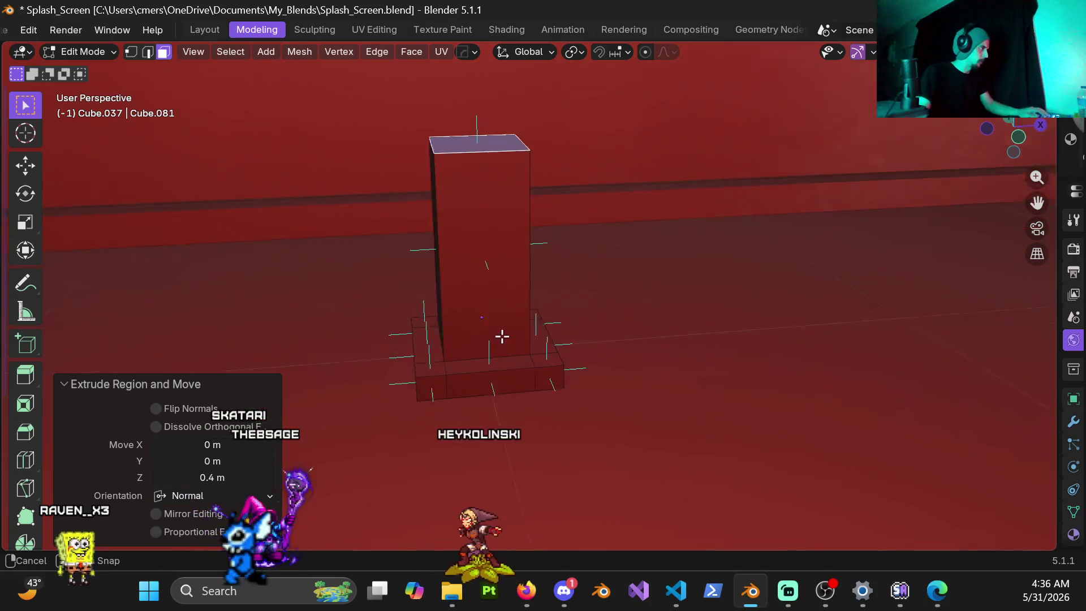
pyautogui.press('2')
pyautogui.keyDown('alt'); pyautogui.click(446, 365); pyautogui.keyUp('alt')
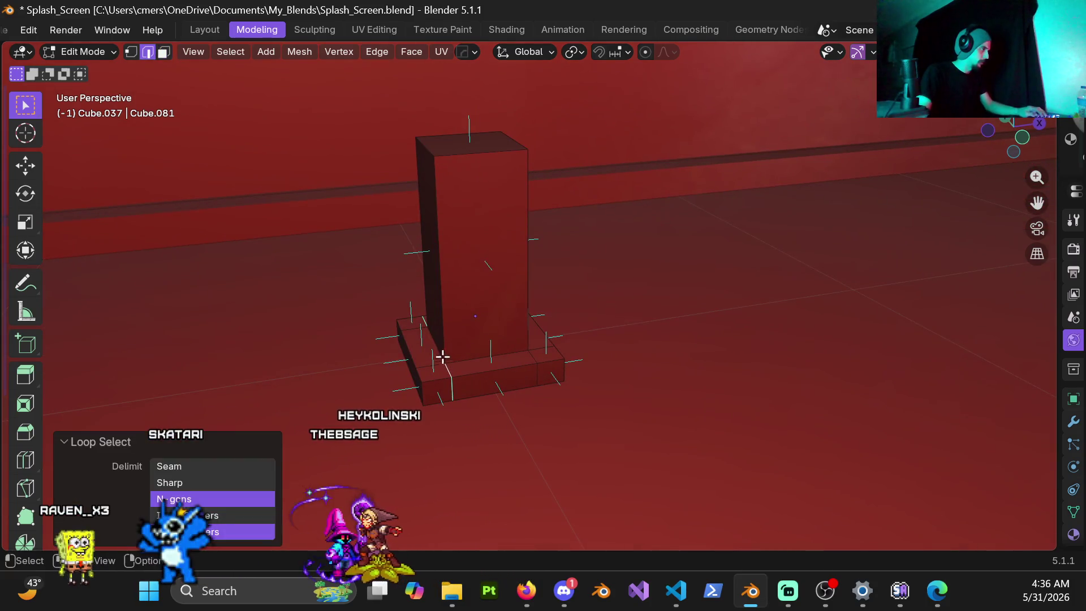
pyautogui.keyDown('shift'); pyautogui.click(443, 348); pyautogui.keyUp('shift')
pyautogui.click(408, 378)
pyautogui.hotkey('shift', 'z')
pyautogui.keyDown('shift'); pyautogui.moveTo(516, 373); pyautogui.dragTo(500, 290, button='middle'); pyautogui.keyUp('shift')
pyautogui.click(495, 311)
pyautogui.keyDown('shift'); pyautogui.click(485, 229); pyautogui.keyUp('shift')
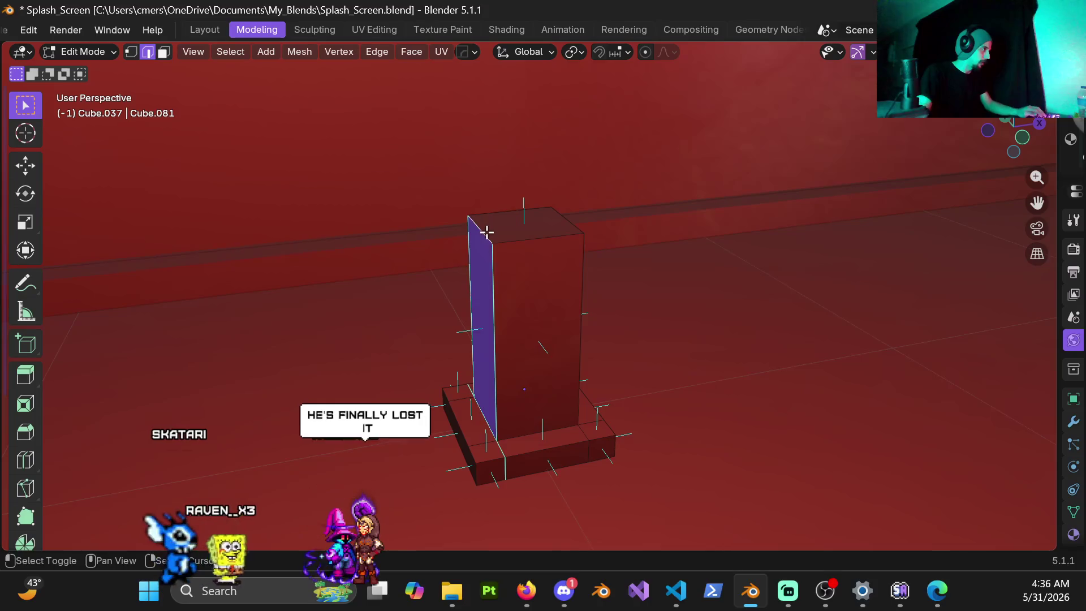
pyautogui.scroll(4, 487, 393)
pyautogui.moveTo(564, 365); pyautogui.dragTo(525, 381, button='middle')
pyautogui.press('KP_1')
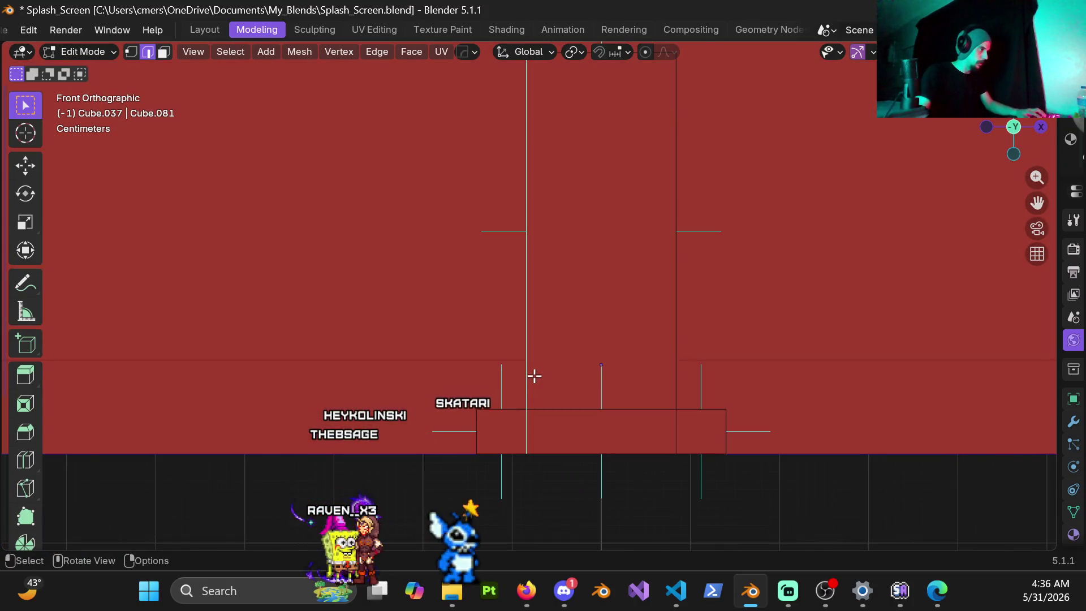
pyautogui.scroll(3, 579, 370)
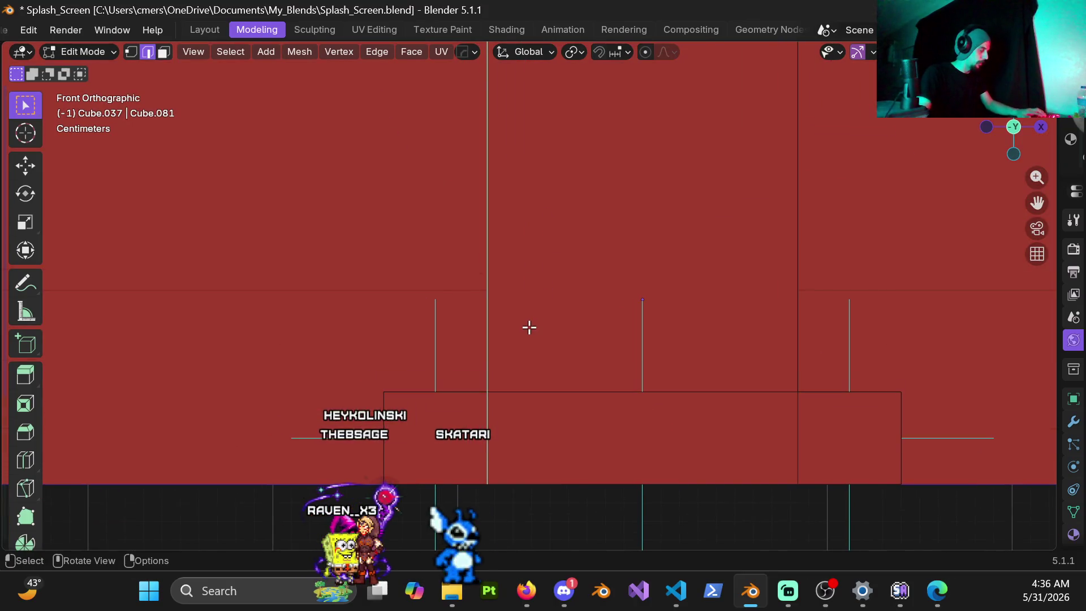
# Step: Slide the selected vertical edges 2 cm along X
pyautogui.press('g')
pyautogui.press('x')
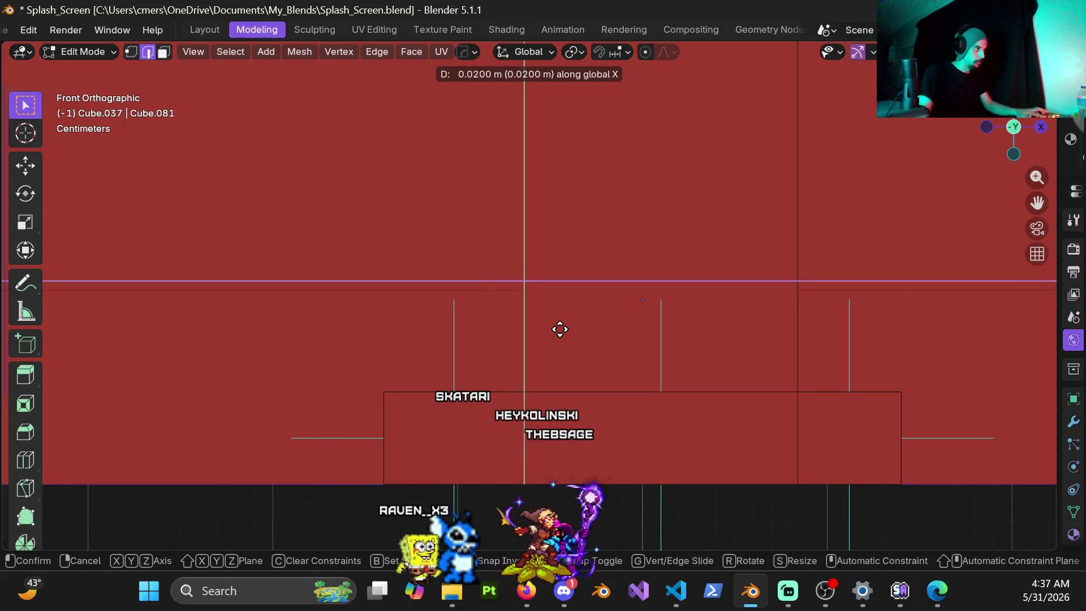
pyautogui.click(560, 329)
# Step: Box-select the post's vertical edges and shift them 2 cm left along X
pyautogui.keyDown('shift'); pyautogui.moveTo(722, 339); pyautogui.dragTo(468, 334, button='middle'); pyautogui.keyUp('shift')
pyautogui.scroll(-3, 503, 334)
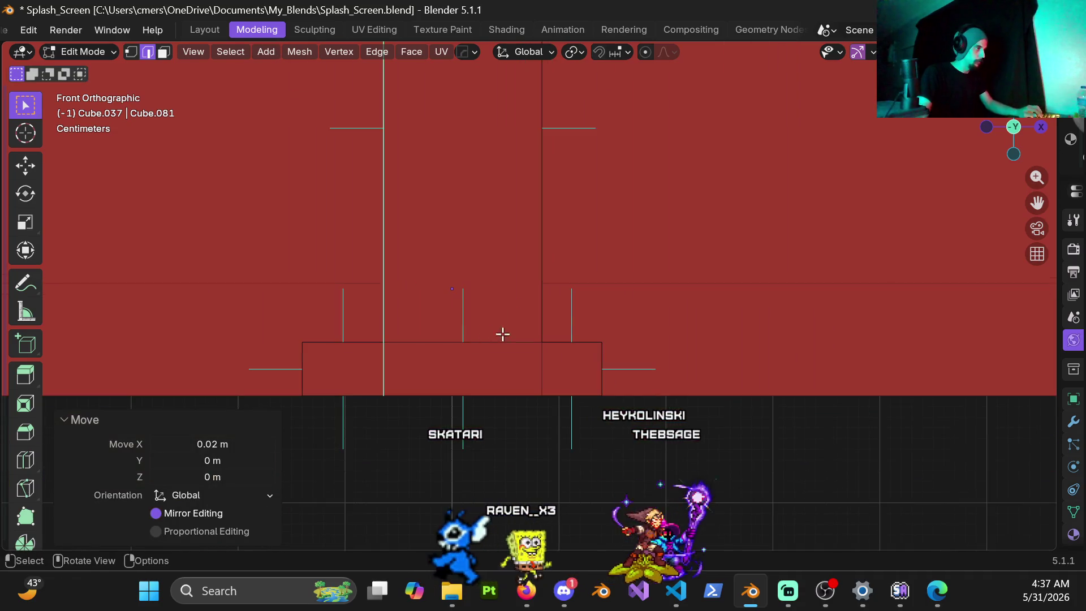
pyautogui.scroll(-4, 521, 284)
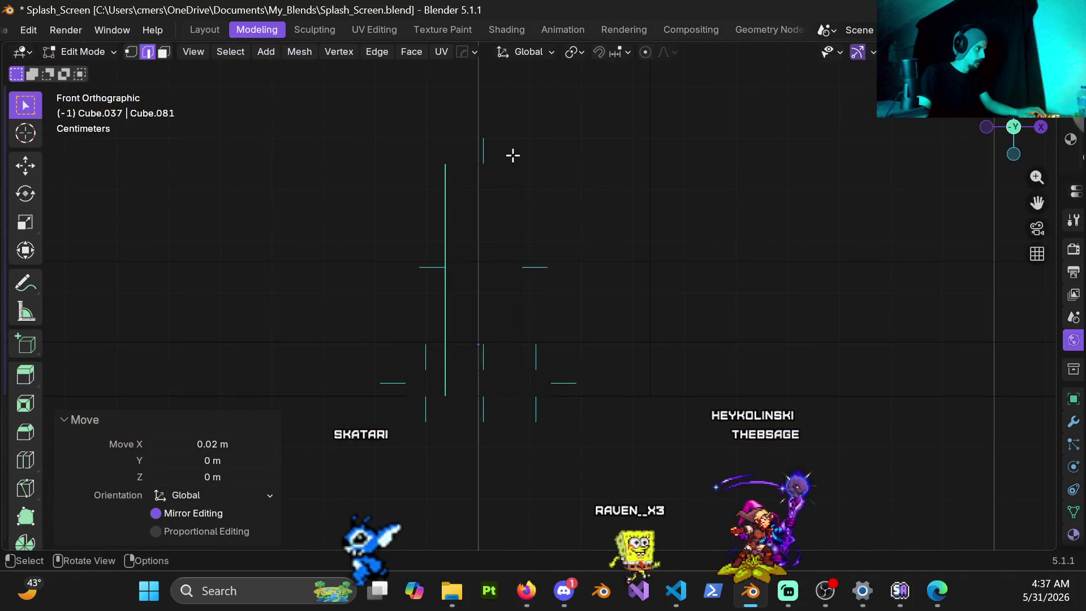
pyautogui.moveTo(518, 154); pyautogui.dragTo(524, 425)
pyautogui.hotkey('alt', 'z')
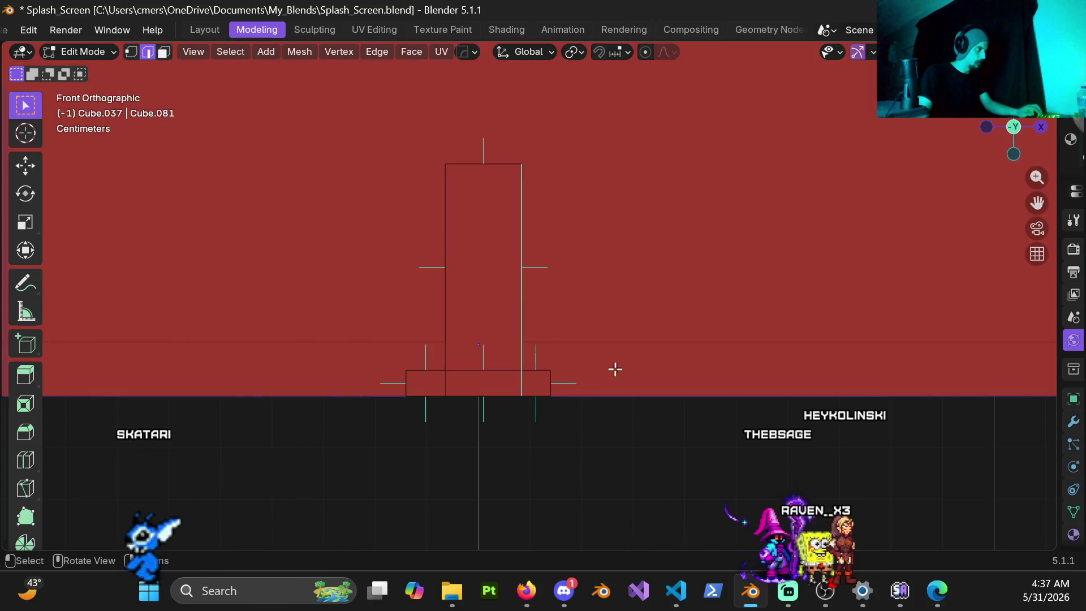
pyautogui.moveTo(492, 275)
pyautogui.mouseDown(button='middle')
pyautogui.moveTo(412, 303)
pyautogui.moveTo(361, 356)
pyautogui.moveTo(235, 375)
pyautogui.moveTo(165, 317)
pyautogui.moveTo(521, 315)
pyautogui.mouseUp(button='middle')
pyautogui.press('KP_1')
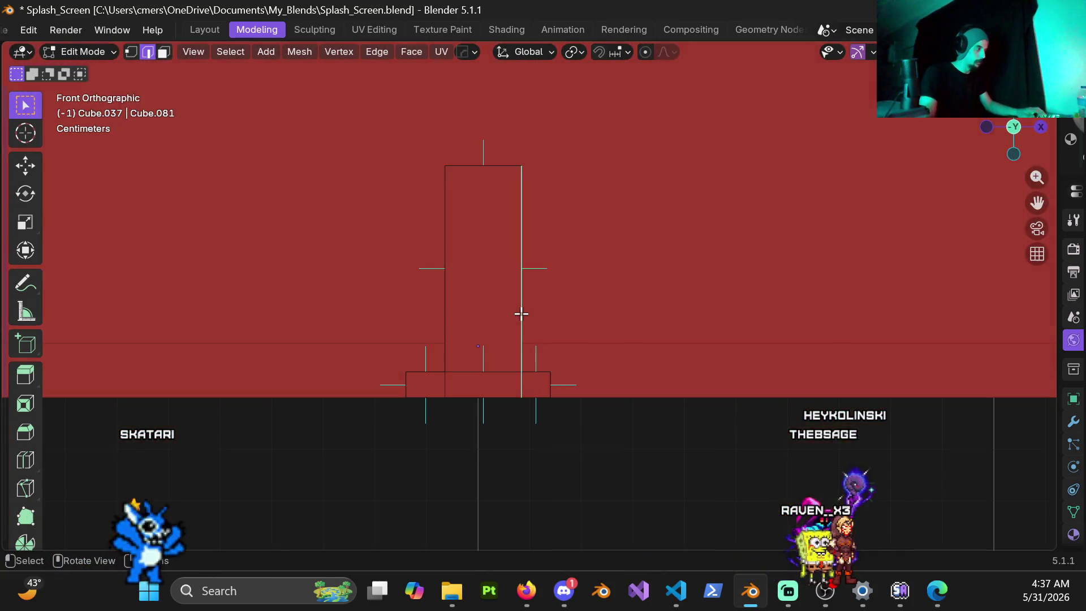
pyautogui.scroll(5, 521, 314)
pyautogui.press('g')
pyautogui.press('x')
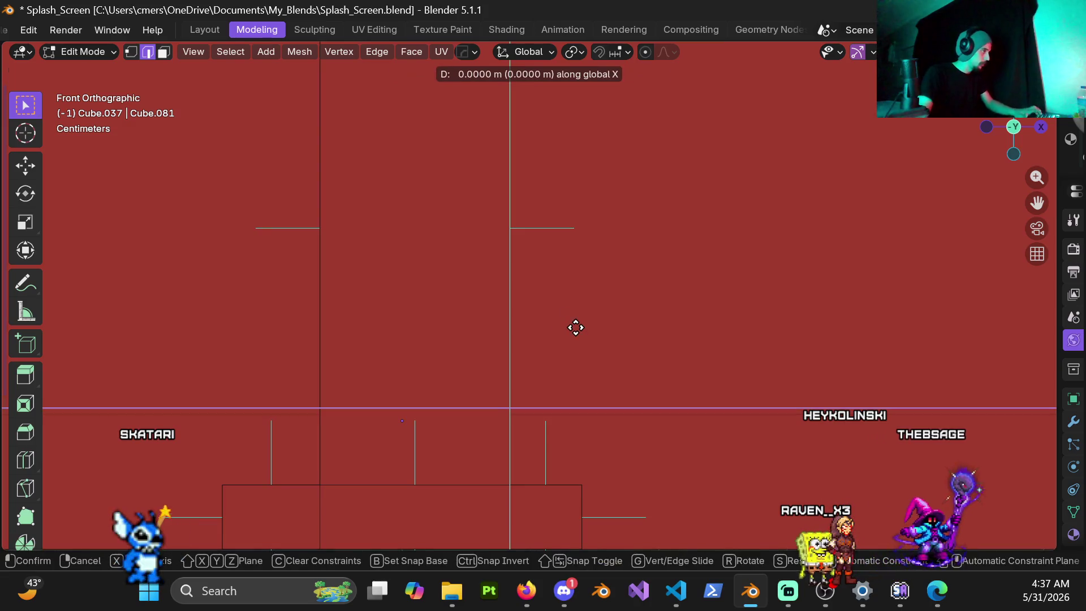
pyautogui.click(548, 326)
# Step: Select the base's end face, long side face and small left face
pyautogui.scroll(-3, 433, 346)
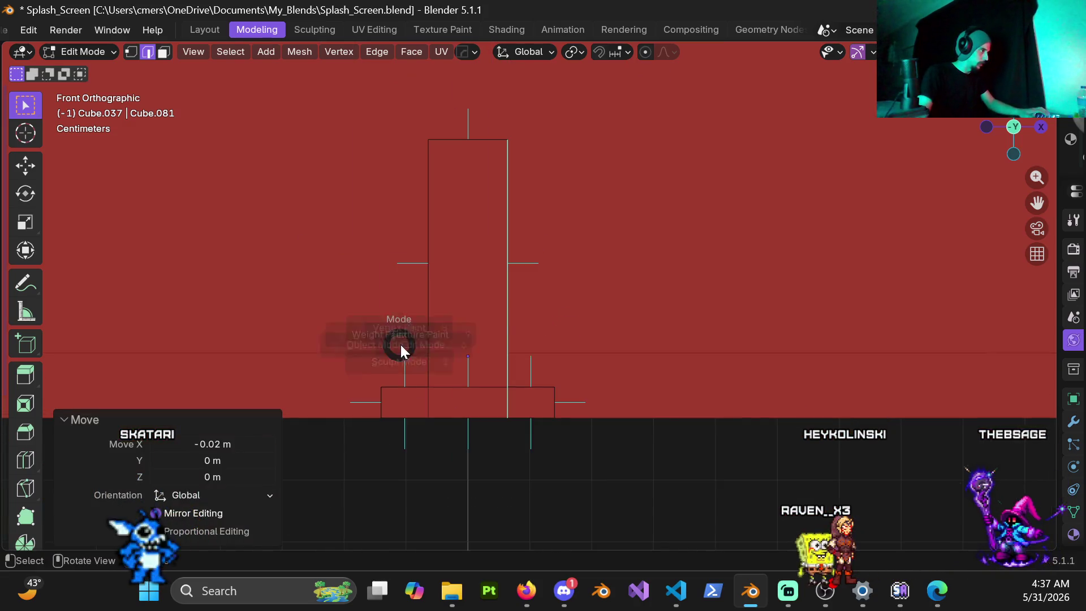
pyautogui.moveTo(477, 363)
pyautogui.mouseDown(button='middle')
pyautogui.moveTo(492, 400)
pyautogui.moveTo(494, 383)
pyautogui.mouseUp(button='middle')
pyautogui.scroll(-4, 494, 383)
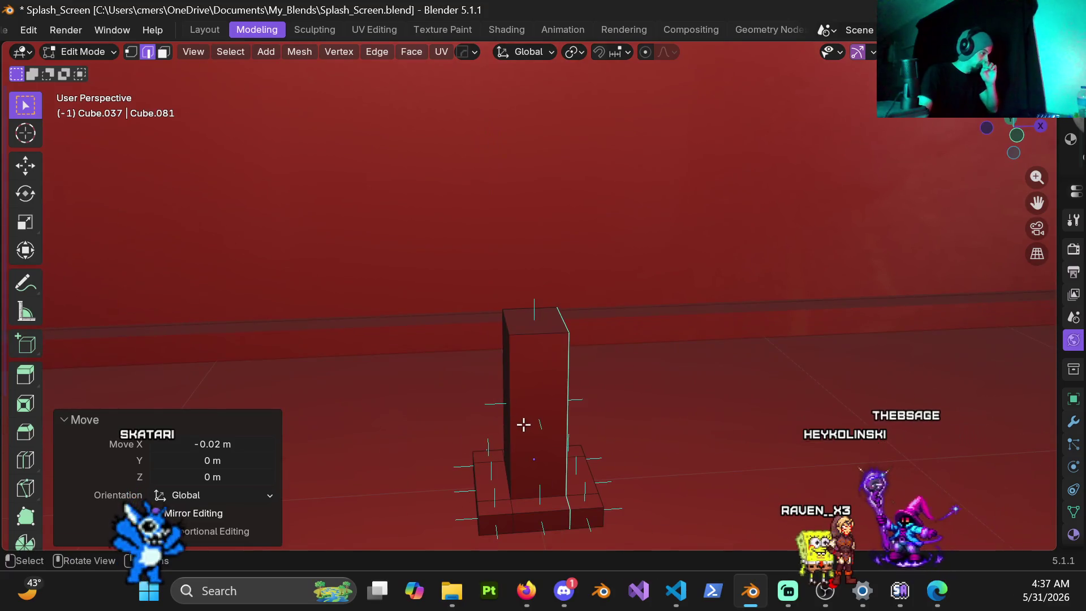
pyautogui.scroll(5, 527, 330)
pyautogui.press('3')
pyautogui.moveTo(482, 449)
pyautogui.mouseDown(button='middle')
pyautogui.moveTo(560, 401)
pyautogui.moveTo(613, 424)
pyautogui.mouseUp(button='middle')
pyautogui.click(576, 444)
pyautogui.keyDown('shift'); pyautogui.click(532, 404); pyautogui.keyUp('shift')
pyautogui.keyDown('shift'); pyautogui.click(496, 362); pyautogui.keyUp('shift')
# Step: Move the selected base faces 2 cm along X in the front view
pyautogui.moveTo(495, 362)
pyautogui.mouseDown(button='middle')
pyautogui.moveTo(477, 383)
pyautogui.moveTo(476, 332)
pyautogui.mouseUp(button='middle')
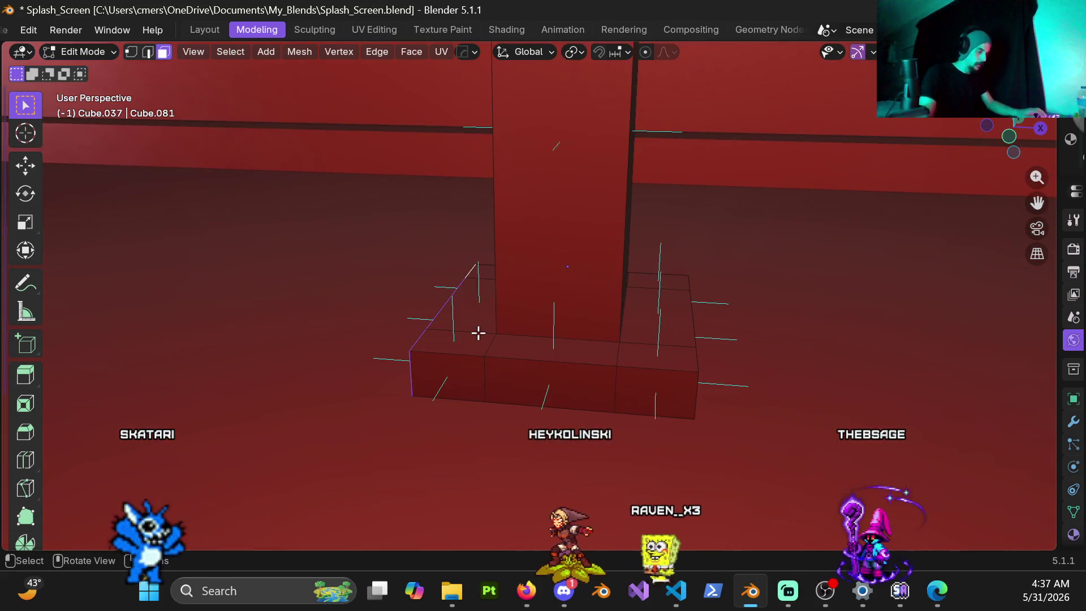
pyautogui.press('KP_1')
pyautogui.scroll(4, 438, 353)
pyautogui.press('g')
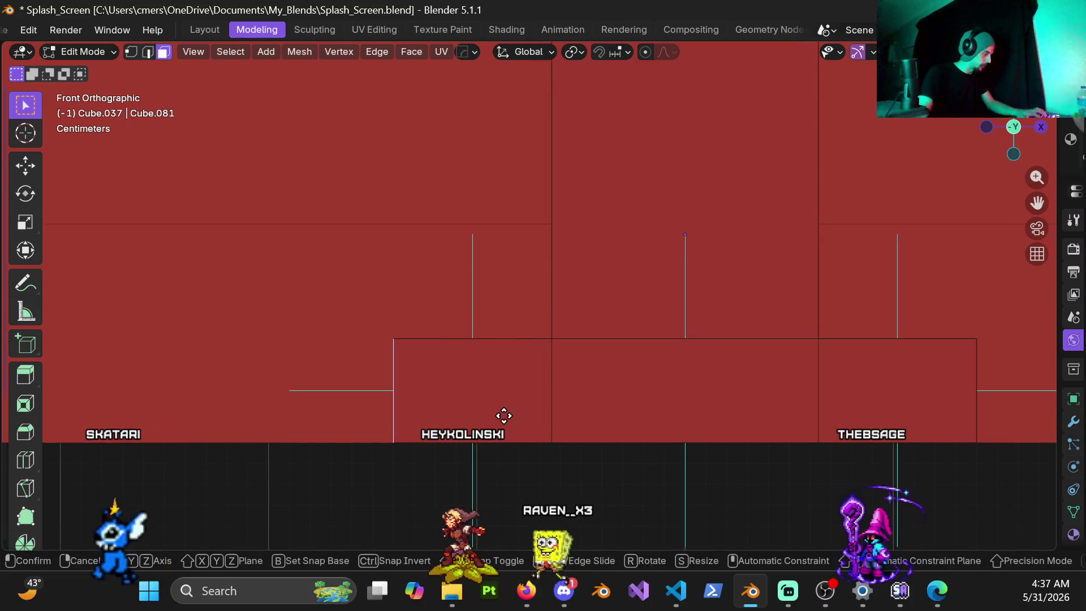
pyautogui.press('x')
pyautogui.click(545, 413)
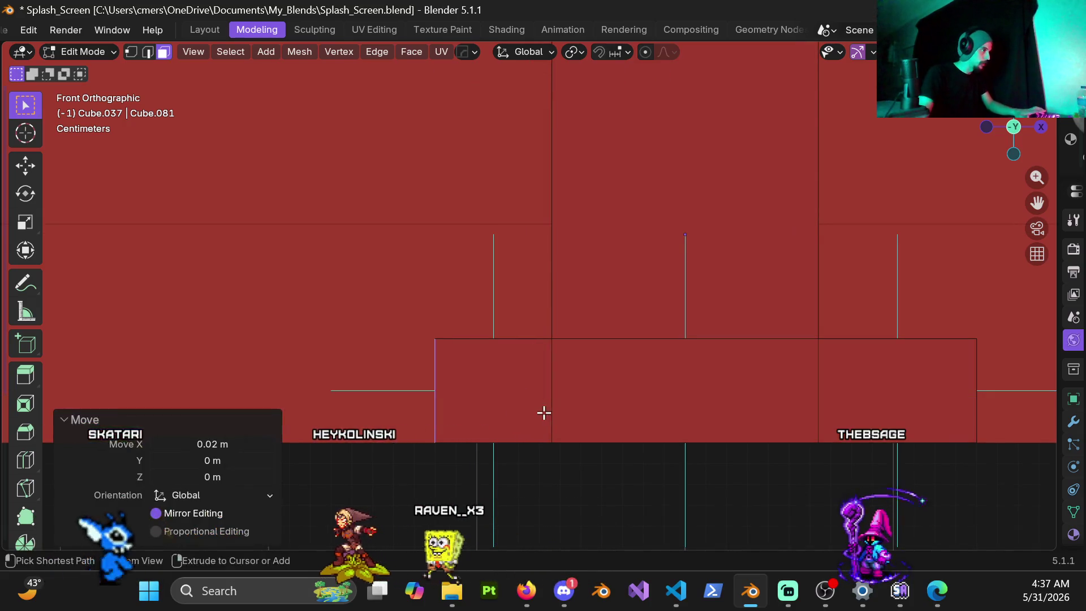
# Step: Shift the base's right edge 2 cm left along X, then leave Edit Mode
pyautogui.keyDown('shift'); pyautogui.moveTo(546, 413); pyautogui.dragTo(454, 362, button='middle'); pyautogui.keyUp('shift')
pyautogui.press('z')
pyautogui.click(419, 370)
pyautogui.moveTo(518, 267); pyautogui.dragTo(570, 416)
pyautogui.hotkey('shift', 'z')
pyautogui.press('g')
pyautogui.press('x')
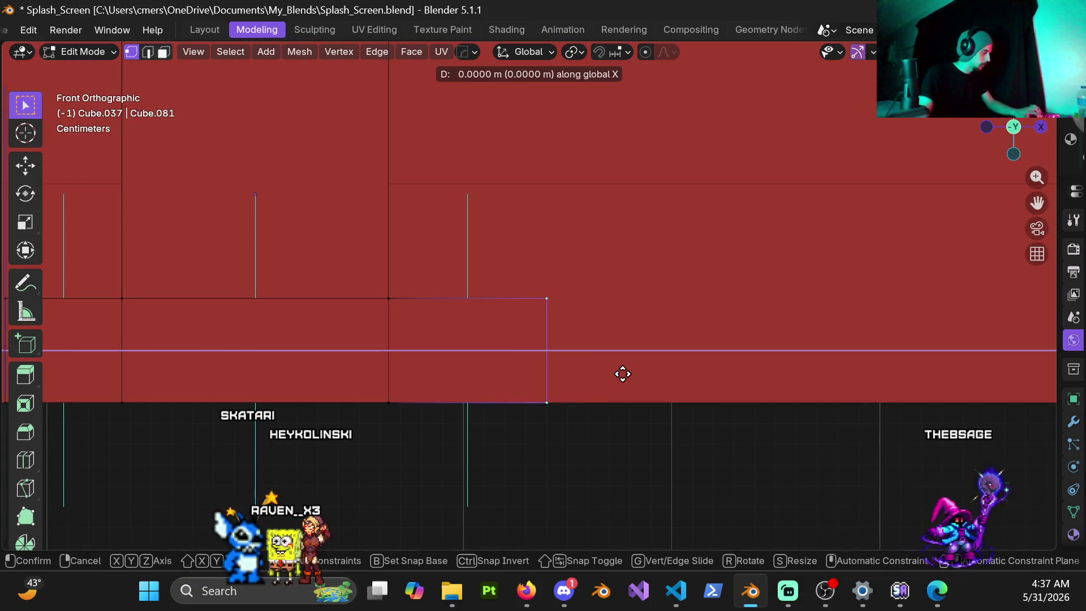
pyautogui.click(583, 379)
pyautogui.press('Tab')
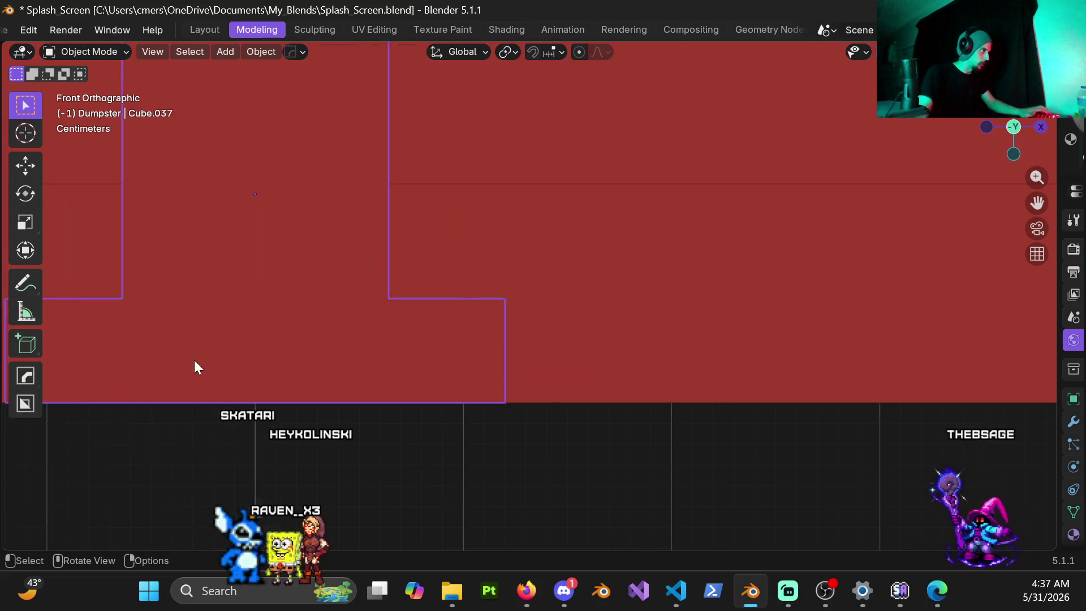
pyautogui.press('KP_5')
pyautogui.moveTo(347, 327)
pyautogui.mouseDown(button='middle')
pyautogui.moveTo(256, 373)
pyautogui.moveTo(266, 389)
pyautogui.mouseUp(button='middle')
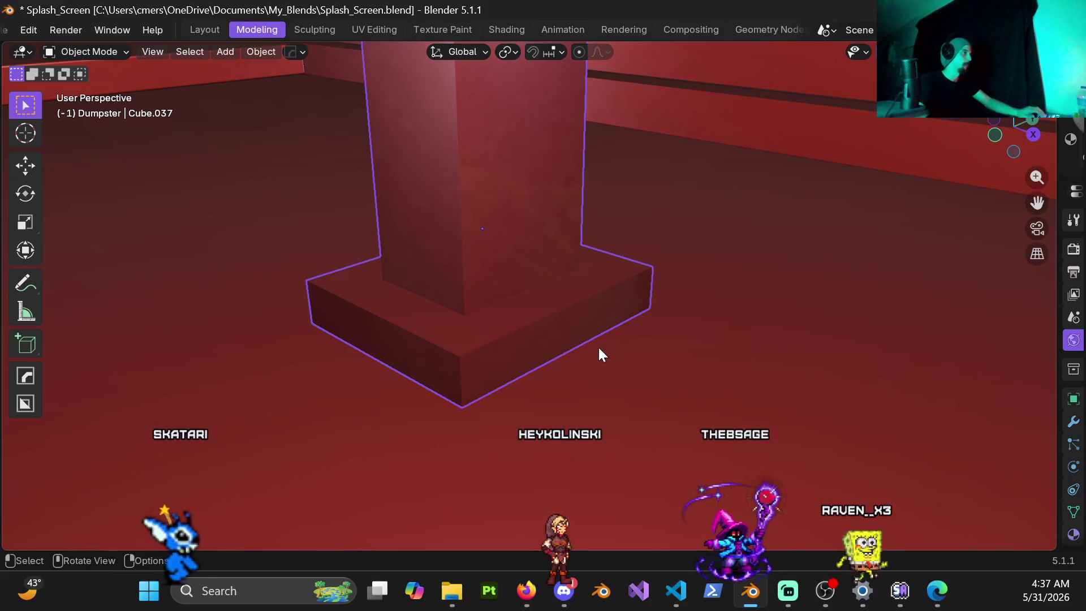
pyautogui.scroll(-5, 554, 229)
pyautogui.moveTo(535, 239)
pyautogui.mouseDown(button='middle')
pyautogui.moveTo(520, 308)
pyautogui.moveTo(542, 300)
pyautogui.mouseUp(button='middle')
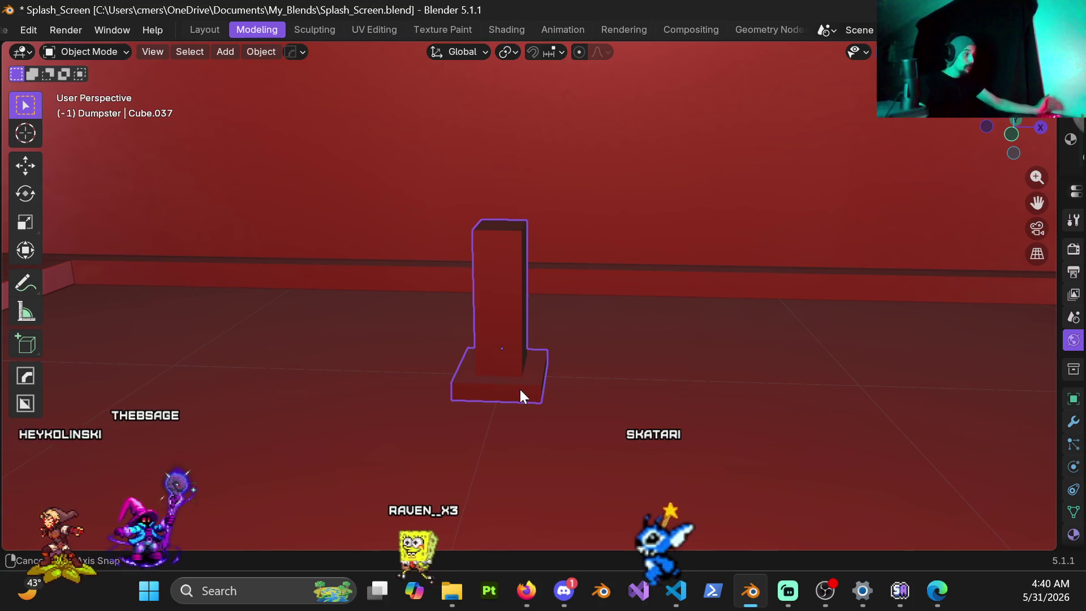
pyautogui.scroll(4, 507, 388)
pyautogui.moveTo(460, 388)
pyautogui.mouseDown(button='middle')
pyautogui.moveTo(564, 396)
pyautogui.moveTo(506, 399)
pyautogui.mouseUp(button='middle')
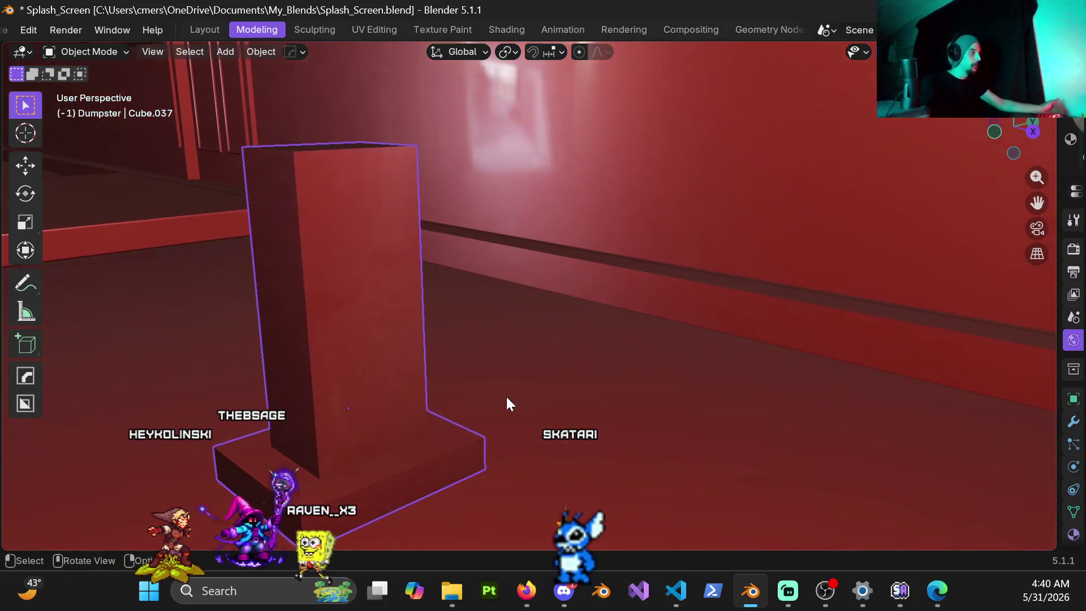
pyautogui.moveTo(415, 431)
pyautogui.mouseDown(button='middle')
pyautogui.moveTo(422, 443)
pyautogui.moveTo(443, 441)
pyautogui.mouseUp(button='middle')
pyautogui.moveTo(375, 481)
pyautogui.mouseDown(button='middle')
pyautogui.moveTo(470, 413)
pyautogui.moveTo(527, 418)
pyautogui.mouseUp(button='middle')
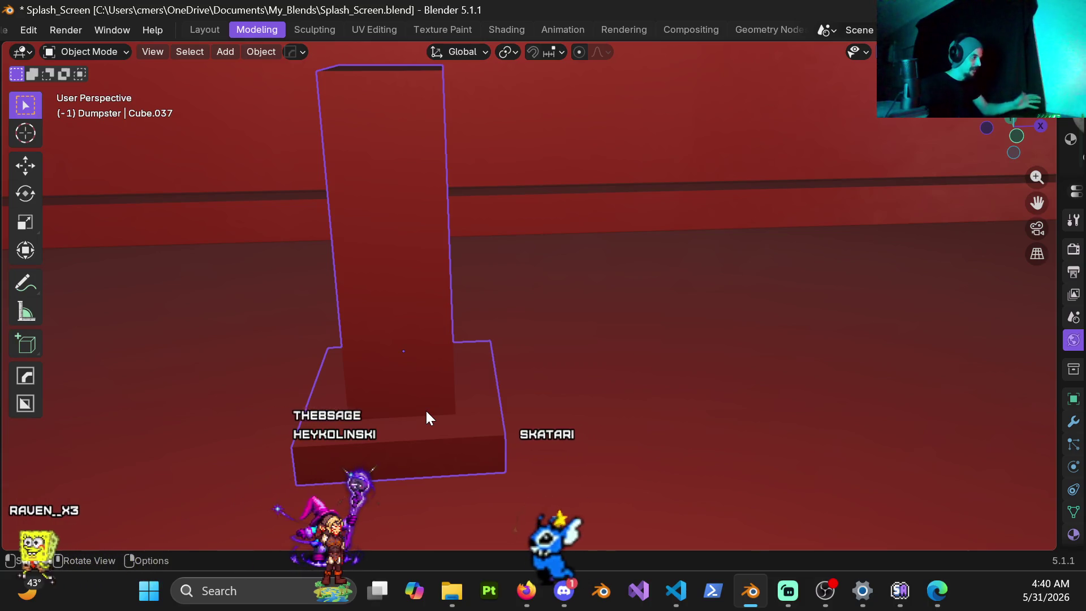
pyautogui.moveTo(436, 413)
pyautogui.mouseDown(button='middle')
pyautogui.moveTo(311, 383)
pyautogui.moveTo(484, 358)
pyautogui.moveTo(461, 356)
pyautogui.moveTo(518, 302)
pyautogui.moveTo(500, 302)
pyautogui.moveTo(538, 318)
pyautogui.moveTo(526, 300)
pyautogui.moveTo(531, 271)
pyautogui.moveTo(494, 394)
pyautogui.moveTo(507, 361)
pyautogui.moveTo(497, 376)
pyautogui.mouseUp(button='middle')
pyautogui.press('g')
# Step: Cancel the pending Y move and apply the post's scale
pyautogui.press('y')
pyautogui.press('Escape')
pyautogui.hotkey('ctrl', 'a')
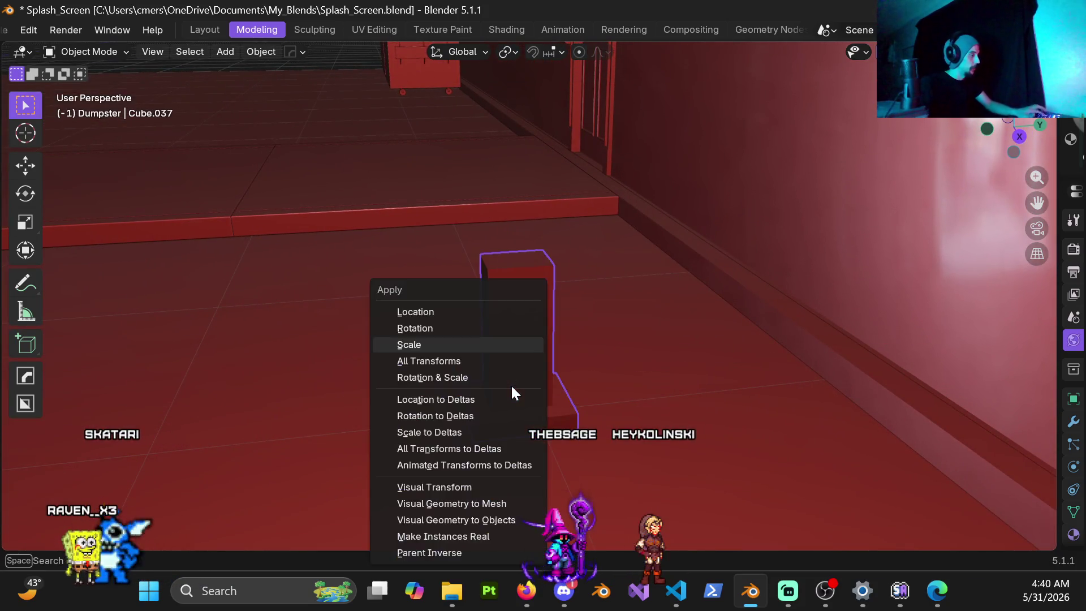
pyautogui.click(461, 346)
pyautogui.moveTo(494, 359); pyautogui.dragTo(437, 364, button='middle')
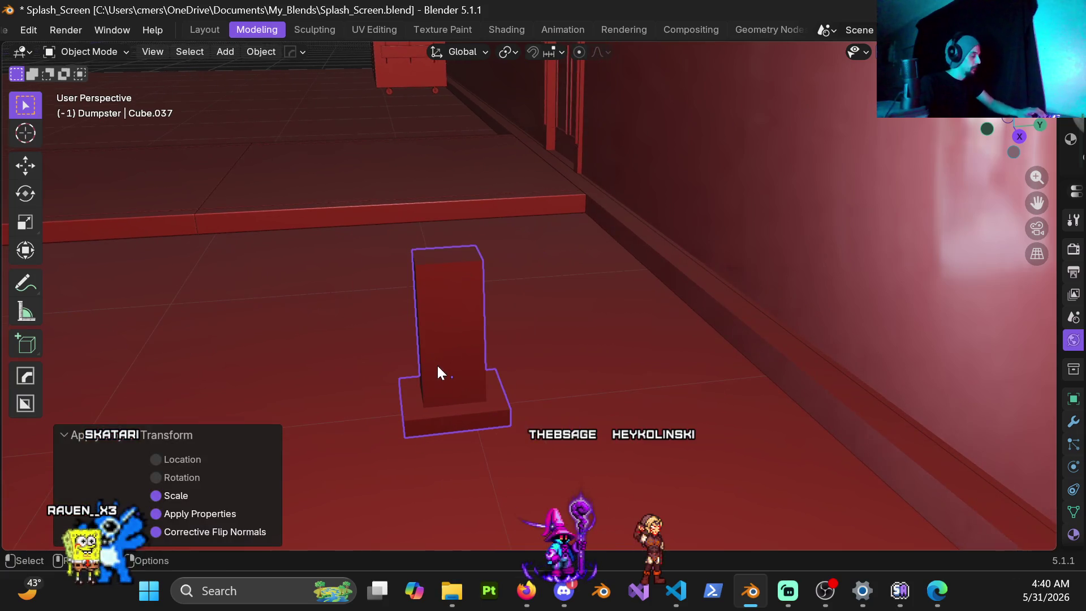
# Step: Move the post 0.8 m along Y, checking its position from the top view
pyautogui.press('g')
pyautogui.press('y')
pyautogui.click(609, 371)
pyautogui.press('KP_7')
pyautogui.press('g')
pyautogui.press('y')
pyautogui.click(605, 158)
pyautogui.moveTo(589, 210)
pyautogui.mouseDown(button='middle')
pyautogui.moveTo(519, 181)
pyautogui.moveTo(592, 259)
pyautogui.moveTo(535, 266)
pyautogui.moveTo(512, 236)
pyautogui.mouseUp(button='middle')
pyautogui.moveTo(579, 358)
pyautogui.mouseDown(button='middle')
pyautogui.moveTo(535, 192)
pyautogui.moveTo(529, 57)
pyautogui.moveTo(547, 317)
pyautogui.moveTo(599, 299)
pyautogui.moveTo(618, 327)
pyautogui.moveTo(673, 328)
pyautogui.moveTo(653, 297)
pyautogui.moveTo(795, 294)
pyautogui.moveTo(868, 326)
pyautogui.moveTo(584, 308)
pyautogui.moveTo(442, 363)
pyautogui.moveTo(795, 327)
pyautogui.moveTo(512, 395)
pyautogui.moveTo(715, 339)
pyautogui.moveTo(687, 364)
pyautogui.moveTo(601, 328)
pyautogui.moveTo(717, 275)
pyautogui.moveTo(505, 320)
pyautogui.moveTo(623, 272)
pyautogui.moveTo(619, 322)
pyautogui.moveTo(513, 315)
pyautogui.moveTo(666, 301)
pyautogui.mouseUp(button='middle')
pyautogui.scroll(5, 717, 275)
pyautogui.press('KP_7')
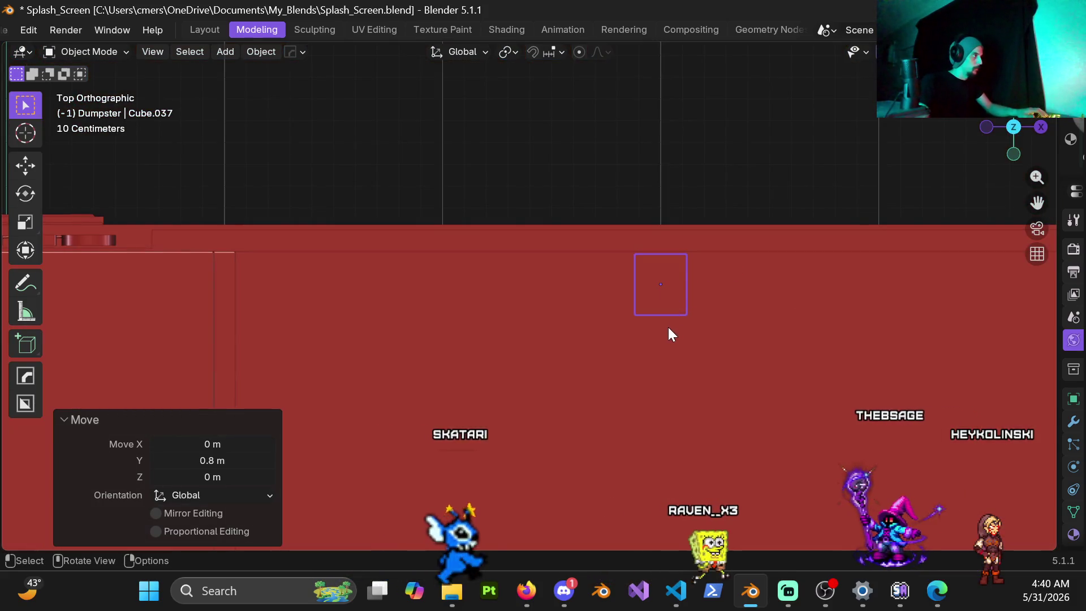
pyautogui.scroll(3, 670, 326)
pyautogui.keyDown('shift'); pyautogui.moveTo(254, 293); pyautogui.dragTo(476, 258, button='middle'); pyautogui.keyUp('shift')
pyautogui.scroll(-3, 477, 257)
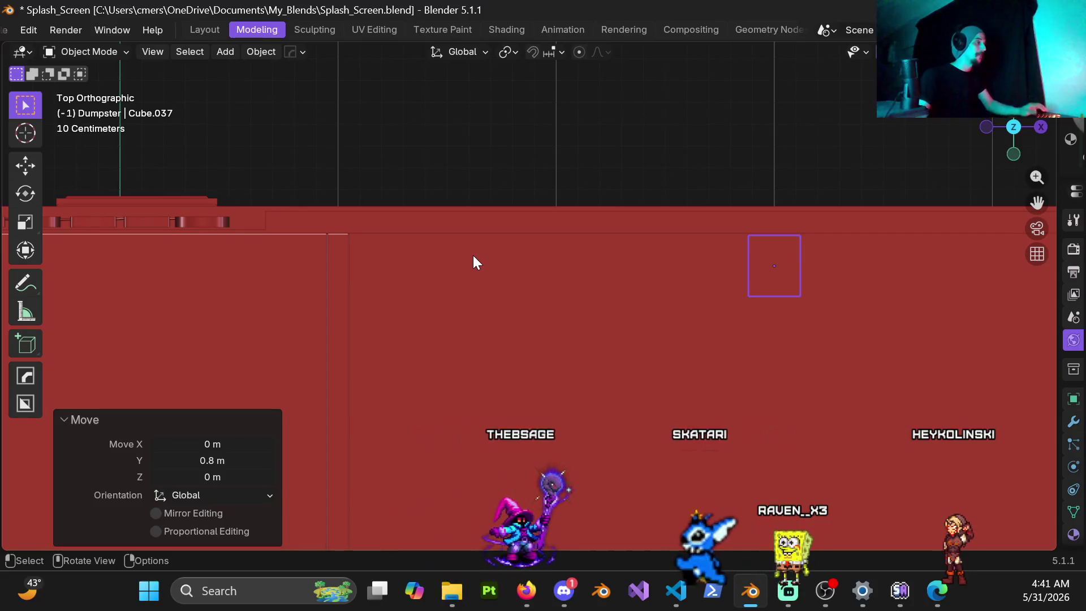
pyautogui.moveTo(657, 274)
pyautogui.mouseDown(button='middle')
pyautogui.moveTo(775, 279)
pyautogui.moveTo(817, 306)
pyautogui.moveTo(631, 334)
pyautogui.moveTo(628, 312)
pyautogui.moveTo(380, 284)
pyautogui.moveTo(412, 286)
pyautogui.moveTo(389, 354)
pyautogui.moveTo(515, 364)
pyautogui.moveTo(441, 322)
pyautogui.moveTo(483, 338)
pyautogui.moveTo(606, 291)
pyautogui.moveTo(538, 331)
pyautogui.moveTo(433, 293)
pyautogui.moveTo(574, 286)
pyautogui.moveTo(521, 312)
pyautogui.moveTo(566, 287)
pyautogui.moveTo(554, 292)
pyautogui.mouseUp(button='middle')
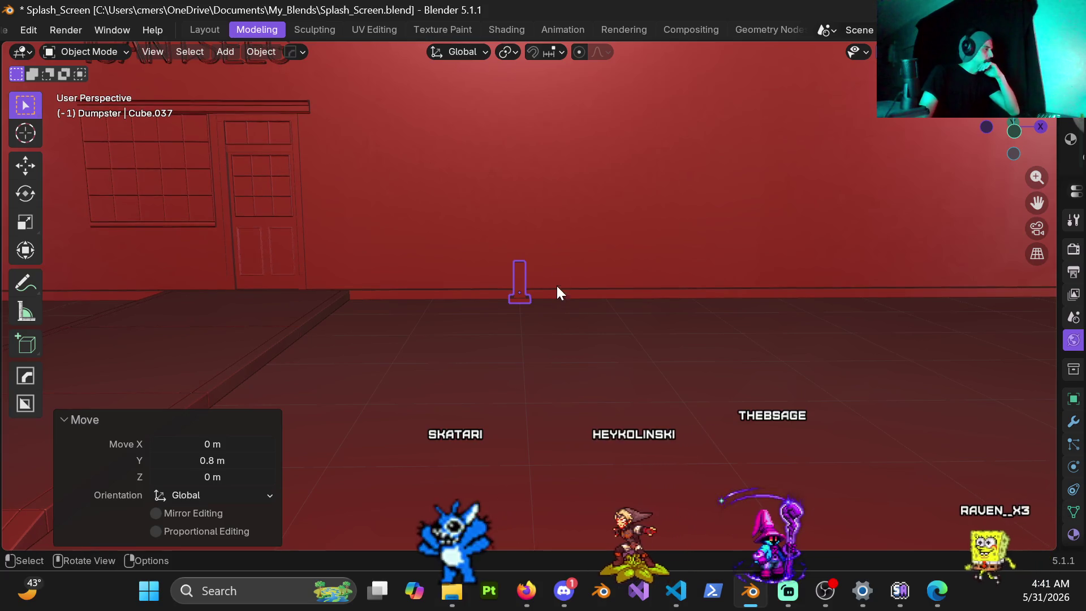
# Step: Show Cube.037's transform values in the sidebar, then return to Blender and zoom in on the post
pyautogui.press('z')
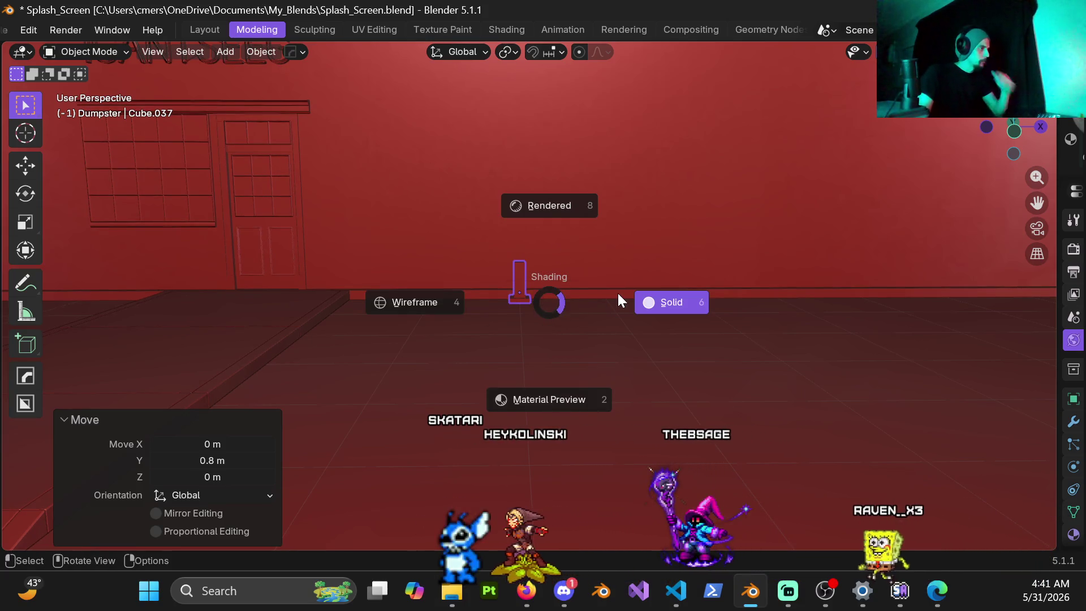
pyautogui.press('n')
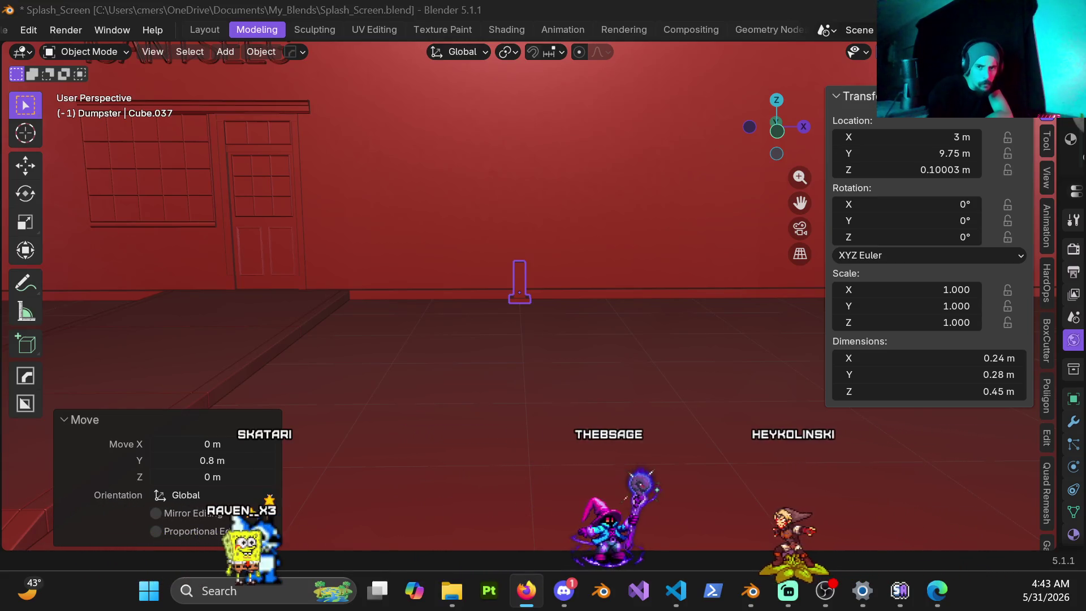
pyautogui.hotkey('alt', 'Tab')
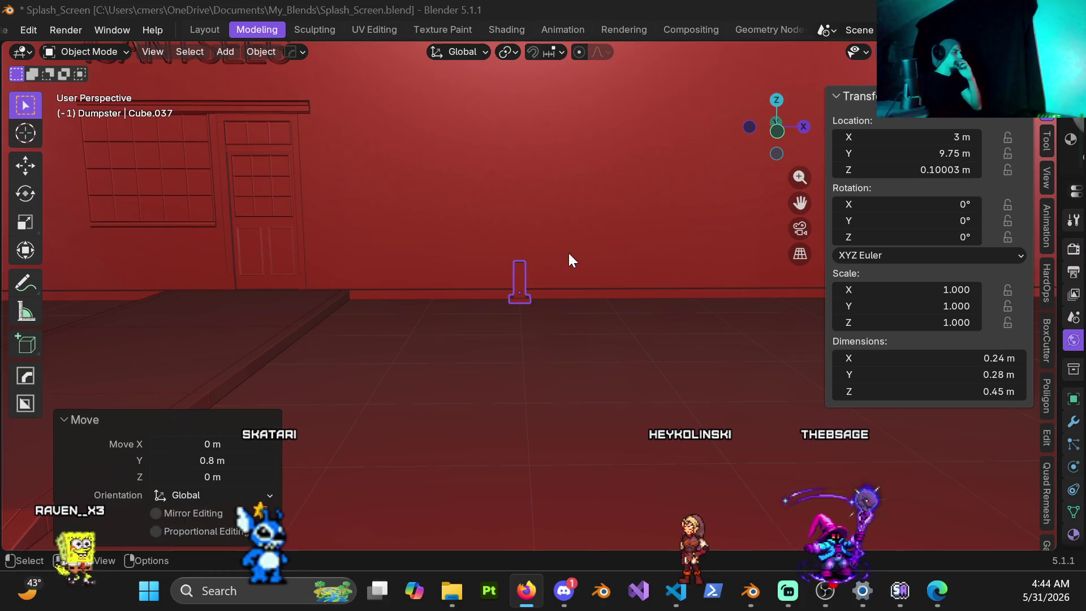
pyautogui.scroll(3, 554, 243)
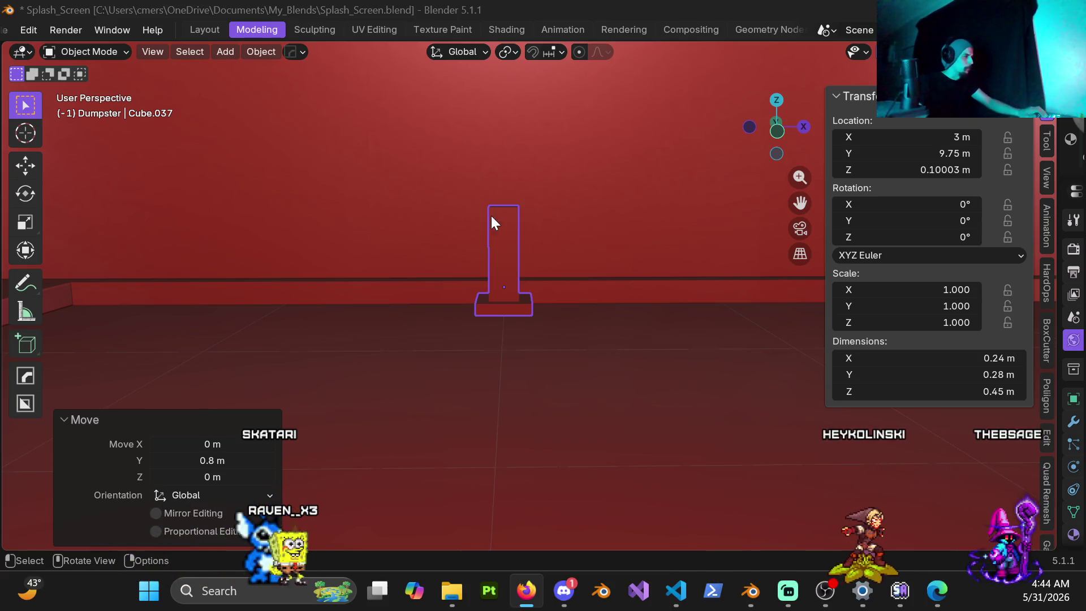
pyautogui.scroll(4, 485, 206)
pyautogui.scroll(-8, 511, 376)
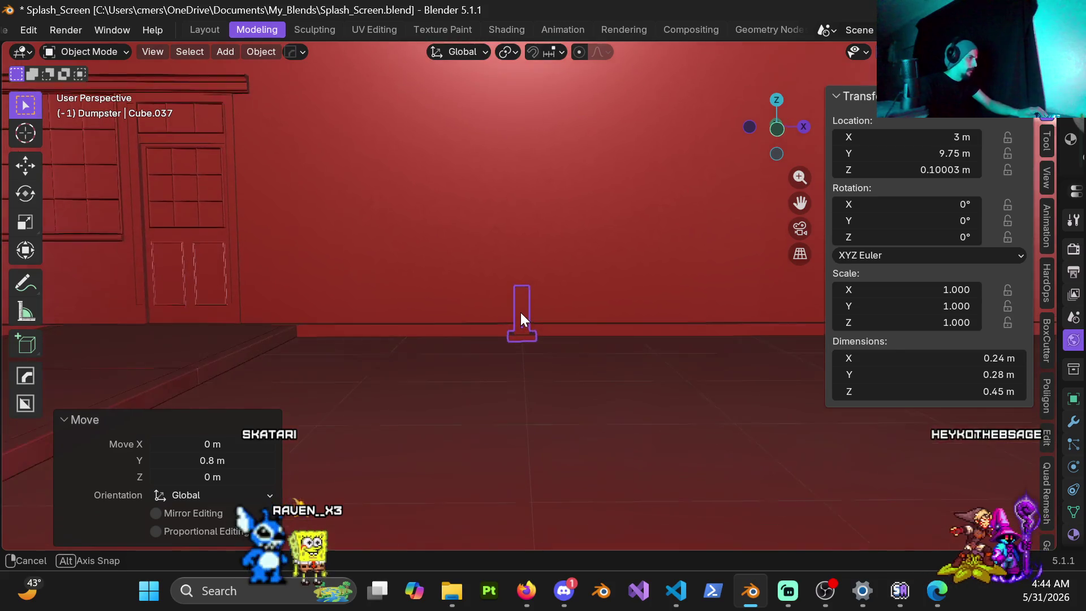
pyautogui.scroll(2, 509, 300)
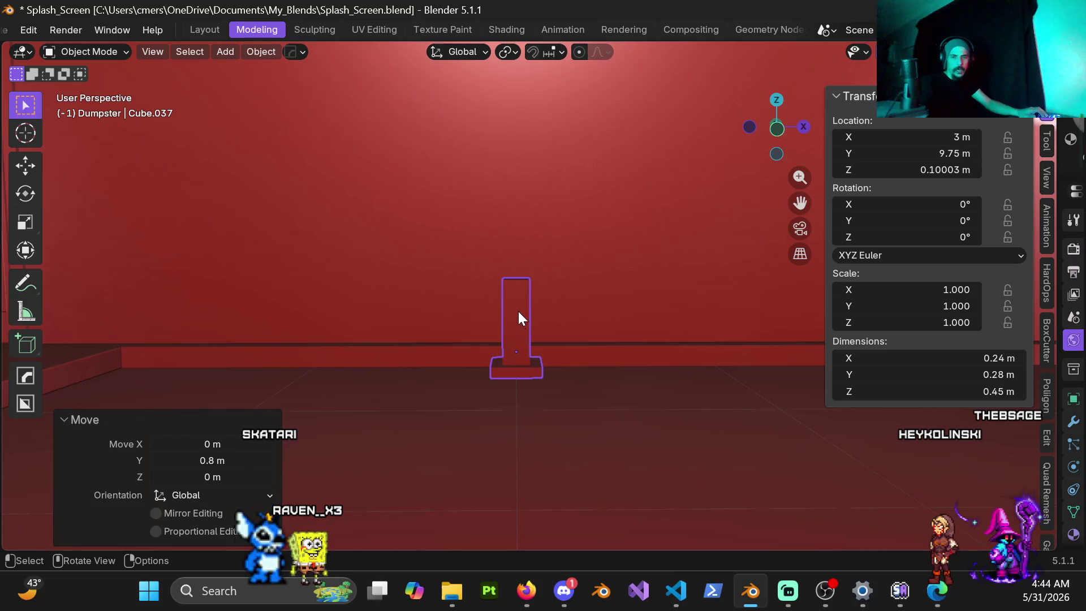
pyautogui.scroll(3, 517, 325)
# Step: Enter Edit Mode and, in front view, scale the post's top face 2.6 along X
pyautogui.press('Tab')
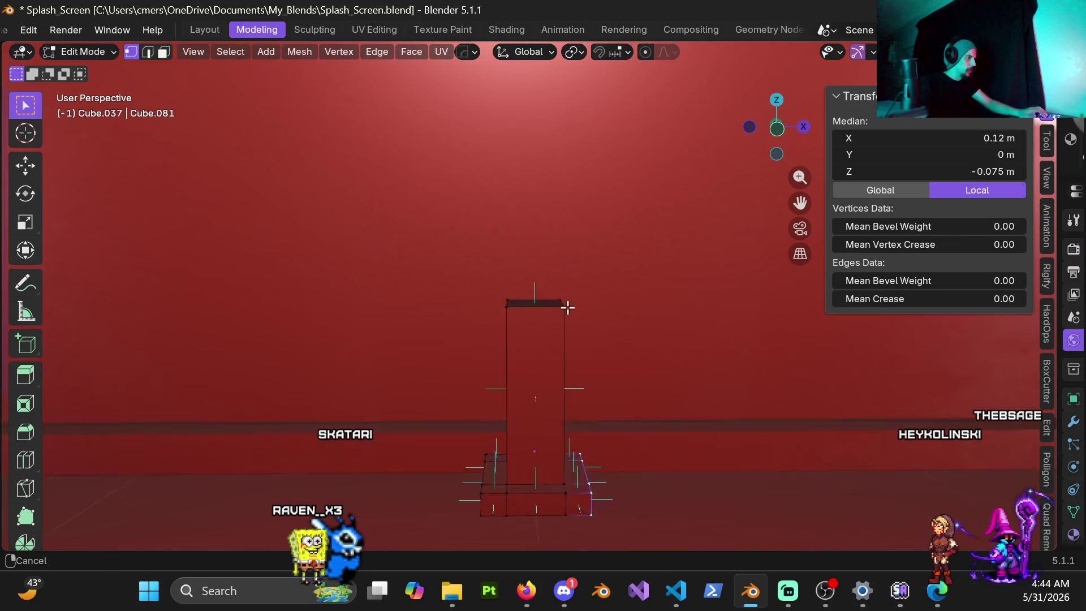
pyautogui.moveTo(567, 308); pyautogui.dragTo(556, 334, button='middle')
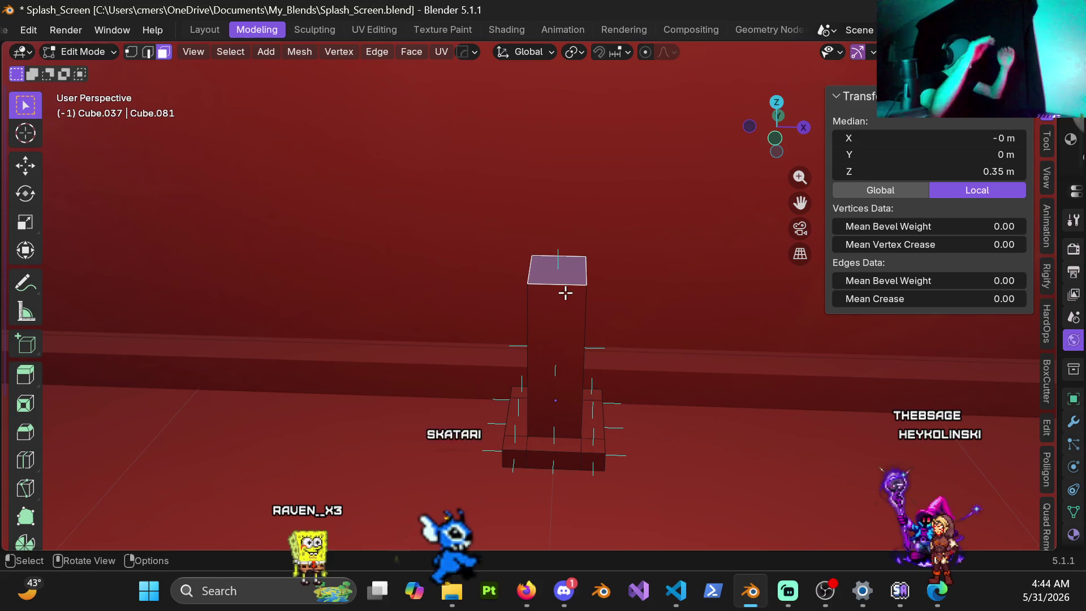
pyautogui.moveTo(565, 293)
pyautogui.mouseDown(button='middle')
pyautogui.moveTo(633, 221)
pyautogui.moveTo(616, 318)
pyautogui.moveTo(623, 308)
pyautogui.moveTo(613, 310)
pyautogui.mouseUp(button='middle')
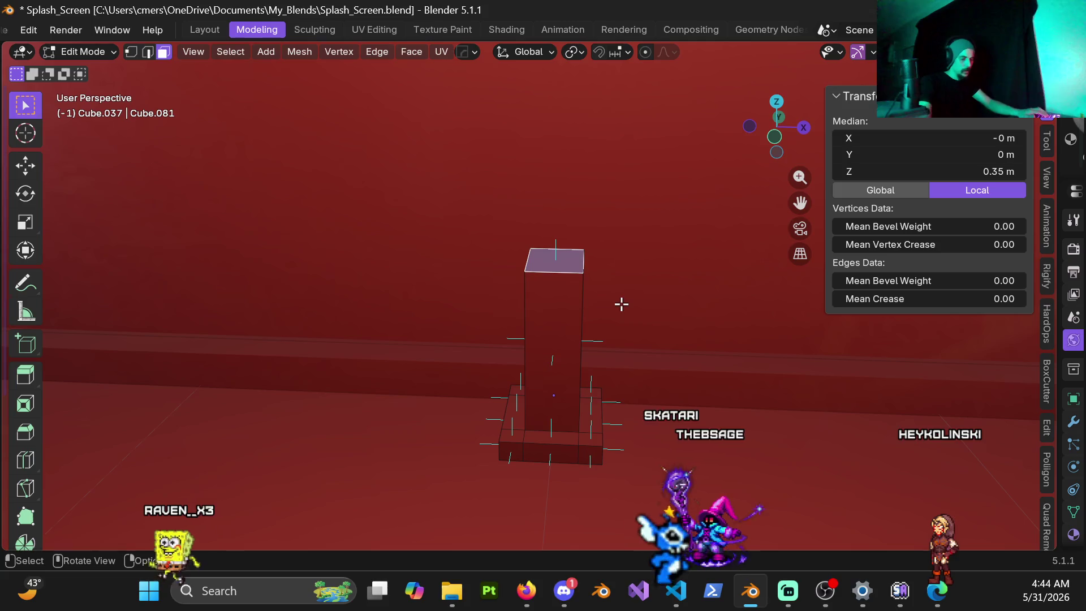
pyautogui.press('KP_1')
pyautogui.keyDown('shift'); pyautogui.moveTo(603, 238); pyautogui.dragTo(536, 327, button='middle'); pyautogui.keyUp('shift')
pyautogui.scroll(3, 537, 327)
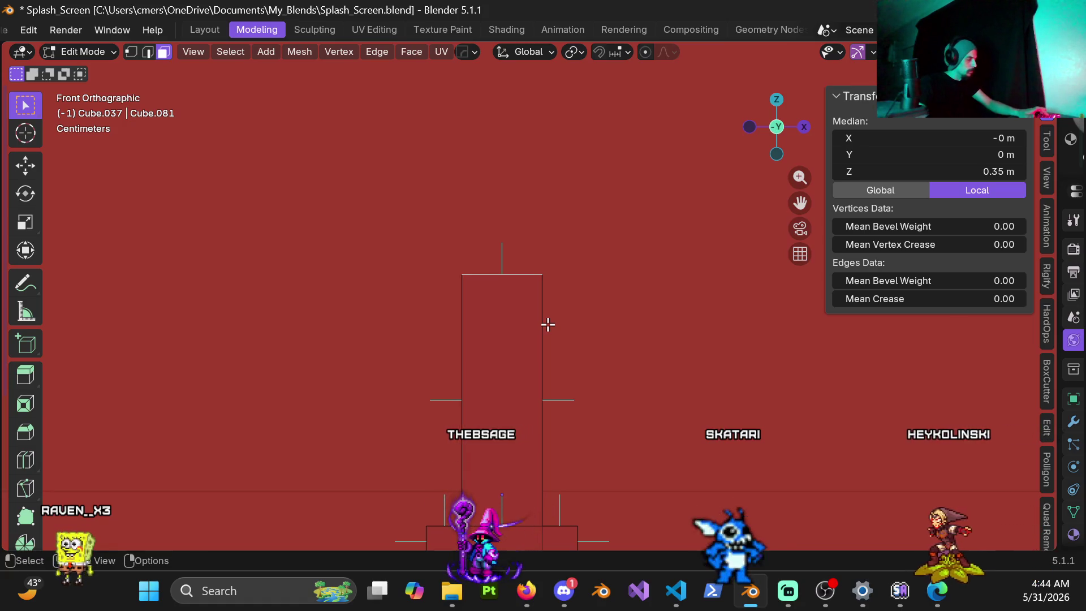
pyautogui.press('s')
pyautogui.press('x')
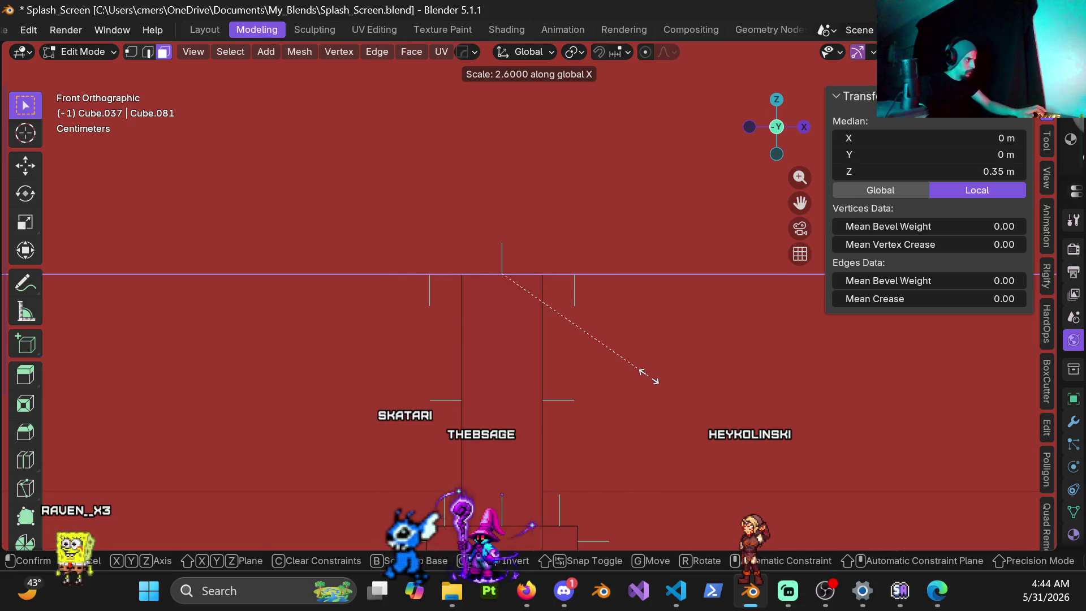
pyautogui.click(648, 376)
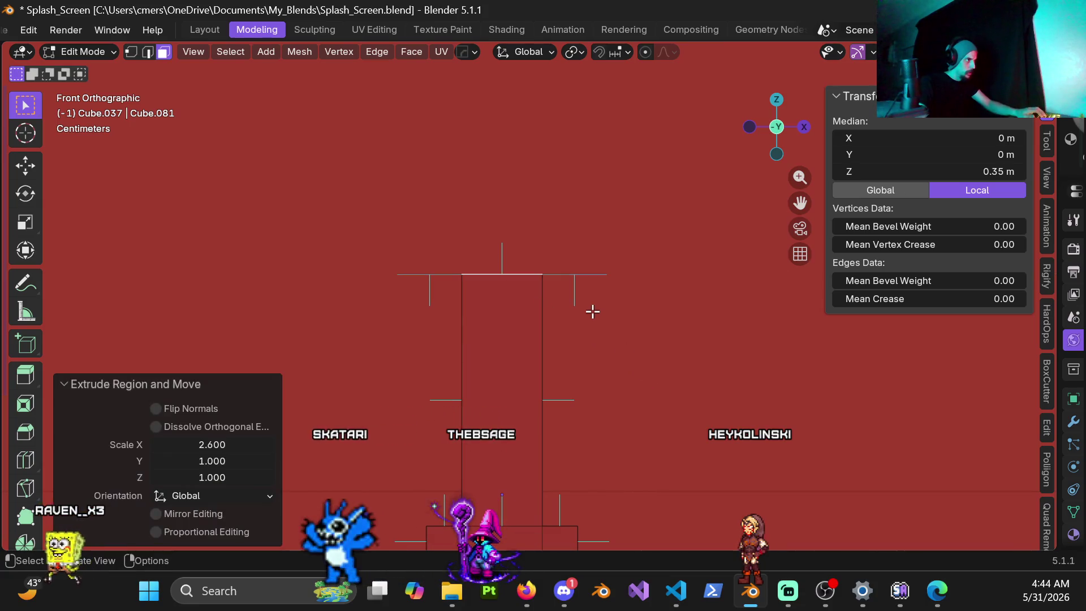
# Step: Rescale the top face along X by 0.7, then by 0.9
pyautogui.press('s')
pyautogui.press('x')
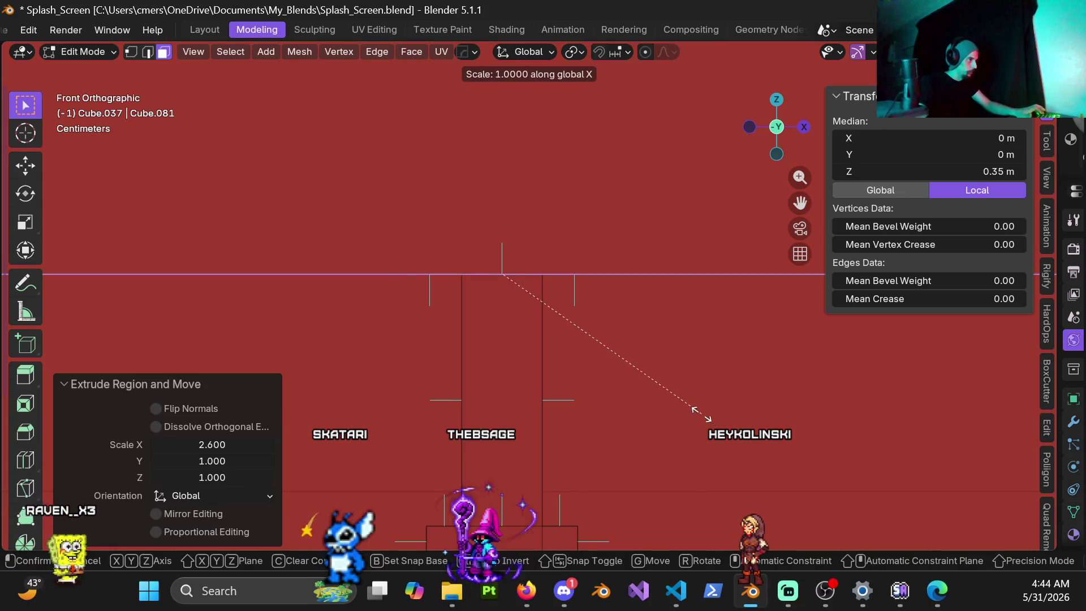
pyautogui.click(662, 371)
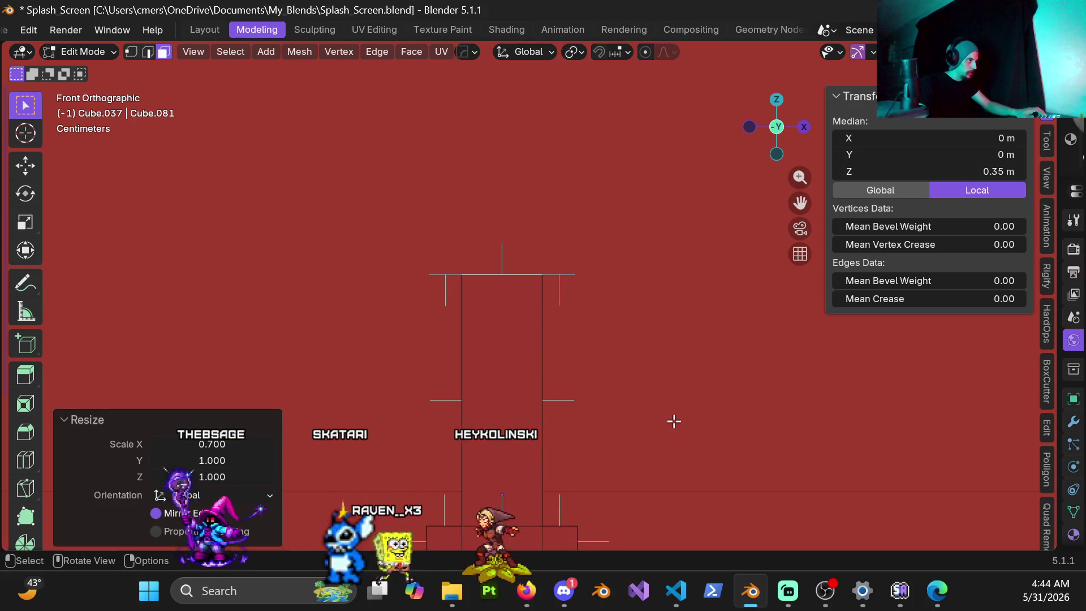
pyautogui.press('s')
pyautogui.press('x')
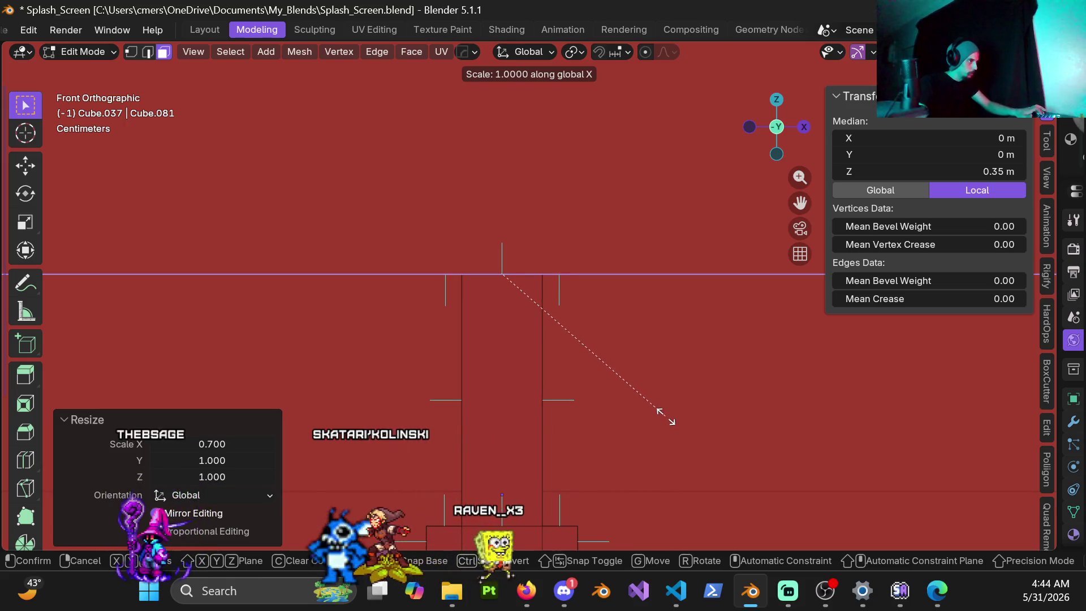
pyautogui.click(656, 409)
pyautogui.moveTo(516, 312)
pyautogui.mouseDown(button='middle')
pyautogui.moveTo(490, 381)
pyautogui.moveTo(528, 356)
pyautogui.moveTo(450, 366)
pyautogui.moveTo(542, 358)
pyautogui.moveTo(533, 339)
pyautogui.mouseUp(button='middle')
pyautogui.press('KP_3')
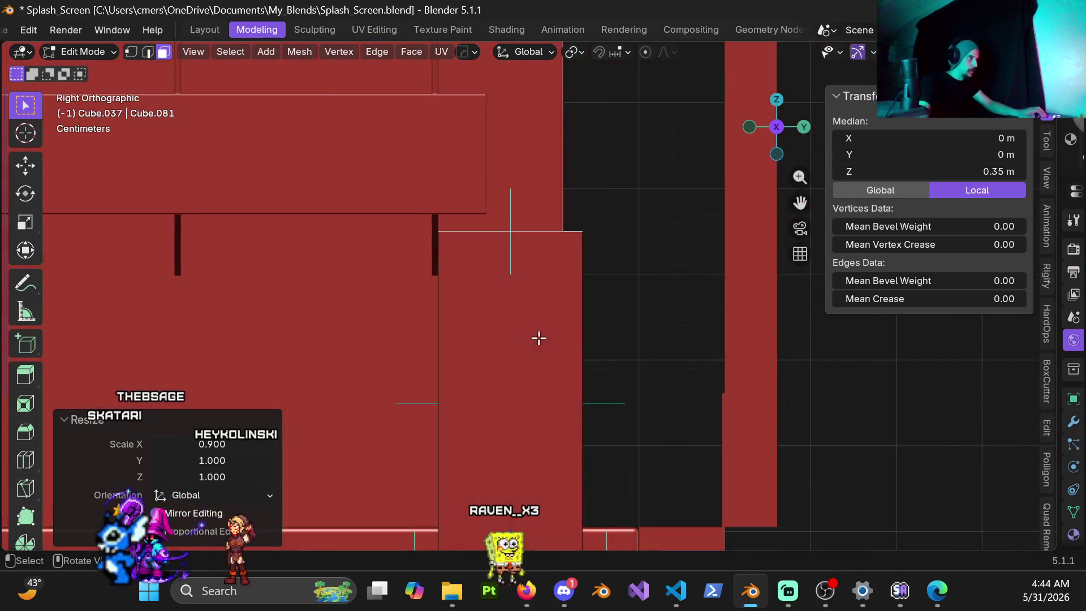
# Step: Scale the post's top face by 1.4 along Y in the right view
pyautogui.press('s')
pyautogui.press('y')
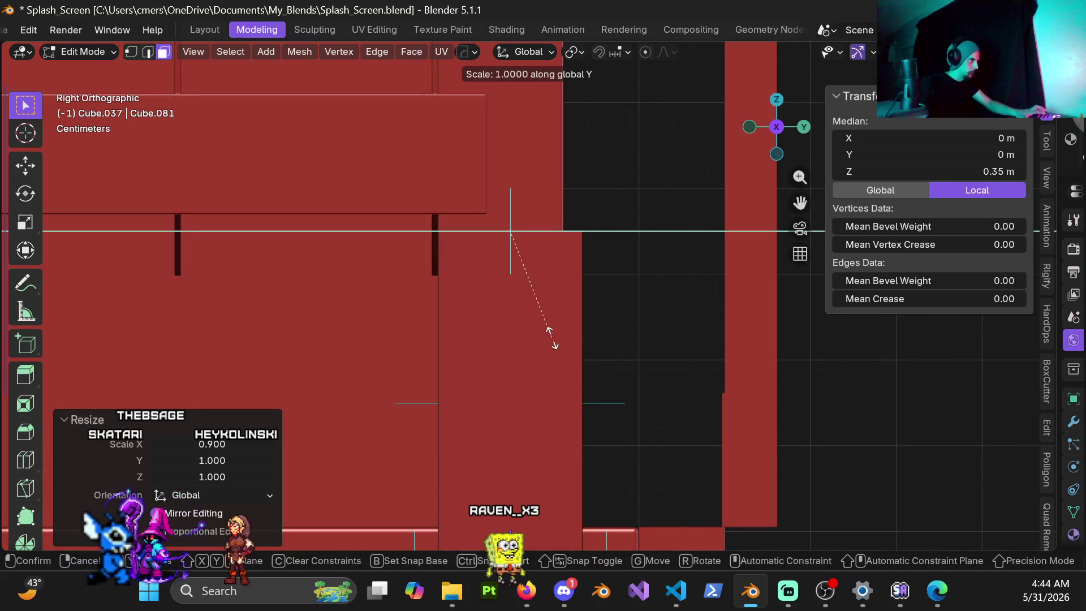
pyautogui.click(586, 364)
pyautogui.moveTo(589, 366)
pyautogui.mouseDown(button='middle')
pyautogui.moveTo(487, 311)
pyautogui.moveTo(633, 334)
pyautogui.moveTo(479, 311)
pyautogui.moveTo(507, 310)
pyautogui.mouseUp(button='middle')
# Step: Extrude the post's top face 0.4 m upward from the front view
pyautogui.press('KP_1')
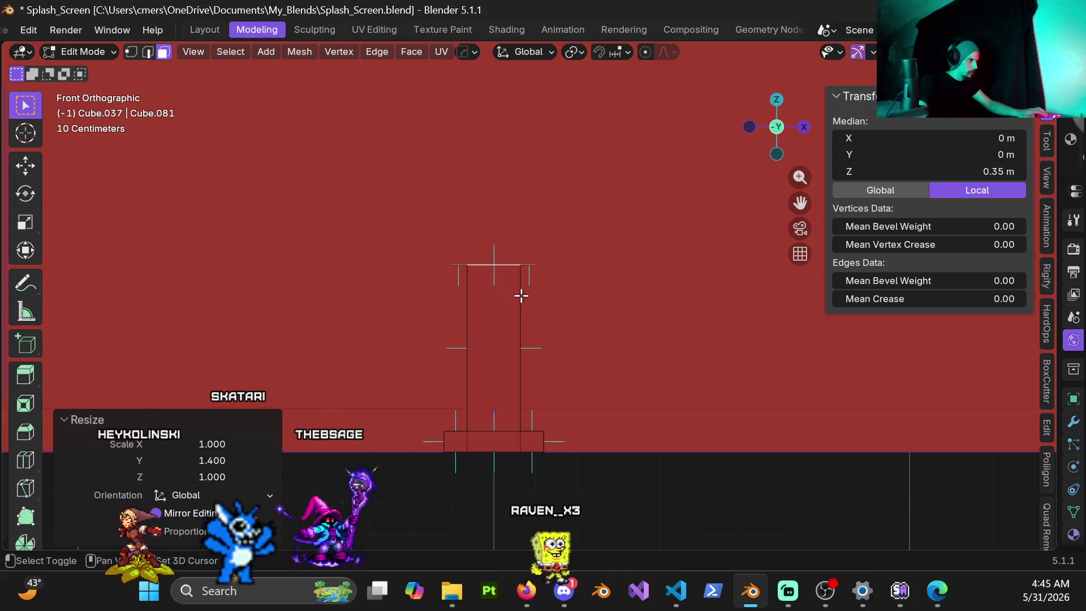
pyautogui.press('e')
pyautogui.rightClick(552, 307)
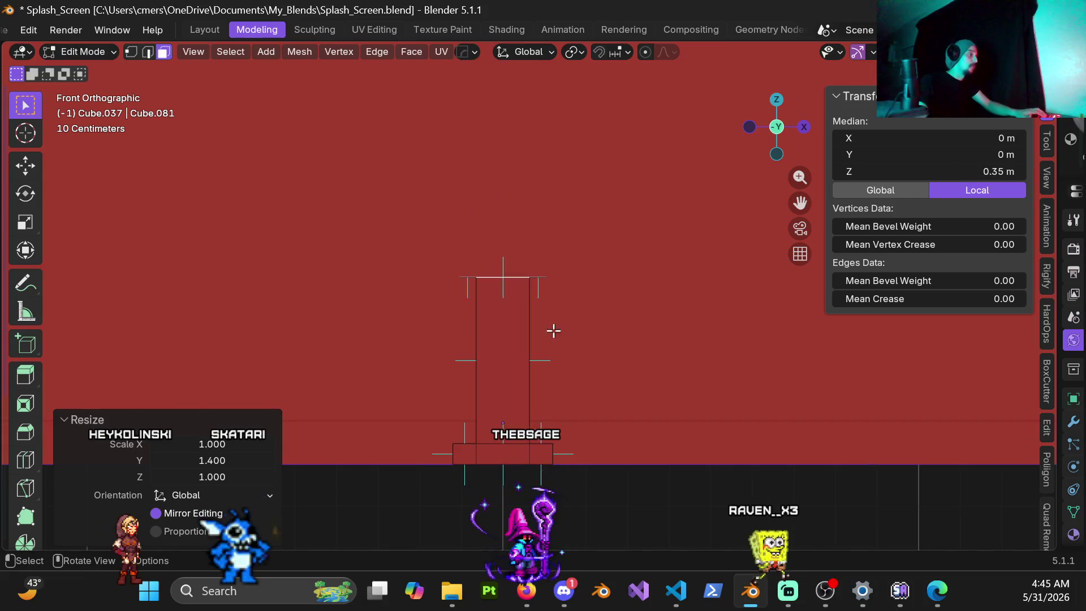
pyautogui.press('e')
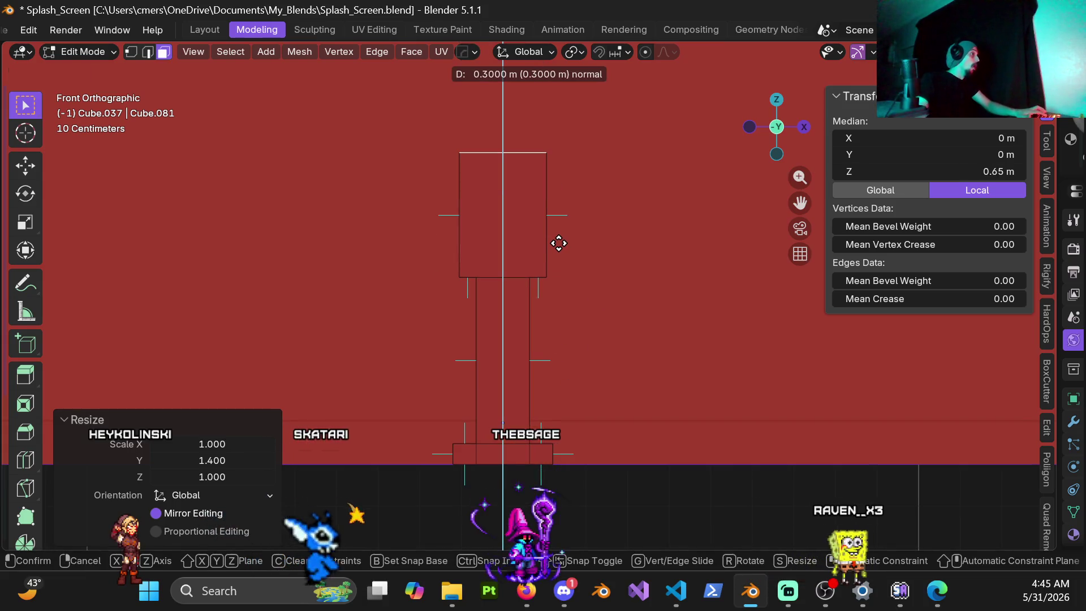
pyautogui.click(545, 239)
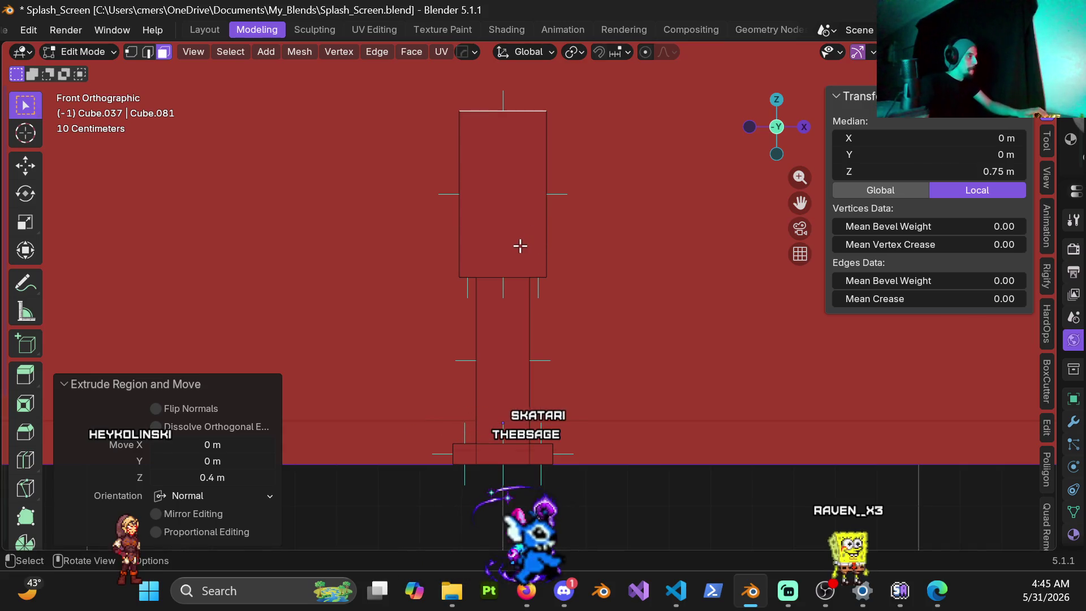
# Step: In wireframe, move the head's left-side vertices 1 cm outward along X
pyautogui.press('z')
pyautogui.click(430, 250)
pyautogui.press('1')
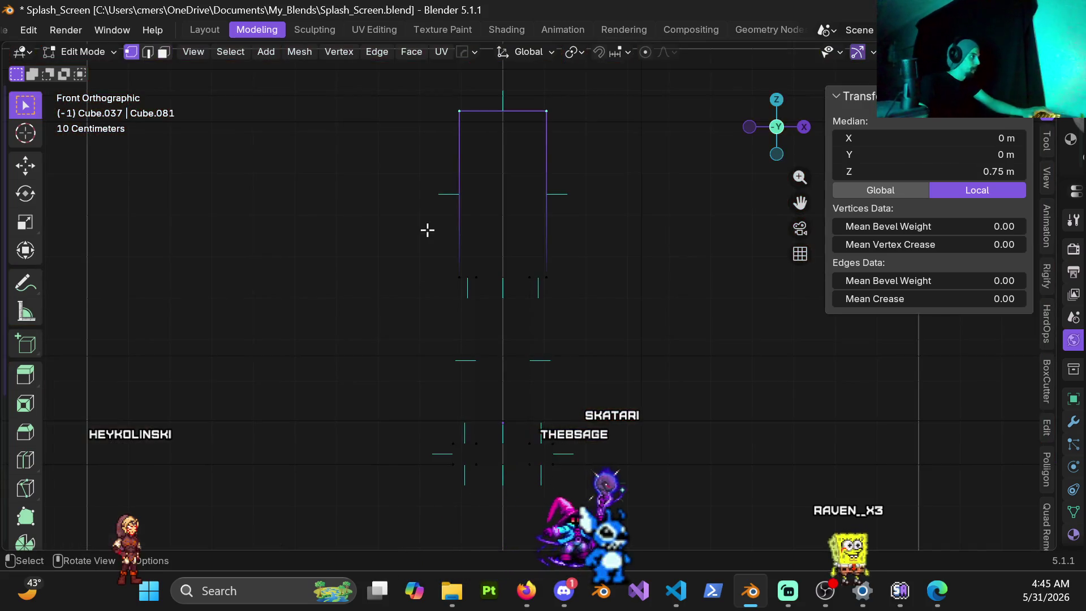
pyautogui.moveTo(432, 95); pyautogui.dragTo(463, 327)
pyautogui.scroll(3, 474, 300)
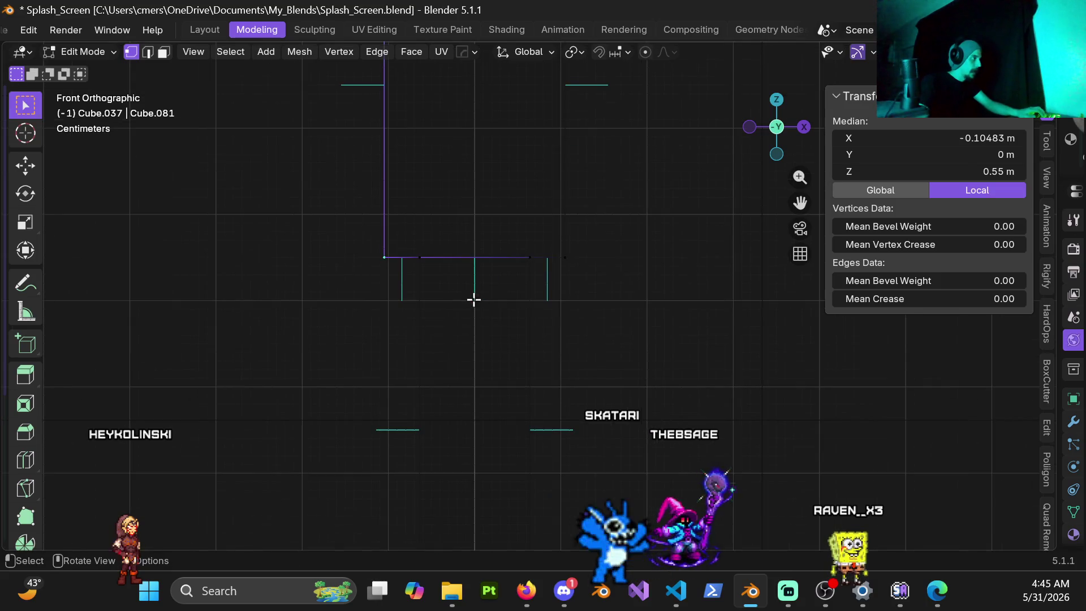
pyautogui.press('g')
pyautogui.press('x')
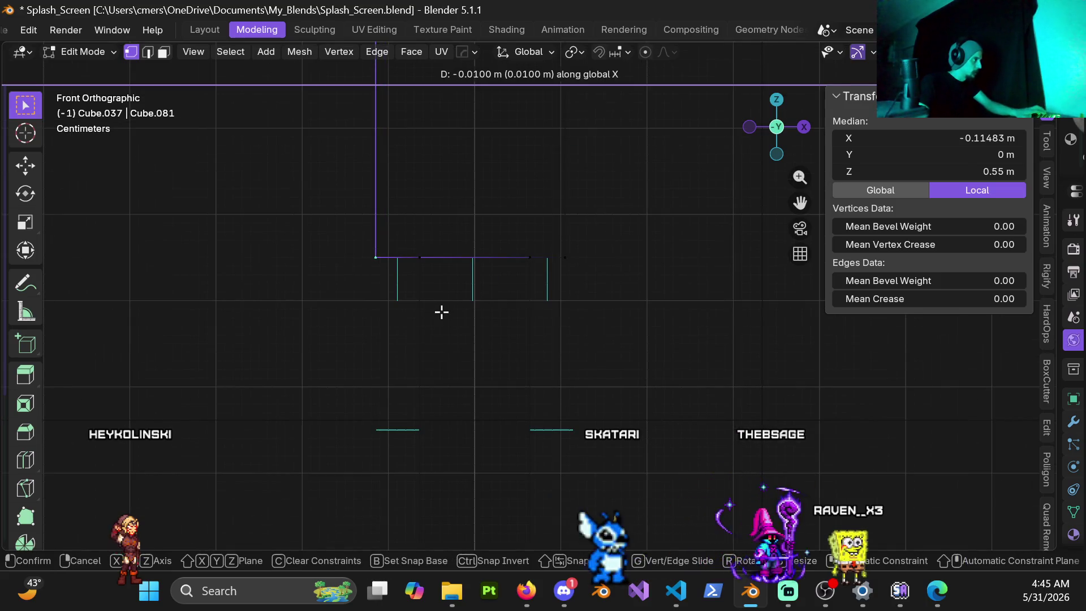
pyautogui.click(442, 312)
pyautogui.scroll(-3, 509, 393)
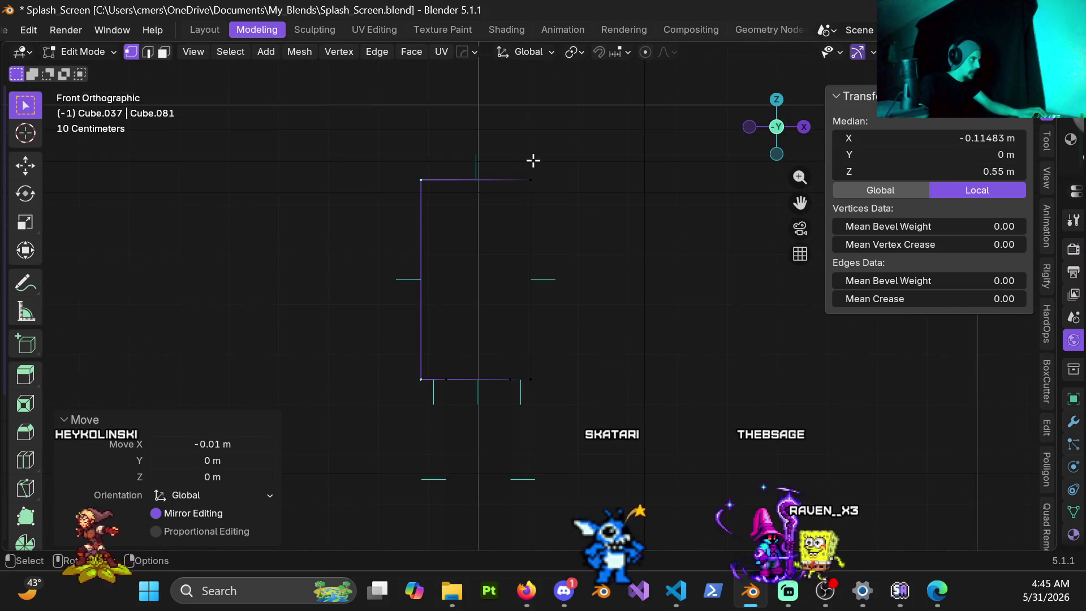
# Step: Select the head's right-side vertices and move them 1 cm outward along X
pyautogui.hotkey('alt', 'a')
pyautogui.moveTo(519, 164); pyautogui.dragTo(568, 390)
pyautogui.scroll(3, 566, 272)
pyautogui.press('g')
pyautogui.press('x')
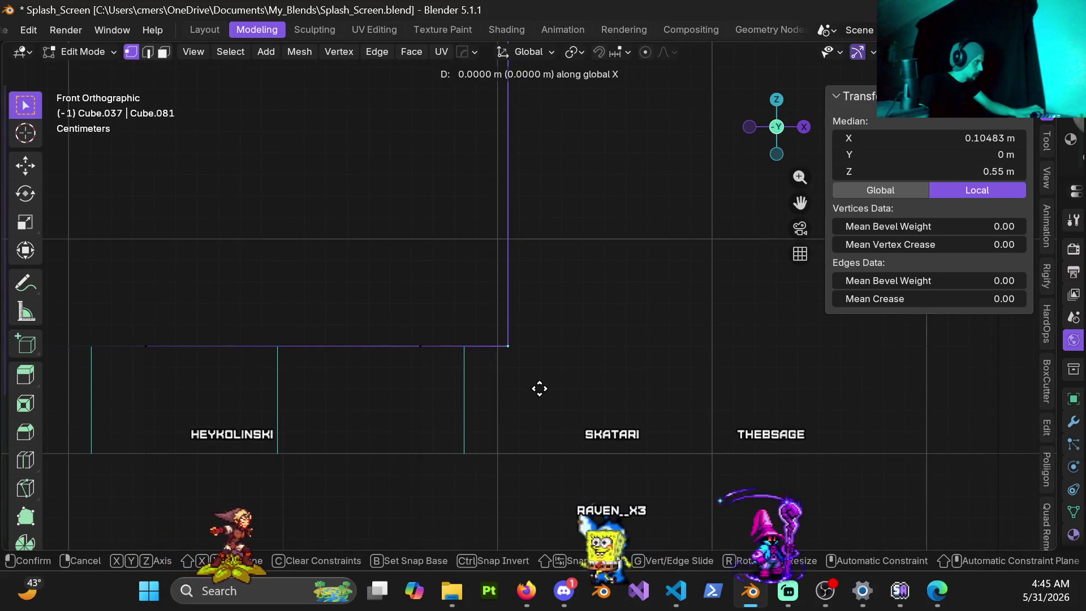
pyautogui.click(548, 389)
pyautogui.scroll(-5, 529, 361)
# Step: Restore solid shading, return to Object Mode, and orbit to inspect the new head
pyautogui.click(405, 362)
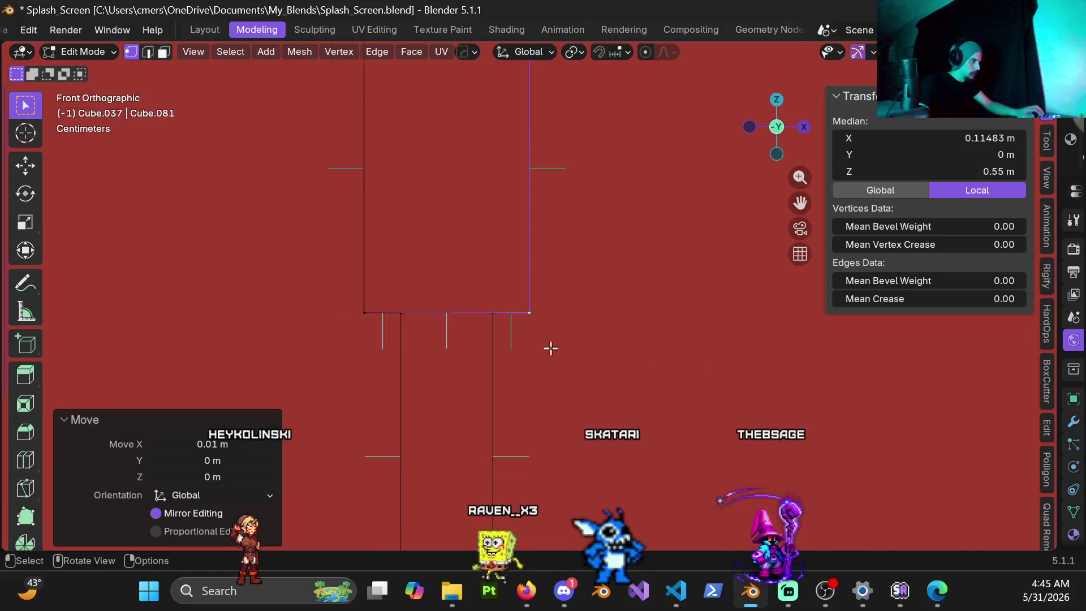
pyautogui.press('Tab')
pyautogui.hotkey('shift', 'z')
pyautogui.moveTo(359, 346)
pyautogui.mouseDown(button='middle')
pyautogui.moveTo(516, 332)
pyautogui.moveTo(439, 331)
pyautogui.moveTo(463, 333)
pyautogui.moveTo(427, 314)
pyautogui.moveTo(456, 344)
pyautogui.moveTo(594, 334)
pyautogui.moveTo(518, 354)
pyautogui.mouseUp(button='middle')
pyautogui.scroll(2, 519, 354)
pyautogui.moveTo(456, 375)
pyautogui.mouseDown(button='middle')
pyautogui.moveTo(513, 335)
pyautogui.moveTo(548, 369)
pyautogui.moveTo(439, 405)
pyautogui.mouseUp(button='middle')
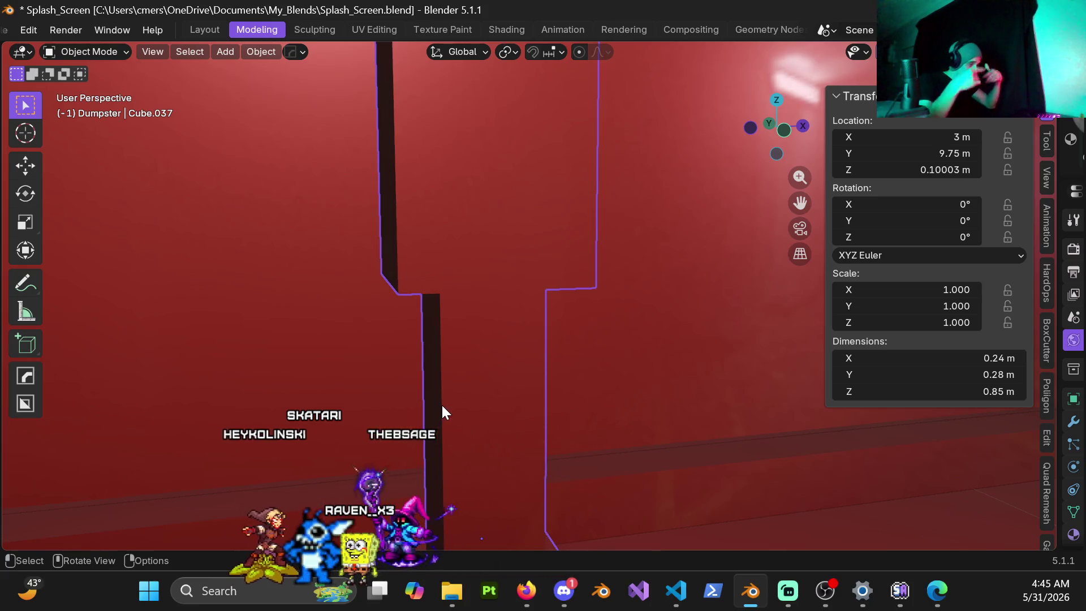
# Step: Switch to the front view and enter Edit Mode on the post in wireframe
pyautogui.moveTo(441, 403)
pyautogui.mouseDown(button='middle')
pyautogui.moveTo(484, 352)
pyautogui.moveTo(514, 356)
pyautogui.moveTo(451, 357)
pyautogui.moveTo(491, 343)
pyautogui.moveTo(515, 356)
pyautogui.moveTo(451, 347)
pyautogui.moveTo(508, 338)
pyautogui.mouseUp(button='middle')
pyautogui.scroll(-5, 484, 352)
pyautogui.scroll(-4, 494, 325)
pyautogui.press('KP_1')
pyautogui.scroll(5, 542, 323)
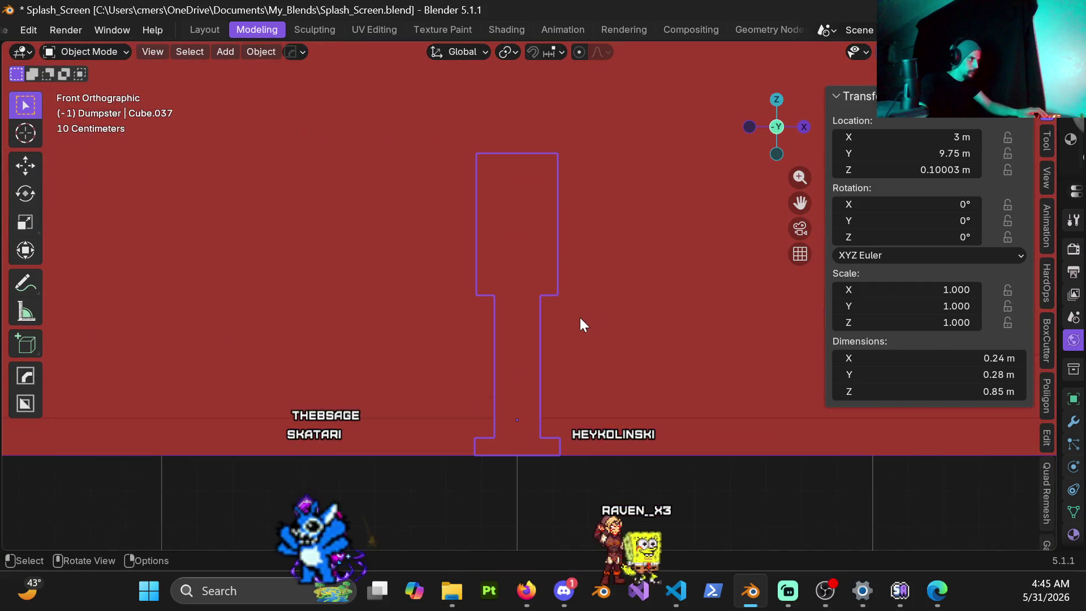
pyautogui.scroll(4, 505, 334)
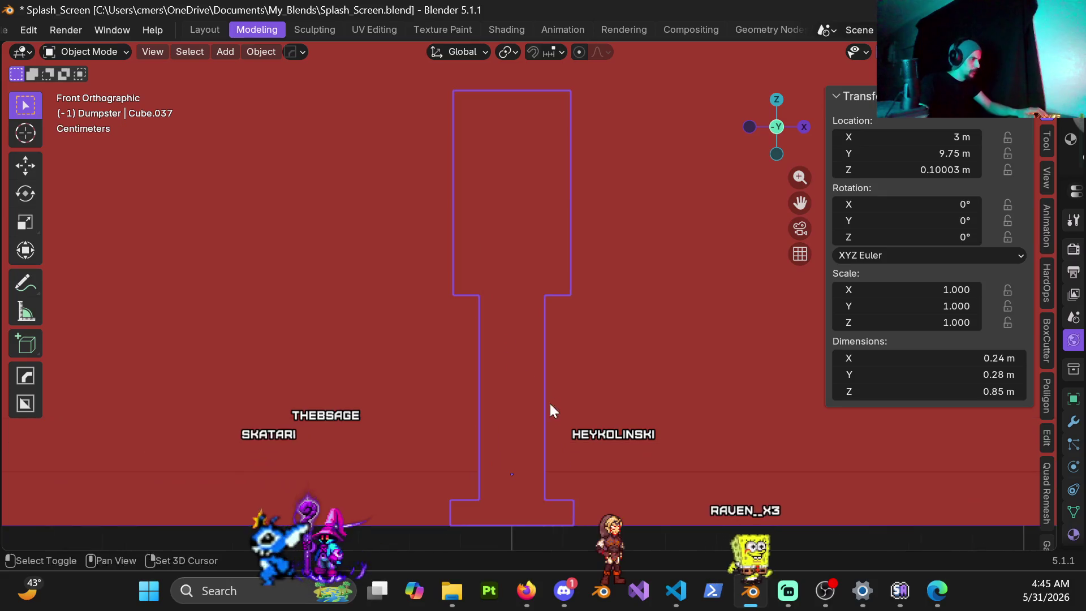
pyautogui.hotkey('ctrl', 'Tab')
pyautogui.click(689, 380)
pyautogui.press('z')
pyautogui.click(462, 412)
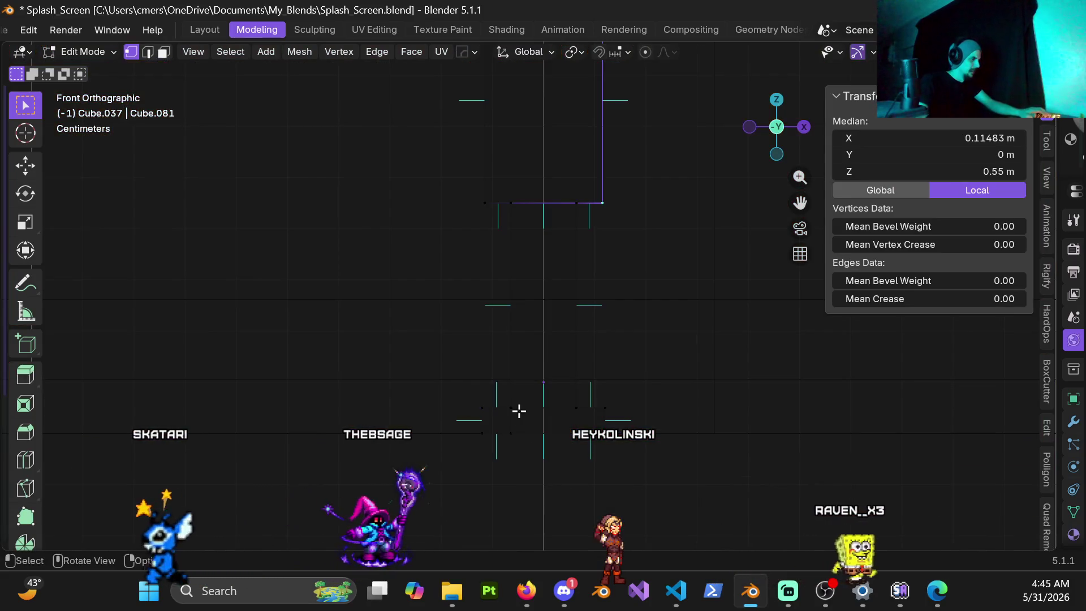
# Step: Select the post's bottom vertices and shift them slightly along Z
pyautogui.moveTo(445, 390)
pyautogui.mouseDown()
pyautogui.moveTo(669, 436)
pyautogui.moveTo(671, 425)
pyautogui.mouseUp()
pyautogui.scroll(2, 597, 456)
pyautogui.keyDown('shift'); pyautogui.moveTo(597, 455); pyautogui.dragTo(568, 451, button='middle'); pyautogui.keyUp('shift')
pyautogui.press('g')
pyautogui.press('z')
pyautogui.click(563, 432)
pyautogui.scroll(-3, 543, 220)
# Step: Raise the head's top face 0.13 m along Z and return to Object Mode
pyautogui.moveTo(543, 221)
pyautogui.keyDown('shift'); pyautogui.mouseDown(button='middle')
pyautogui.moveTo(531, 432)
pyautogui.moveTo(485, 271)
pyautogui.moveTo(422, 132)
pyautogui.mouseUp(button='middle'); pyautogui.keyUp('shift')
pyautogui.moveTo(422, 132)
pyautogui.mouseDown()
pyautogui.moveTo(686, 497)
pyautogui.moveTo(661, 393)
pyautogui.mouseUp()
pyautogui.press('g')
pyautogui.press('z')
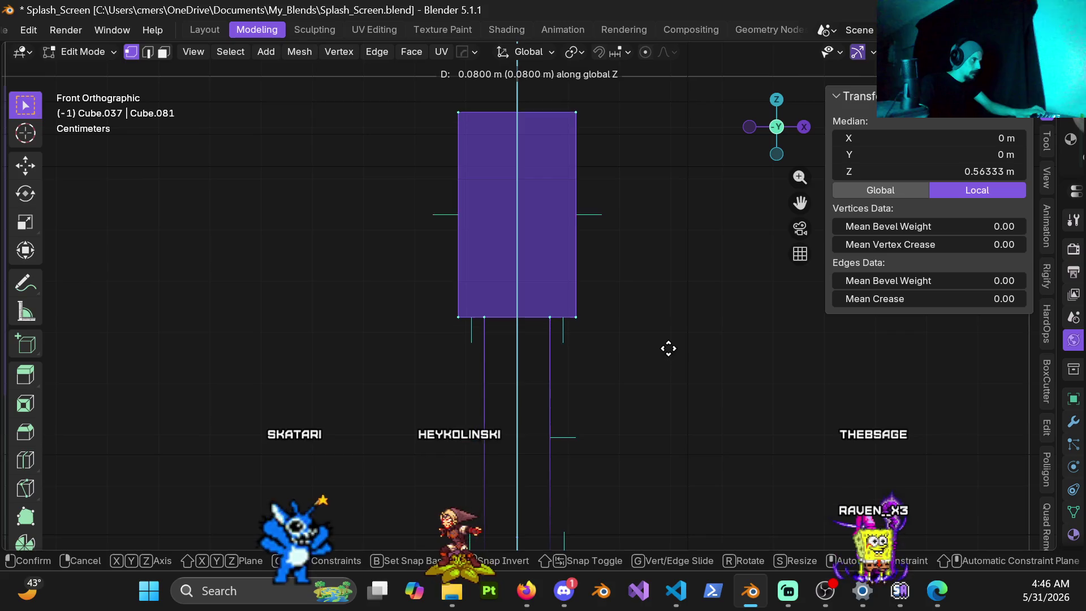
pyautogui.click(669, 330)
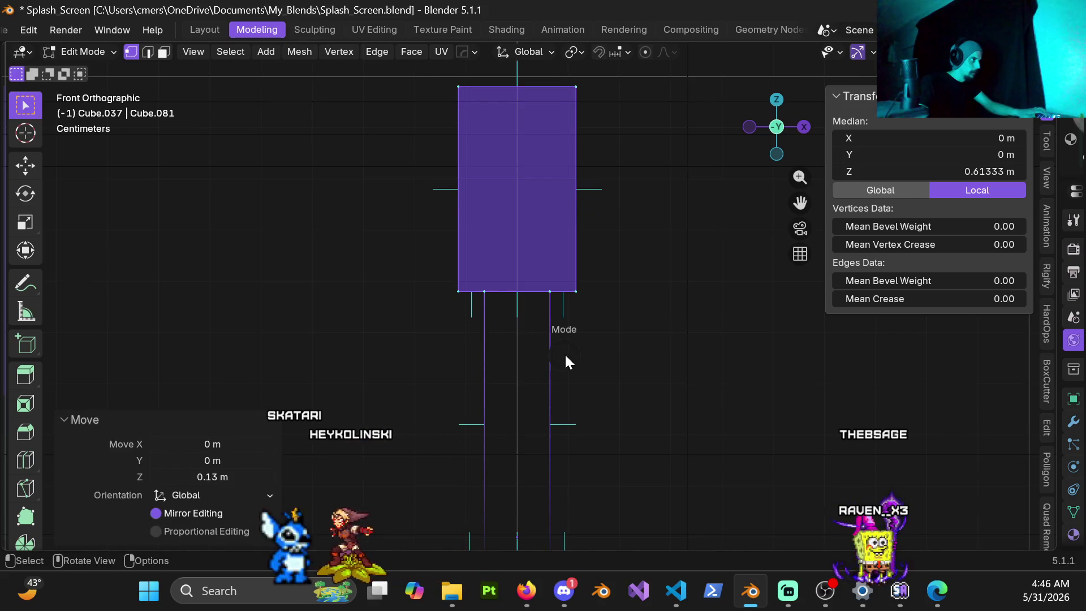
pyautogui.press('Tab')
pyautogui.scroll(-3, 487, 353)
pyautogui.scroll(2, 506, 351)
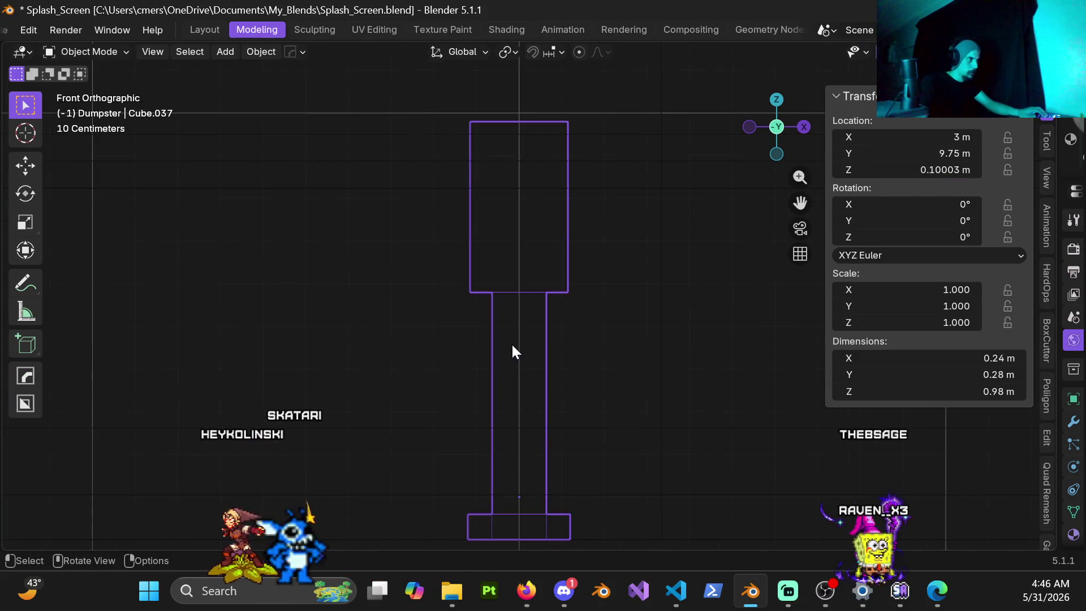
# Step: Switch the viewport back to Solid shading and return the post to Object Mode
pyautogui.hotkey('ctrl', 'Tab')
pyautogui.click(624, 344)
pyautogui.scroll(-5, 525, 355)
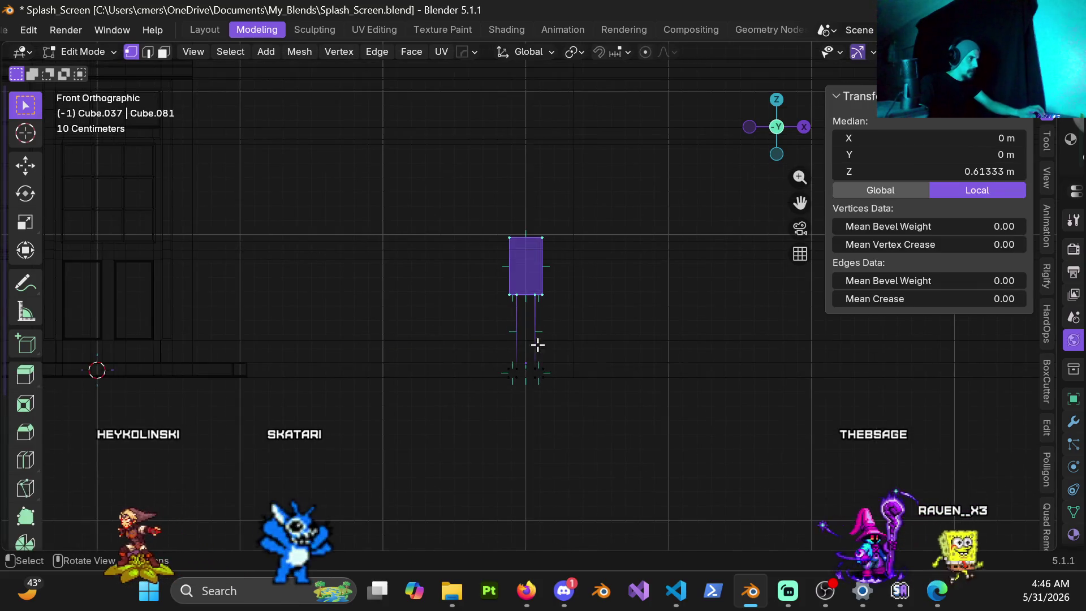
pyautogui.scroll(-3, 525, 355)
pyautogui.press('z')
pyautogui.click(711, 320)
pyautogui.hotkey('ctrl', 'Tab')
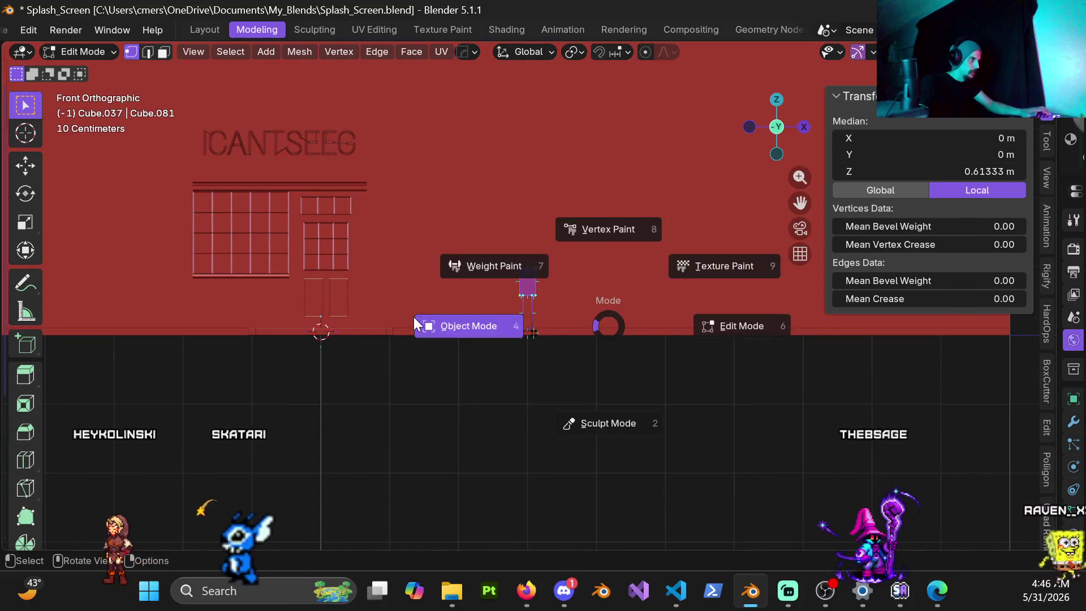
pyautogui.click(416, 329)
# Step: View the alley through the scene camera and centre the pay phone post in view
pyautogui.moveTo(415, 328)
pyautogui.mouseDown(button='middle')
pyautogui.moveTo(510, 329)
pyautogui.moveTo(504, 344)
pyautogui.mouseUp(button='middle')
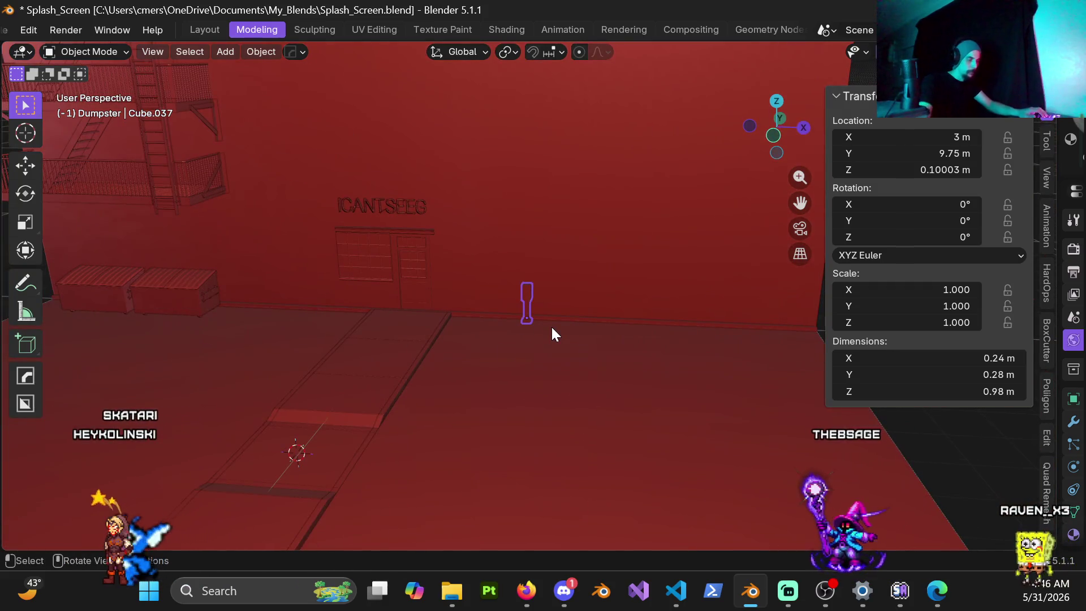
pyautogui.press('KP_0')
pyautogui.press('z')
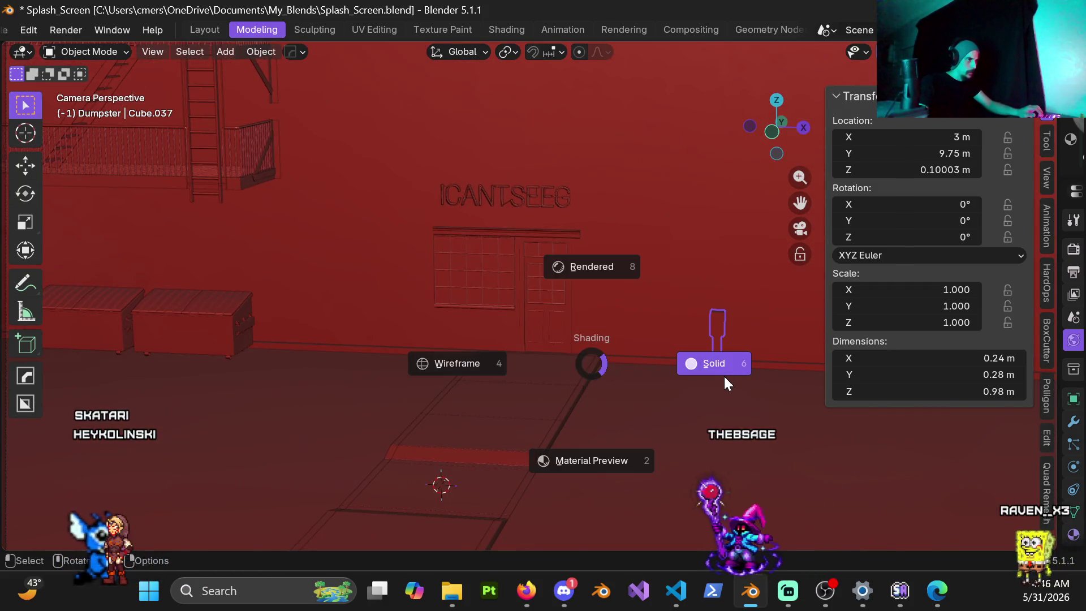
pyautogui.click(693, 354)
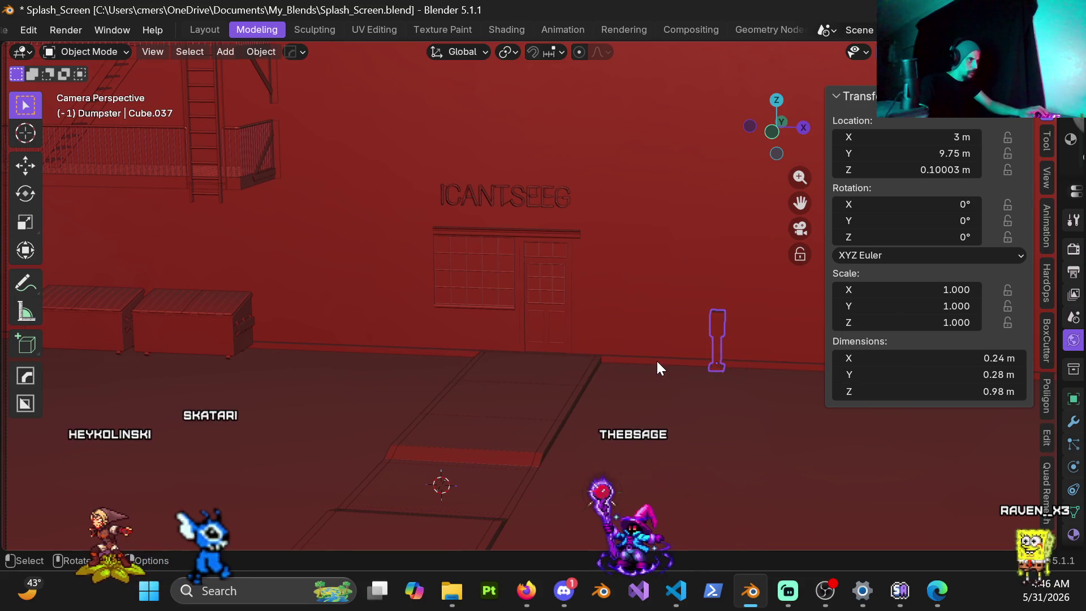
pyautogui.scroll(3, 656, 359)
pyautogui.moveTo(760, 352)
pyautogui.keyDown('shift'); pyautogui.mouseDown(button='middle')
pyautogui.moveTo(408, 337)
pyautogui.moveTo(460, 348)
pyautogui.moveTo(597, 317)
pyautogui.moveTo(484, 392)
pyautogui.moveTo(544, 290)
pyautogui.moveTo(422, 492)
pyautogui.moveTo(589, 354)
pyautogui.moveTo(538, 404)
pyautogui.moveTo(535, 393)
pyautogui.mouseUp(button='middle'); pyautogui.keyUp('shift')
pyautogui.press('Tab')
# Step: In a wireframe front view, push the head's left-side vertices outward along X
pyautogui.scroll(2, 606, 408)
pyautogui.press('z')
pyautogui.click(439, 349)
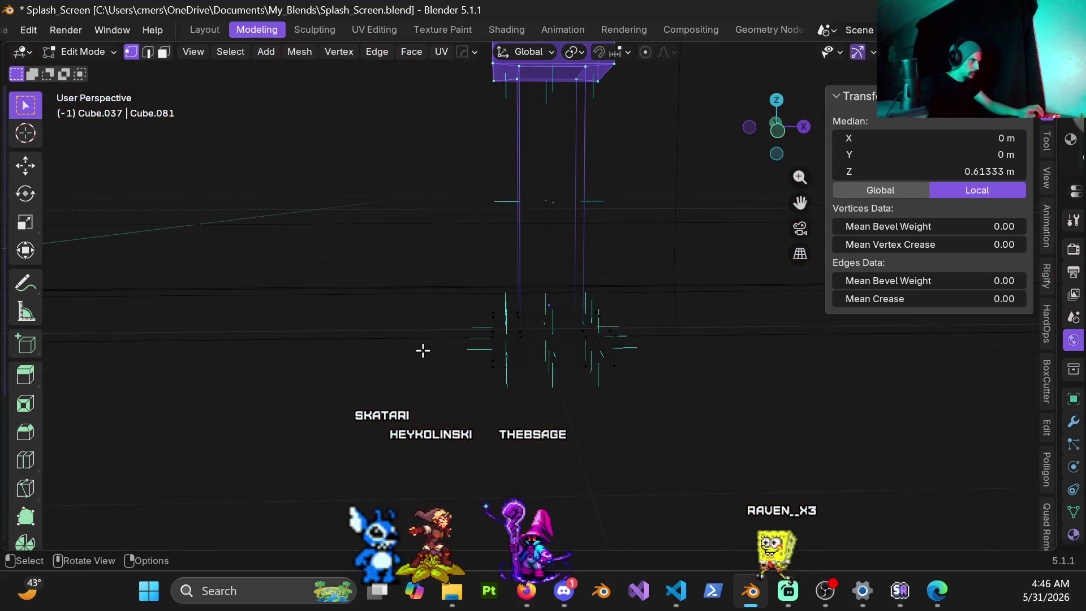
pyautogui.press('KP_3')
pyautogui.press('KP_1')
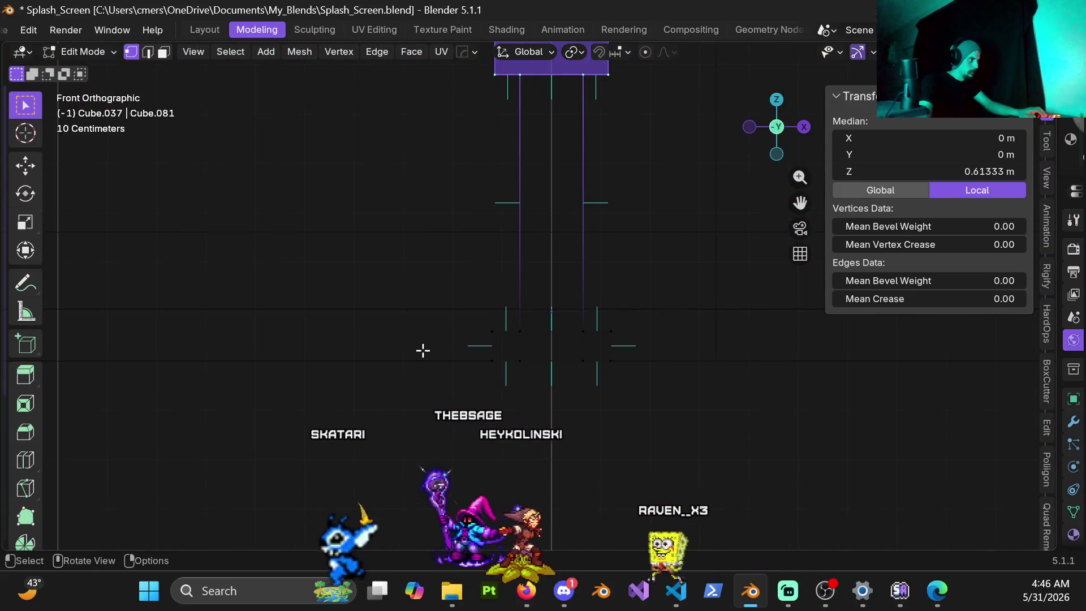
pyautogui.scroll(2, 472, 336)
pyautogui.moveTo(472, 336); pyautogui.dragTo(428, 487)
pyautogui.keyDown('shift'); pyautogui.moveTo(479, 469); pyautogui.dragTo(536, 395, button='middle'); pyautogui.keyUp('shift')
pyautogui.press('g')
pyautogui.press('x')
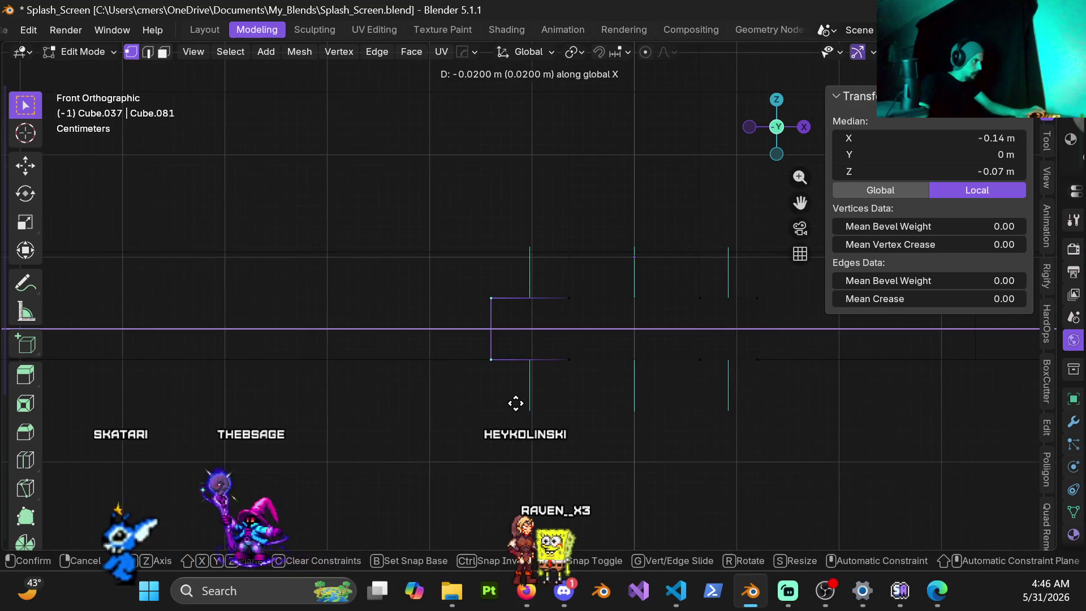
pyautogui.click(508, 403)
# Step: Shift the head's right-edge vertices 0.01 m along X
pyautogui.moveTo(507, 400)
pyautogui.keyDown('shift'); pyautogui.mouseDown(button='middle')
pyautogui.moveTo(468, 327)
pyautogui.moveTo(563, 302)
pyautogui.mouseUp(button='middle'); pyautogui.keyUp('shift')
pyautogui.press('b')
pyautogui.press('g')
pyautogui.press('x')
pyautogui.click(614, 419)
# Step: Move the head's left-side vertices out 0.02 m along X
pyautogui.scroll(-5, 582, 351)
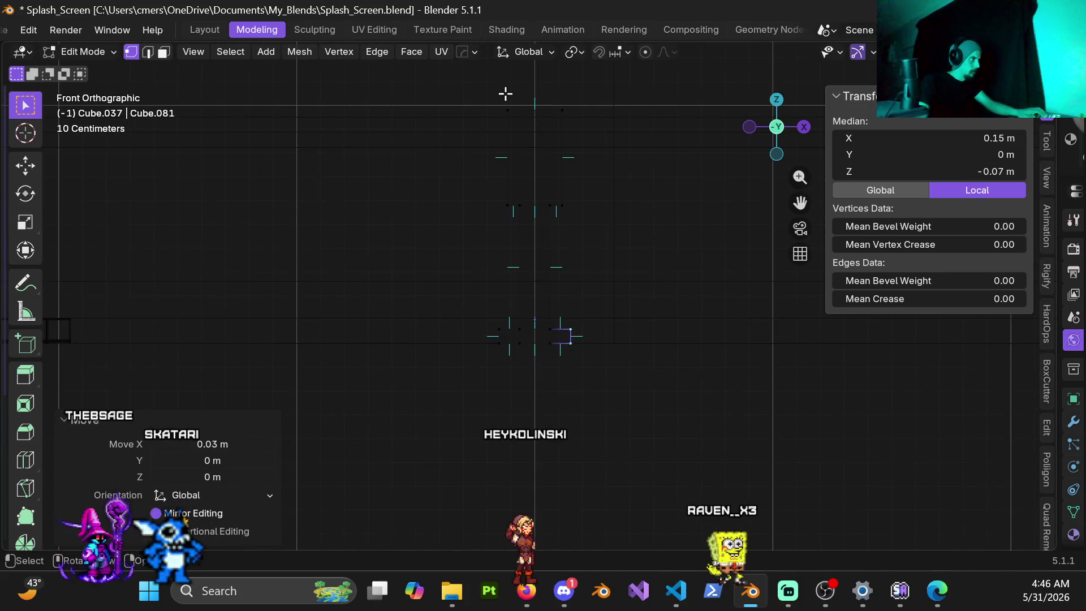
pyautogui.moveTo(502, 91); pyautogui.dragTo(526, 395)
pyautogui.scroll(5, 531, 378)
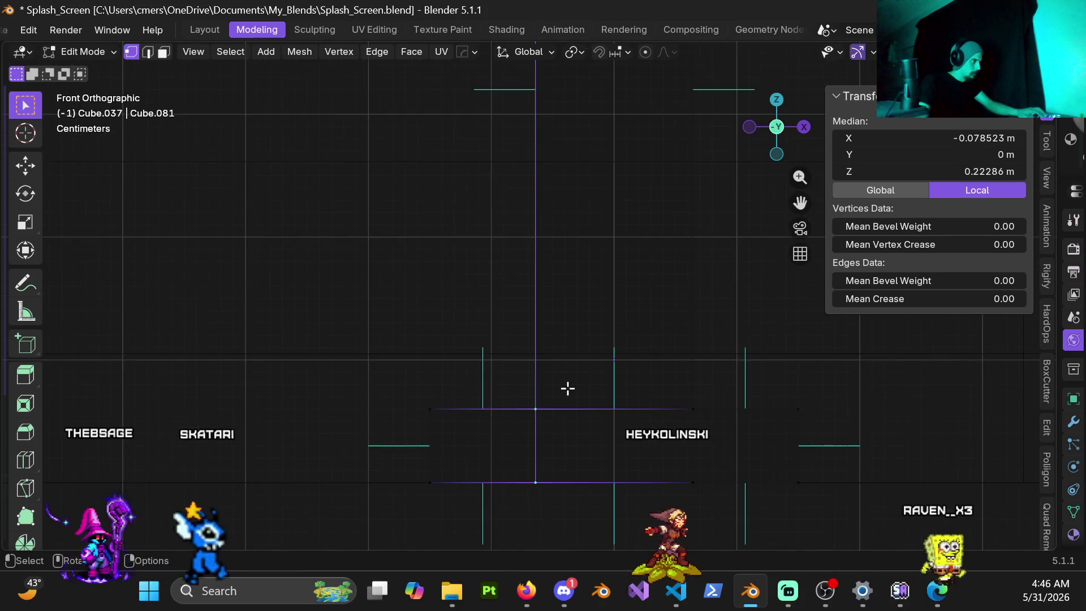
pyautogui.press('g')
pyautogui.press('x')
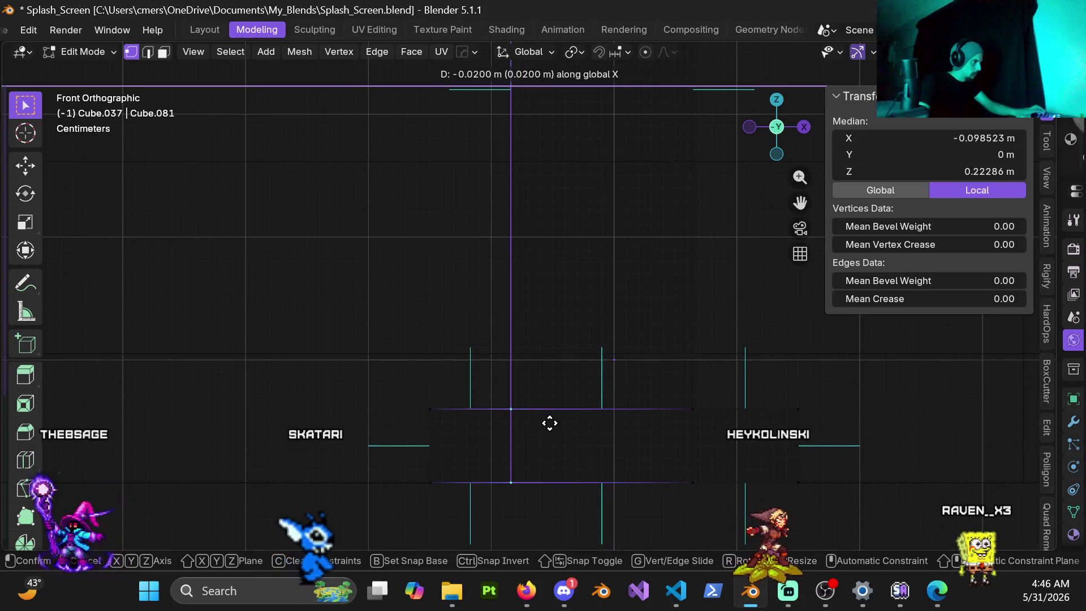
pyautogui.click(548, 422)
# Step: Move the head's right-side vertices out 0.02 m along X
pyautogui.scroll(-2, 601, 391)
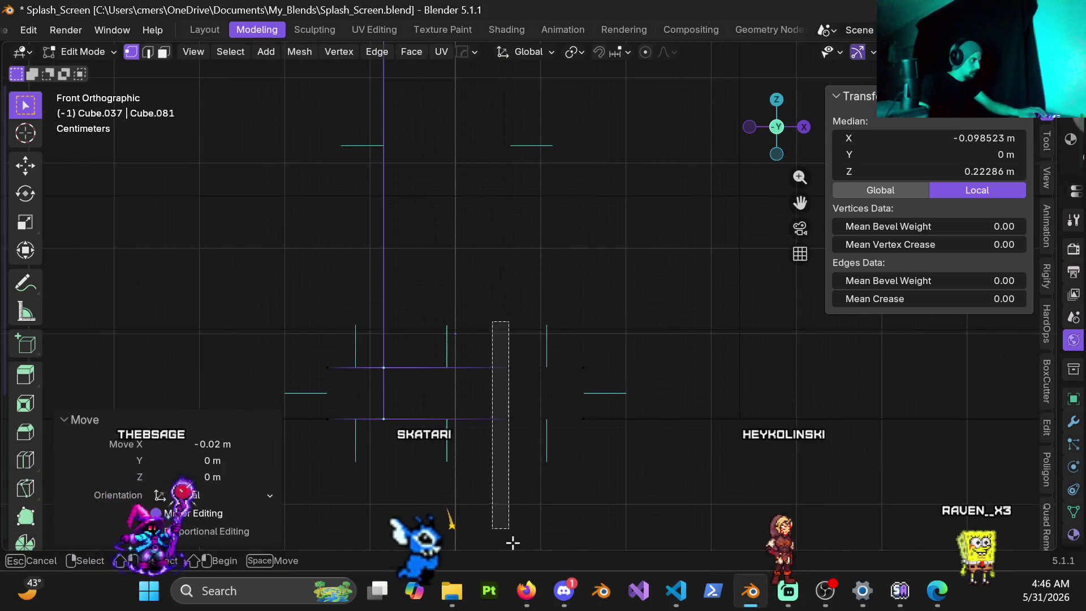
pyautogui.click(521, 294)
pyautogui.scroll(-5, 521, 293)
pyautogui.moveTo(517, 135); pyautogui.dragTo(589, 364)
pyautogui.scroll(4, 589, 298)
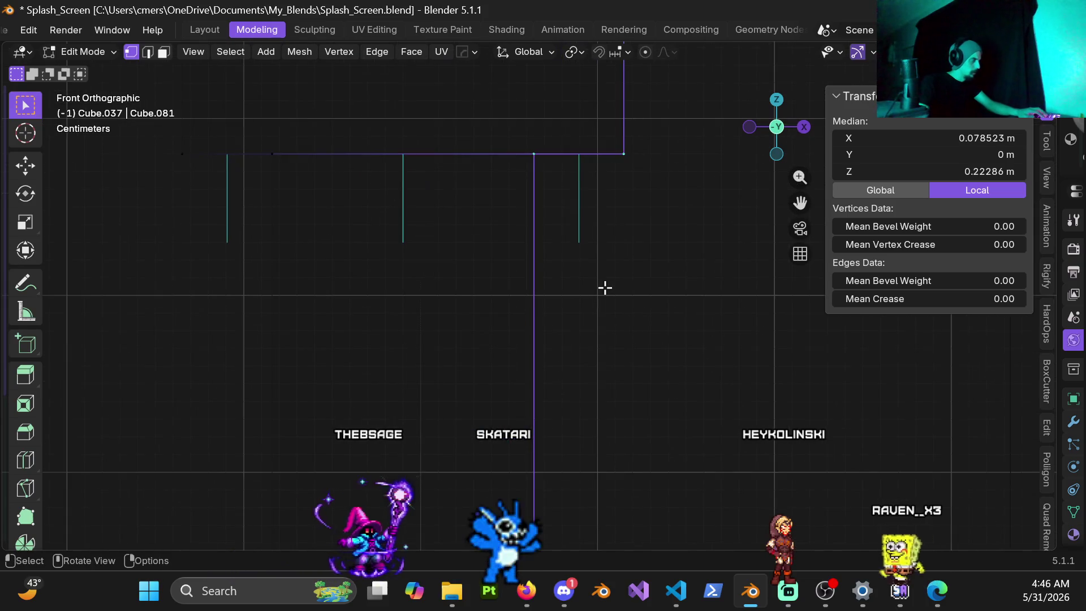
pyautogui.press('g')
pyautogui.press('x')
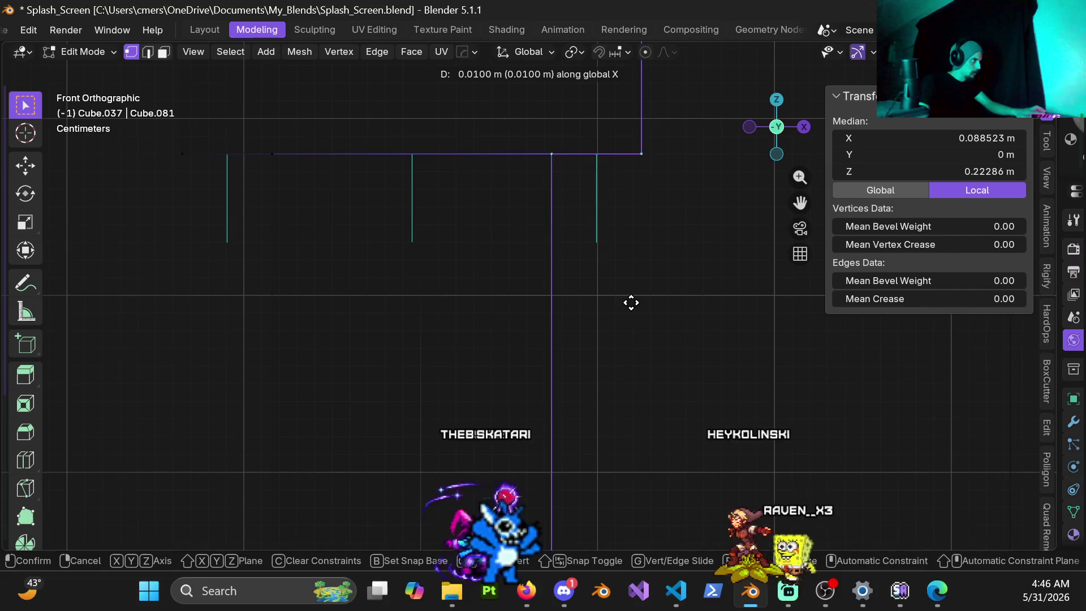
pyautogui.click(645, 306)
# Step: Select the top vertices of the head in see-through wireframe view
pyautogui.scroll(-4, 555, 347)
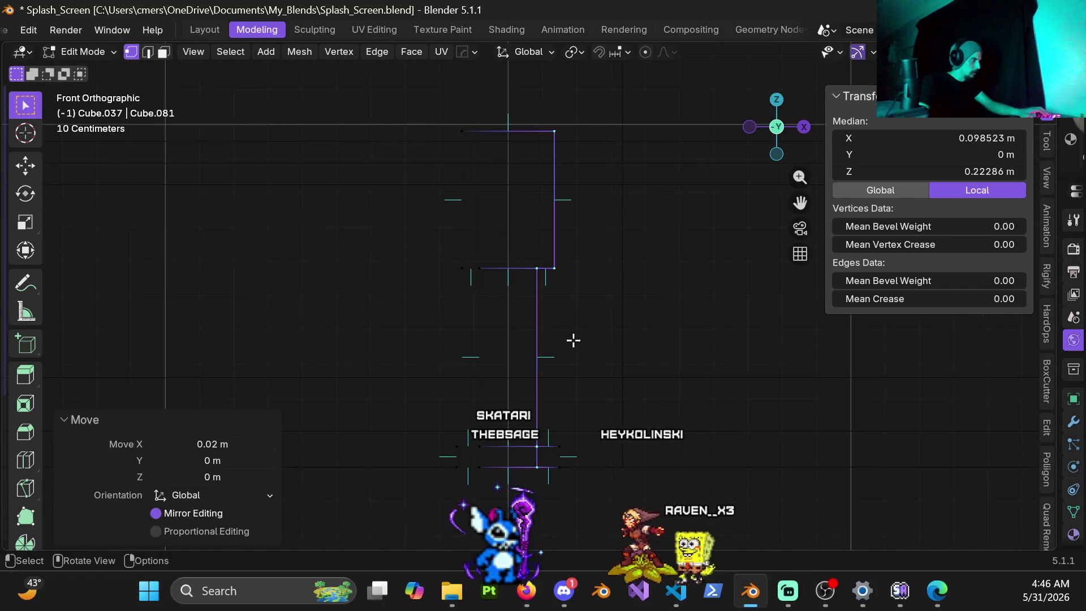
pyautogui.click(800, 372)
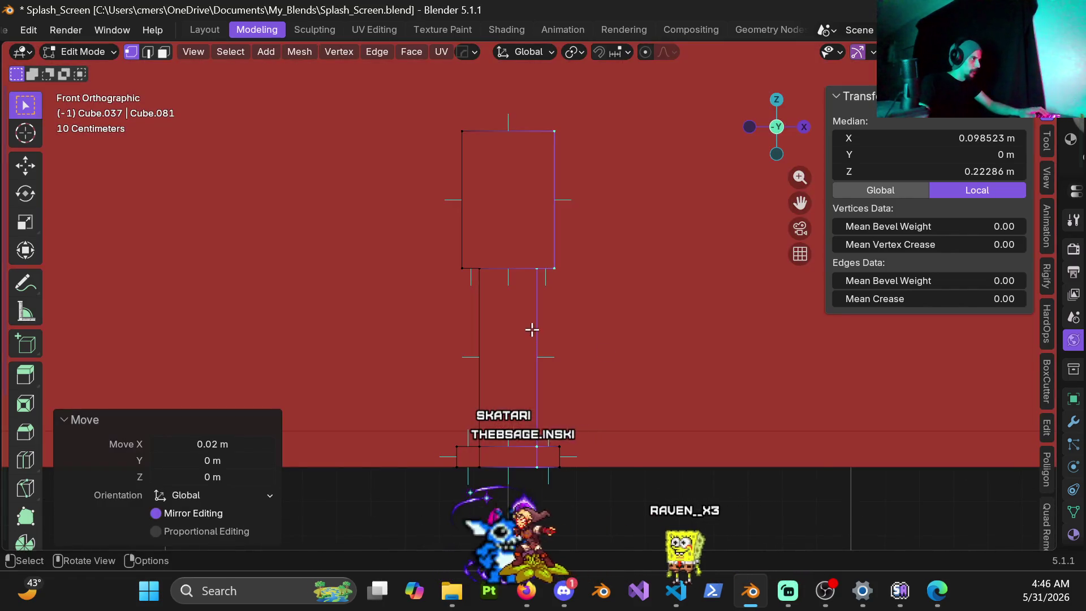
pyautogui.keyDown('shift'); pyautogui.moveTo(547, 260); pyautogui.dragTo(524, 343, button='middle'); pyautogui.keyUp('shift')
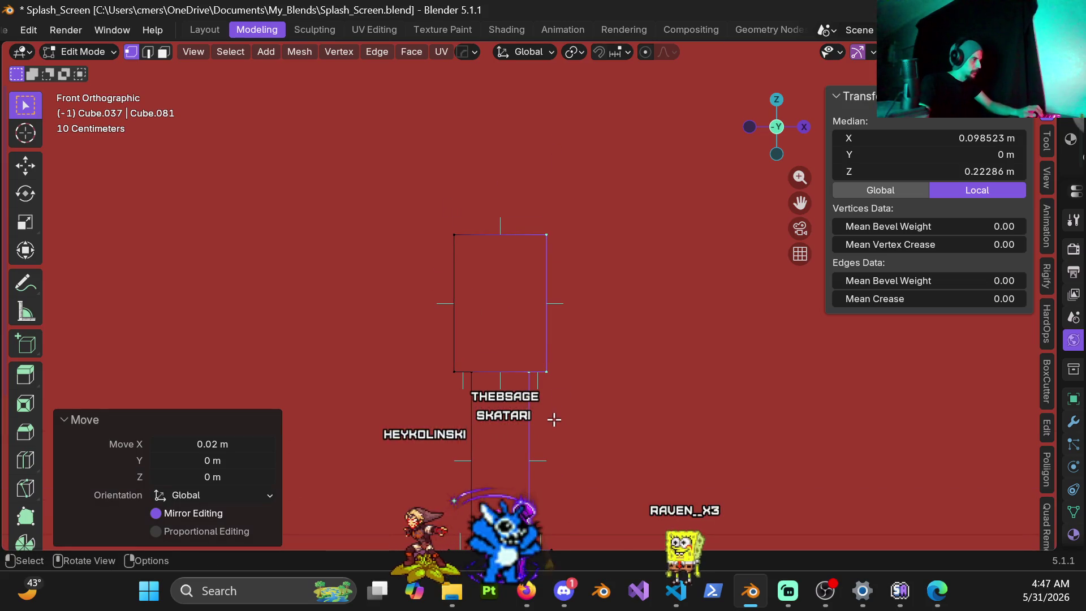
pyautogui.press('z')
pyautogui.moveTo(419, 189); pyautogui.dragTo(596, 396)
pyautogui.press('z')
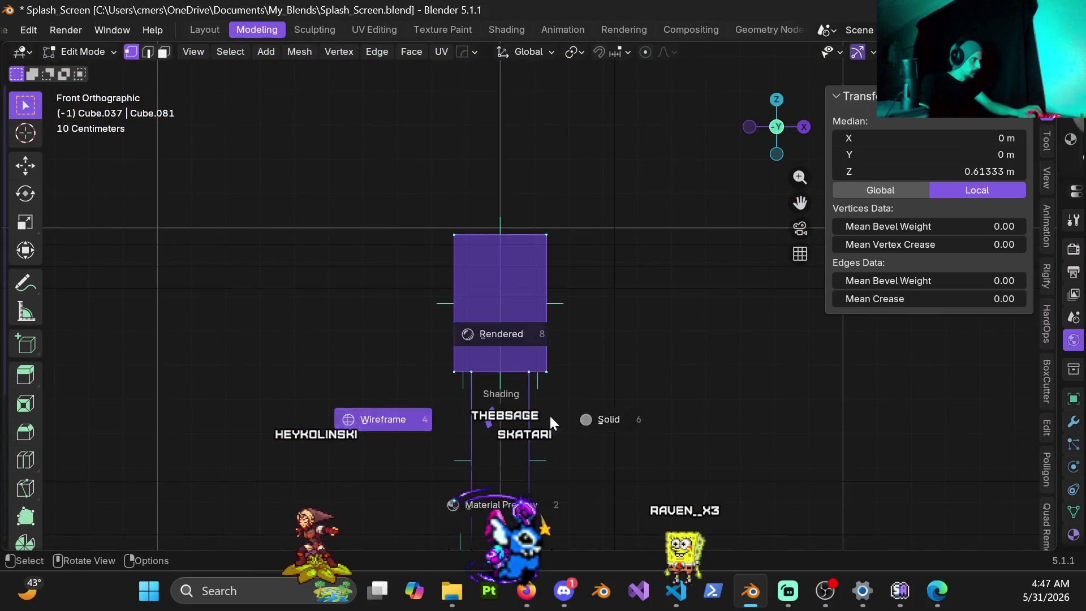
pyautogui.click(480, 406)
pyautogui.scroll(2, 555, 405)
pyautogui.keyDown('shift'); pyautogui.moveTo(555, 405); pyautogui.dragTo(593, 251, button='middle'); pyautogui.keyUp('shift')
# Step: Raise the head's top 0.11 m along Z and return to Object Mode in solid view
pyautogui.press('g')
pyautogui.press('z')
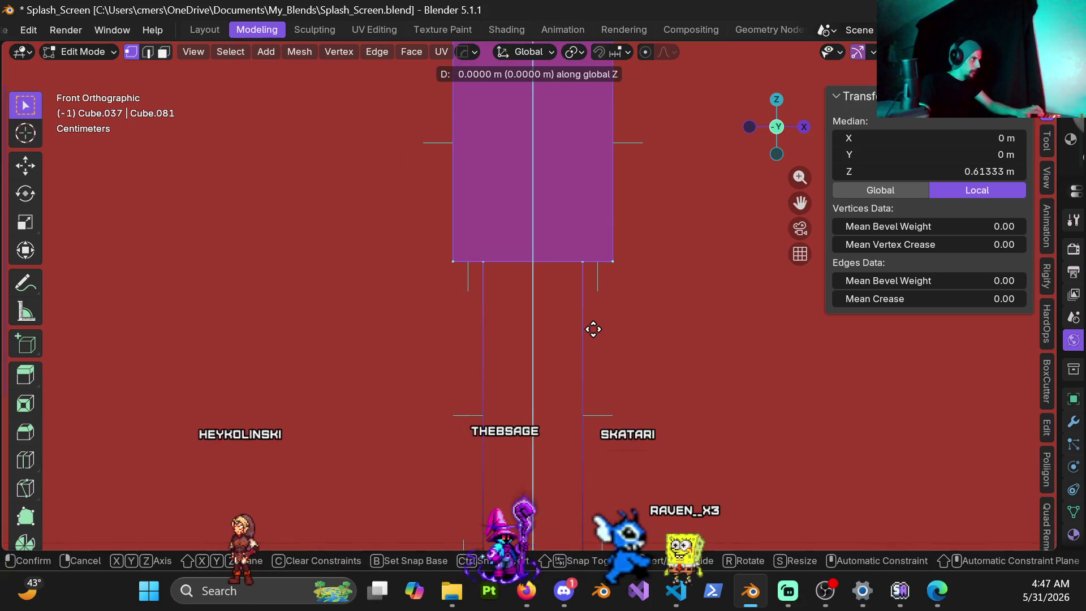
pyautogui.click(601, 263)
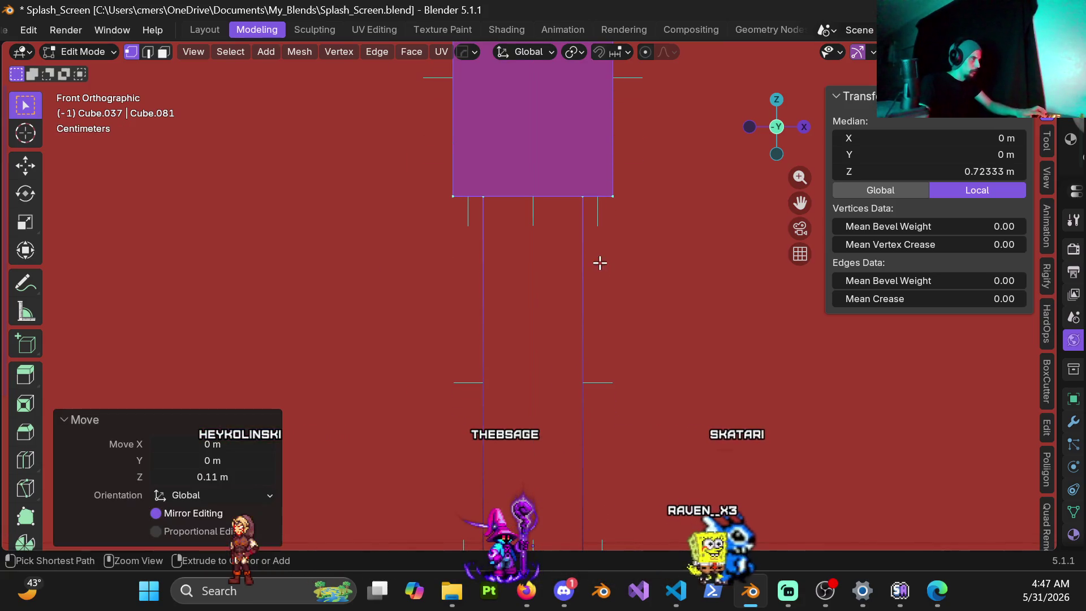
pyautogui.scroll(-2, 599, 265)
pyautogui.press('Tab')
pyautogui.hotkey('shift', 'z')
pyautogui.moveTo(526, 304)
pyautogui.mouseDown(button='middle')
pyautogui.moveTo(521, 334)
pyautogui.moveTo(532, 297)
pyautogui.moveTo(612, 293)
pyautogui.moveTo(633, 318)
pyautogui.moveTo(550, 276)
pyautogui.moveTo(540, 322)
pyautogui.moveTo(519, 322)
pyautogui.moveTo(517, 334)
pyautogui.mouseUp(button='middle')
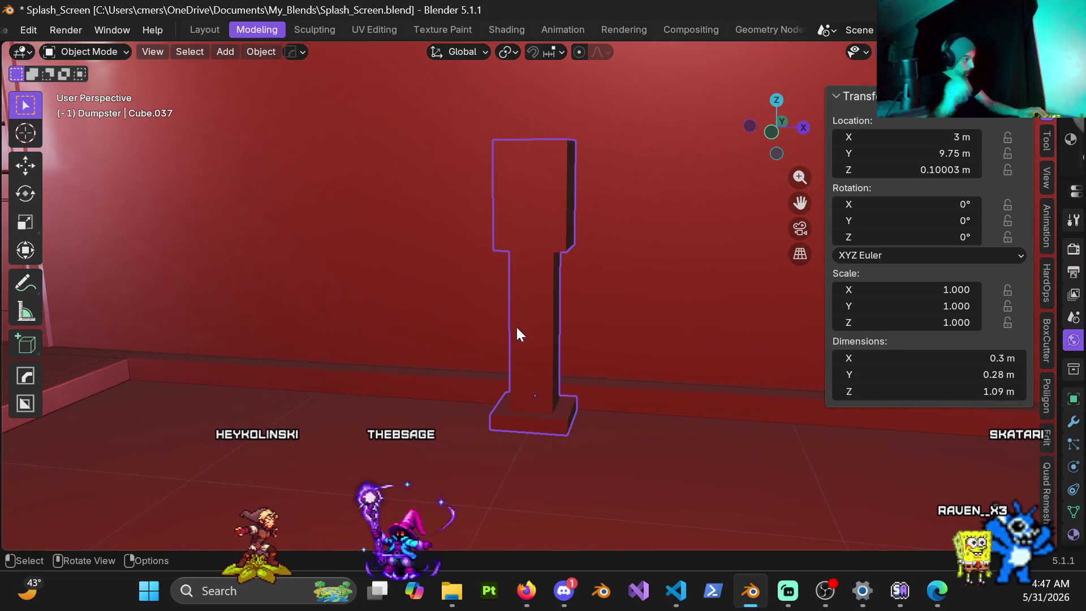
# Step: Apply the post's scale so it reads 1.000 while staying 0.3 × 0.28 × 1.09 m
pyautogui.hotkey('ctrl', 'Tab')
pyautogui.moveTo(413, 344)
pyautogui.mouseDown(button='middle')
pyautogui.moveTo(414, 354)
pyautogui.moveTo(508, 316)
pyautogui.moveTo(431, 312)
pyautogui.moveTo(558, 328)
pyautogui.mouseUp(button='middle')
pyautogui.hotkey('ctrl', 'a')
pyautogui.click(431, 313)
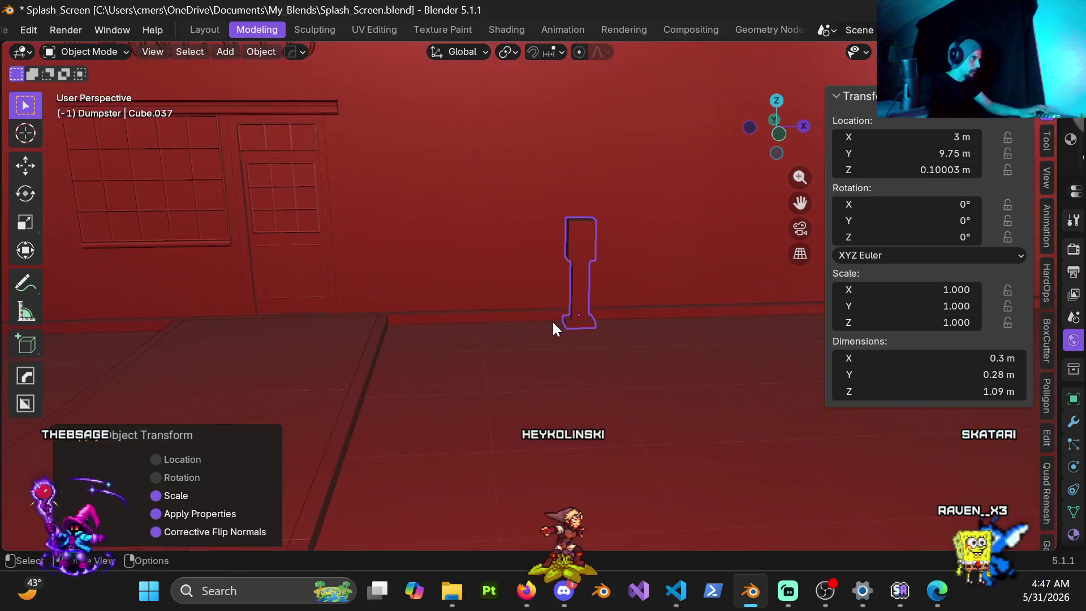
pyautogui.moveTo(618, 295)
pyautogui.mouseDown(button='middle')
pyautogui.moveTo(535, 359)
pyautogui.moveTo(464, 289)
pyautogui.moveTo(537, 323)
pyautogui.moveTo(487, 359)
pyautogui.moveTo(544, 311)
pyautogui.moveTo(499, 357)
pyautogui.moveTo(552, 342)
pyautogui.moveTo(529, 348)
pyautogui.mouseUp(button='middle')
# Step: Switch to the front orthographic view with wireframe display
pyautogui.press('KP_1')
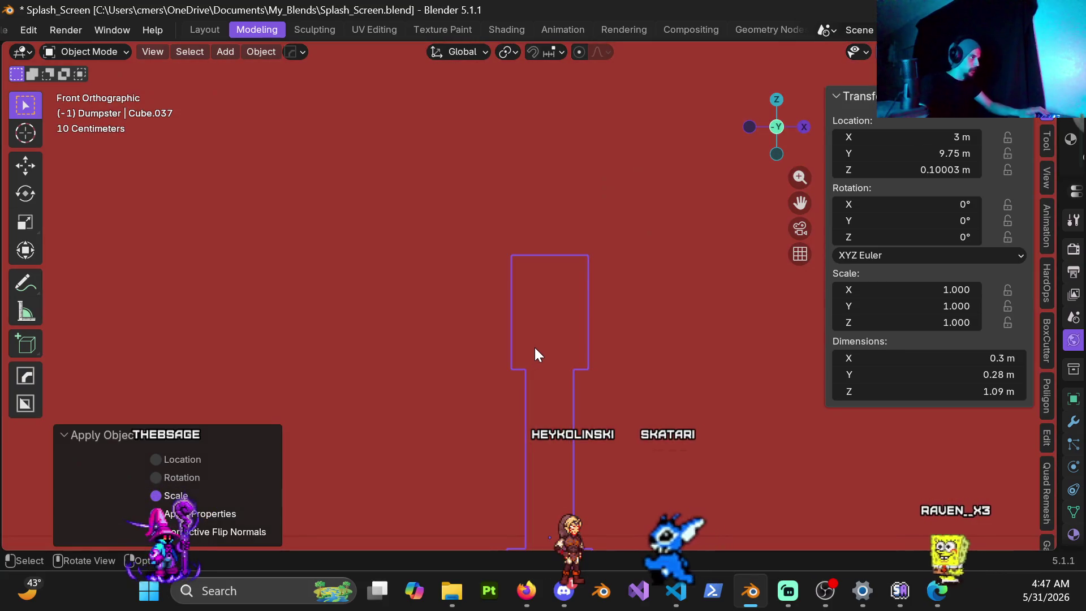
pyautogui.press('z')
pyautogui.click(358, 345)
pyautogui.hotkey('ctrl', 'Tab')
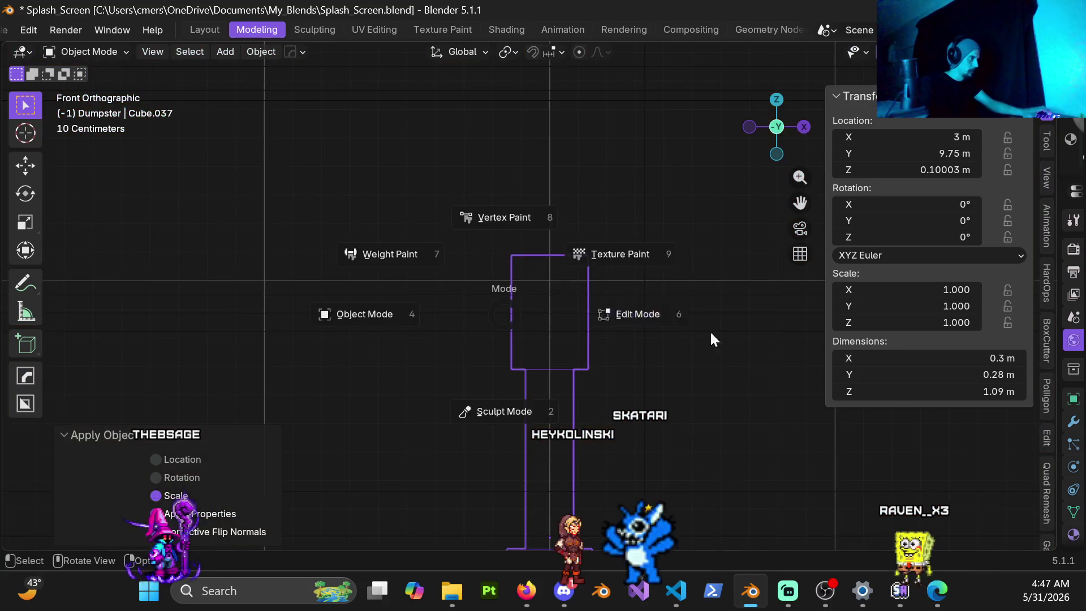
# Step: Raise the head's top edge 0.2 m along Z
pyautogui.click(654, 327)
pyautogui.moveTo(601, 279); pyautogui.dragTo(498, 244)
pyautogui.press('g')
pyautogui.press('z')
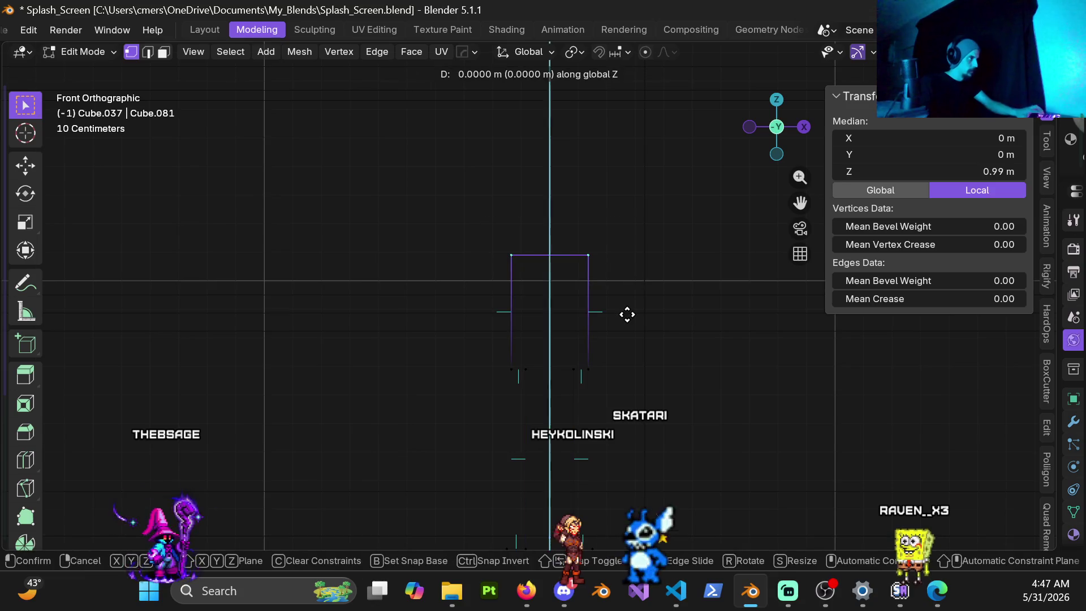
pyautogui.click(625, 254)
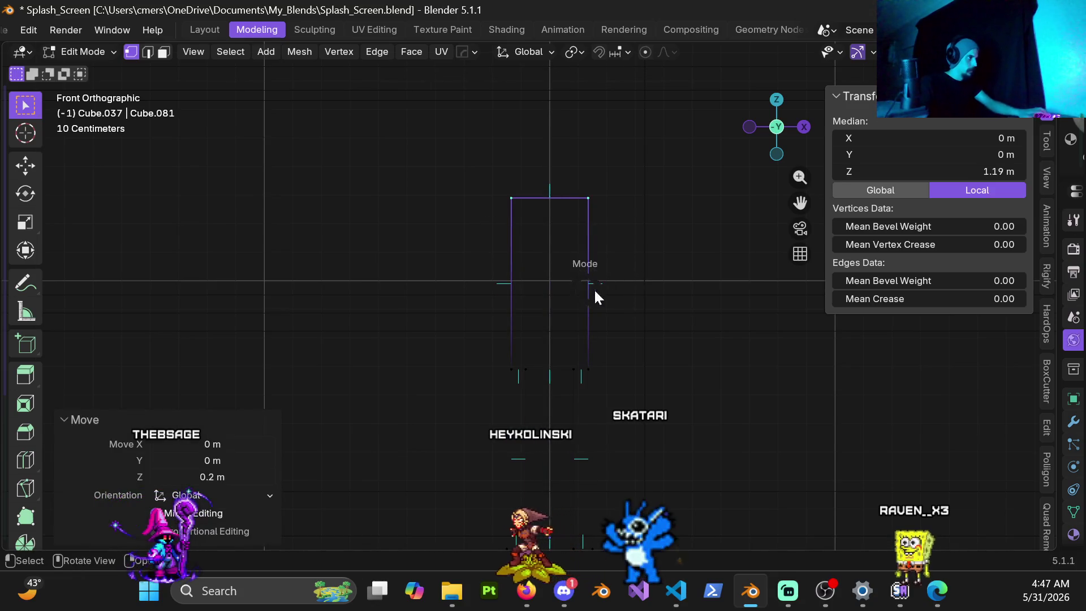
# Step: Return to solid Object Mode, briefly try Sculpt Mode, then re-enter Edit Mode
pyautogui.press('Tab')
pyautogui.scroll(-2, 555, 308)
pyautogui.hotkey('shift', 'z')
pyautogui.hotkey('ctrl', 'Tab')
pyautogui.click(383, 339)
pyautogui.scroll(4, 543, 340)
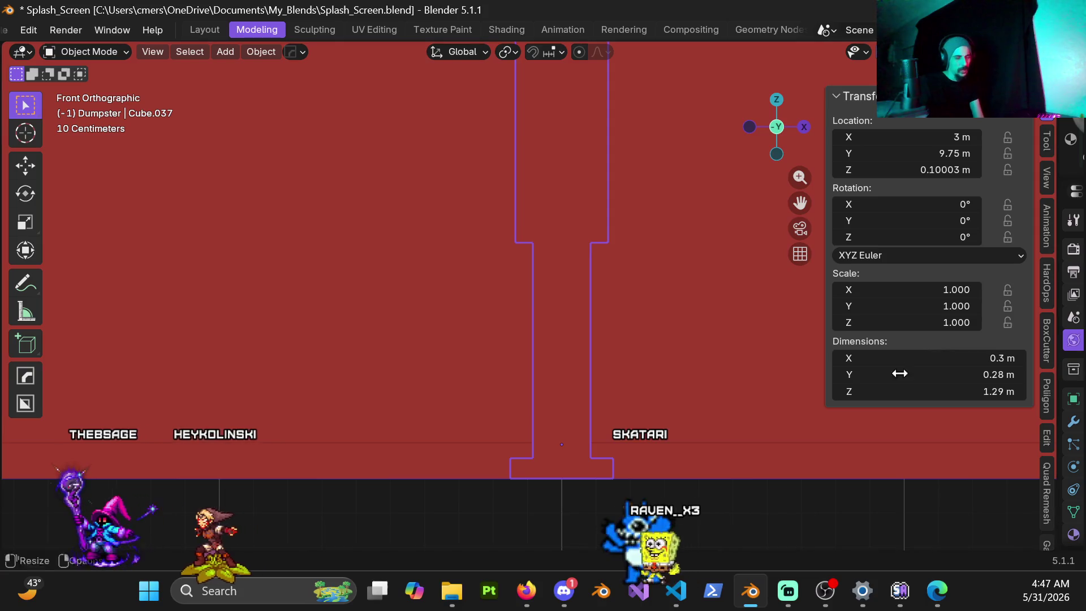
pyautogui.hotkey('ctrl', 'Tab')
pyautogui.click(529, 365)
pyautogui.hotkey('ctrl', 'Tab')
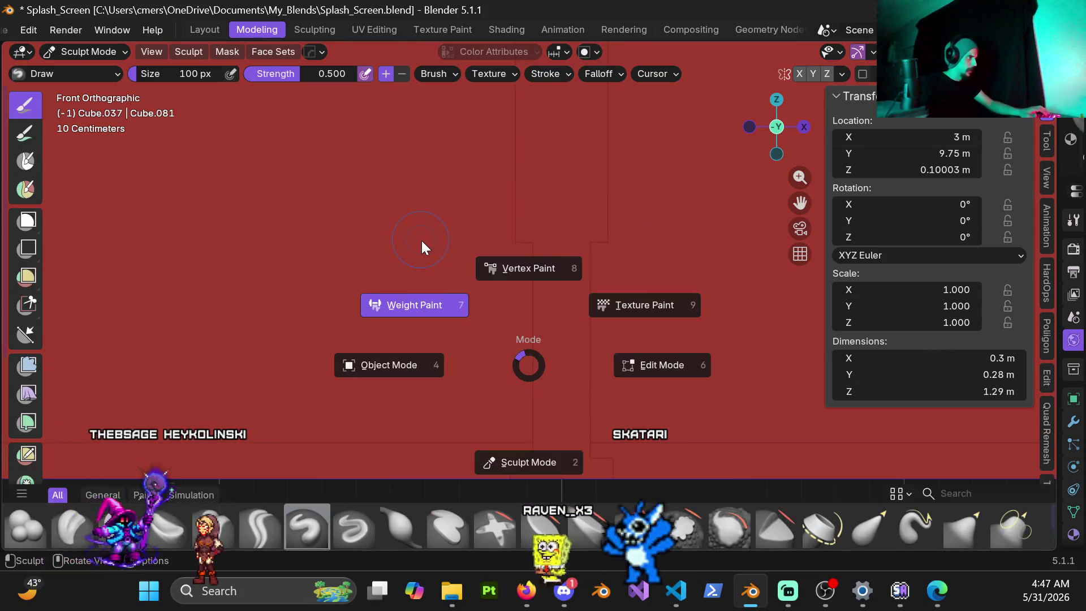
pyautogui.click(434, 370)
pyautogui.hotkey('ctrl', 'Tab')
pyautogui.press('Tab')
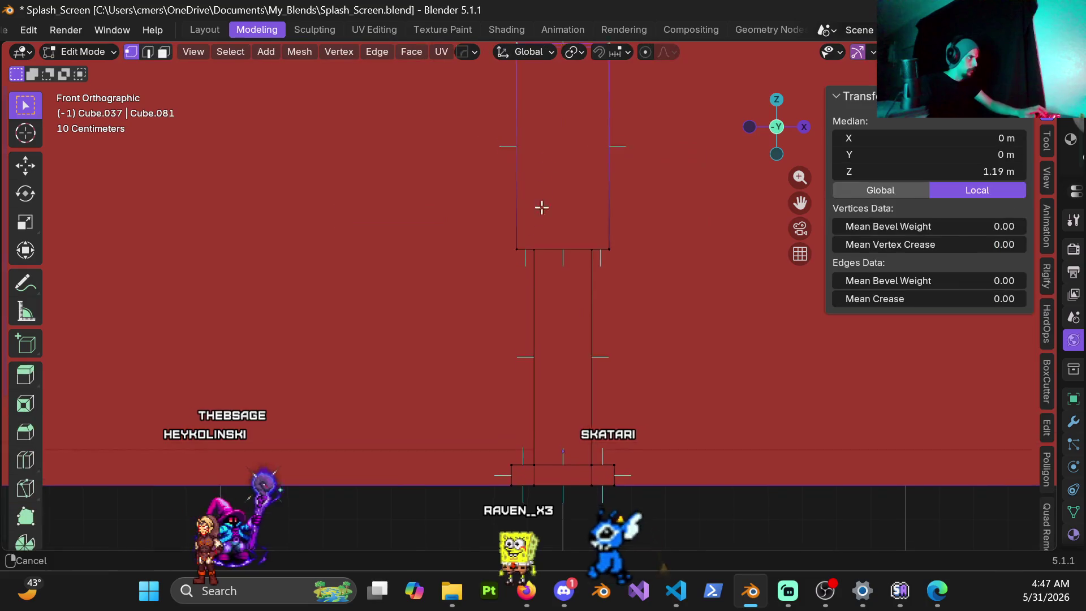
# Step: Select three left-side vertices of the head and try, then cancel, an X move
pyautogui.click(488, 193)
pyautogui.keyDown('shift'); pyautogui.click(489, 398); pyautogui.keyUp('shift')
pyautogui.keyDown('shift'); pyautogui.click(507, 398); pyautogui.keyUp('shift')
pyautogui.scroll(4, 523, 430)
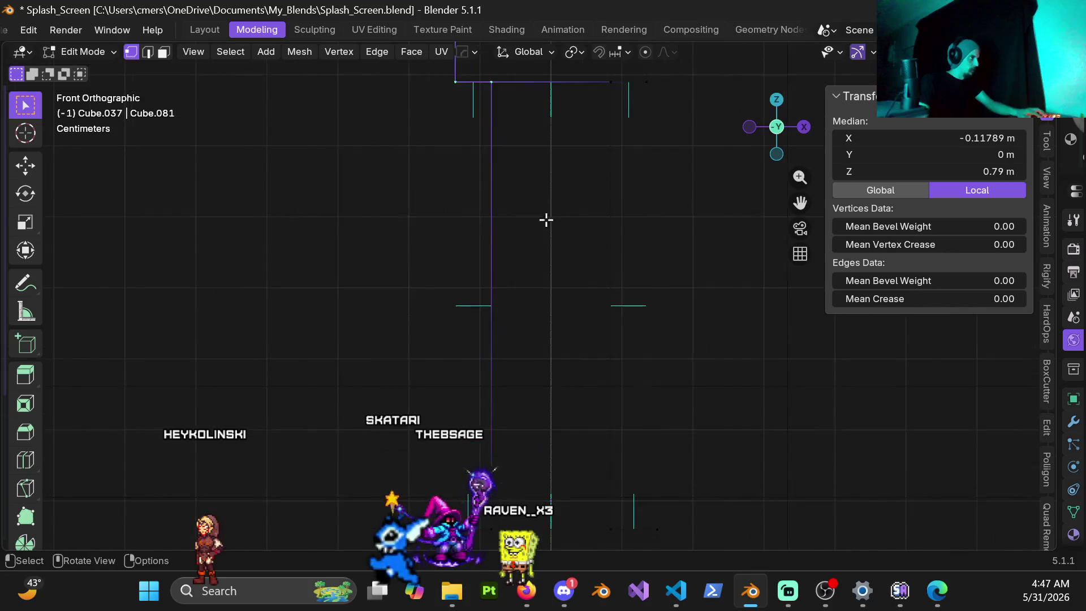
pyautogui.press('g')
pyautogui.press('x')
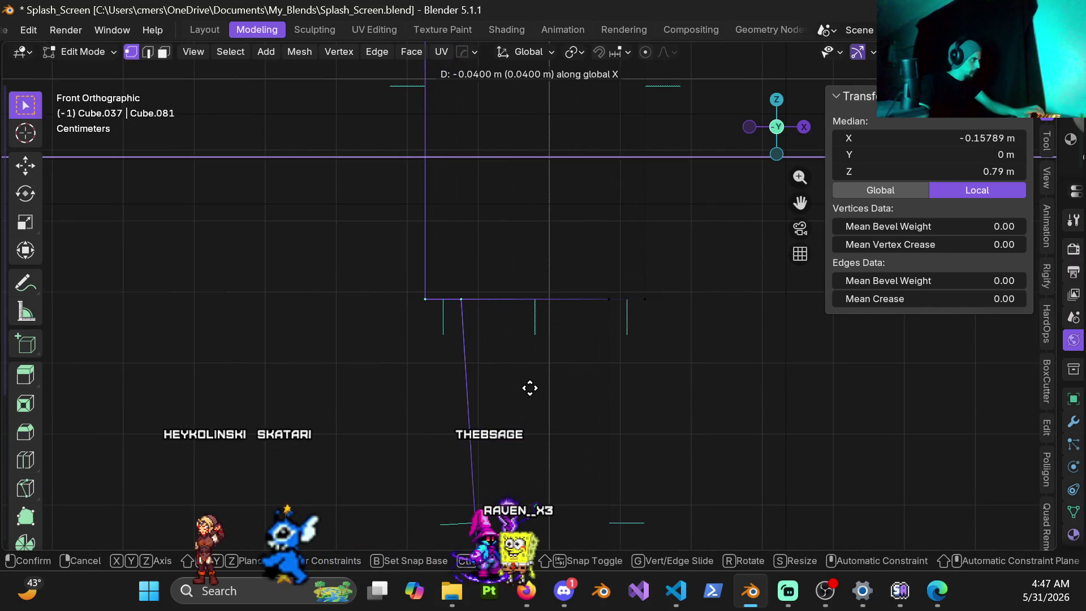
pyautogui.rightClick(530, 388)
pyautogui.scroll(-3, 535, 408)
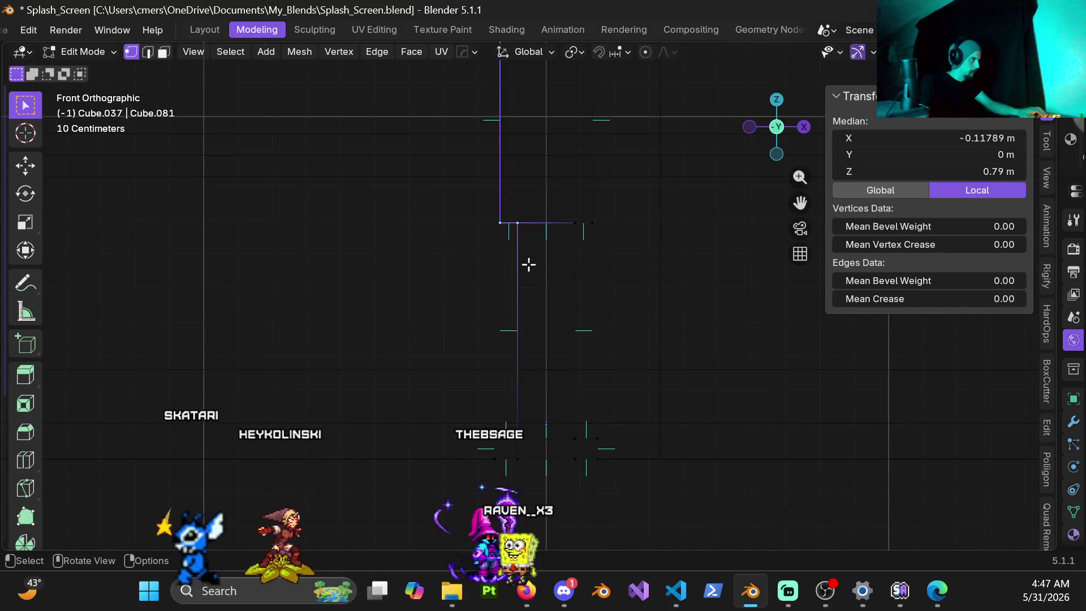
pyautogui.keyDown('shift'); pyautogui.scroll(5, 490, 185); pyautogui.keyUp('shift')
# Step: Box-select the head's left-edge vertices and push them outward along X
pyautogui.moveTo(490, 116)
pyautogui.mouseDown()
pyautogui.moveTo(516, 380)
pyautogui.moveTo(531, 396)
pyautogui.mouseUp()
pyautogui.scroll(3, 531, 395)
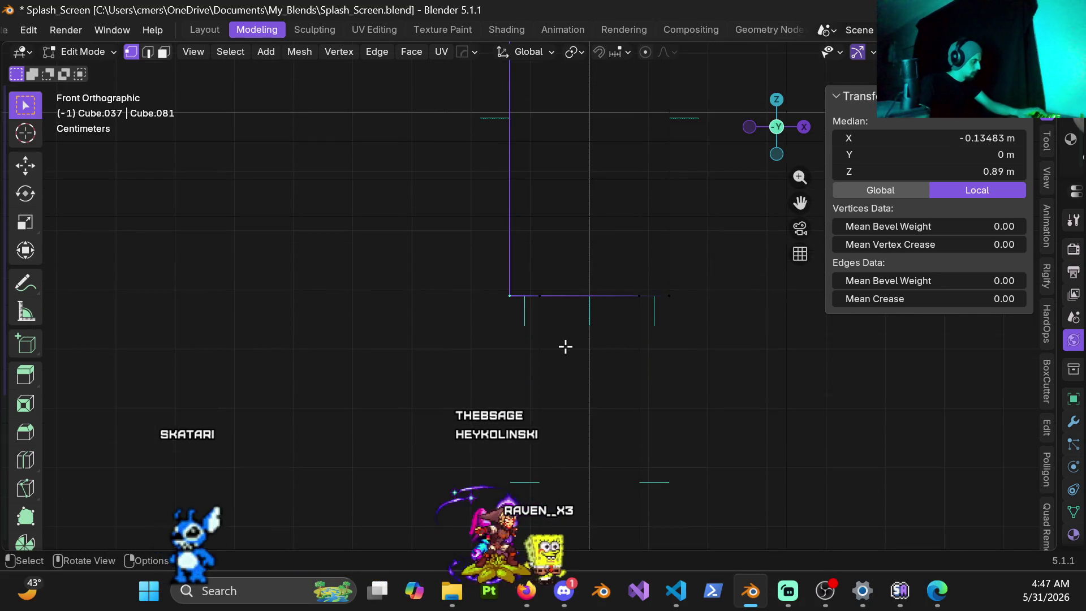
pyautogui.rightClick(538, 356)
pyautogui.scroll(2, 543, 356)
pyautogui.moveTo(570, 347)
pyautogui.mouseDown(button='middle')
pyautogui.moveTo(582, 303)
pyautogui.moveTo(565, 238)
pyautogui.moveTo(577, 151)
pyautogui.moveTo(569, 345)
pyautogui.moveTo(582, 342)
pyautogui.mouseUp(button='middle')
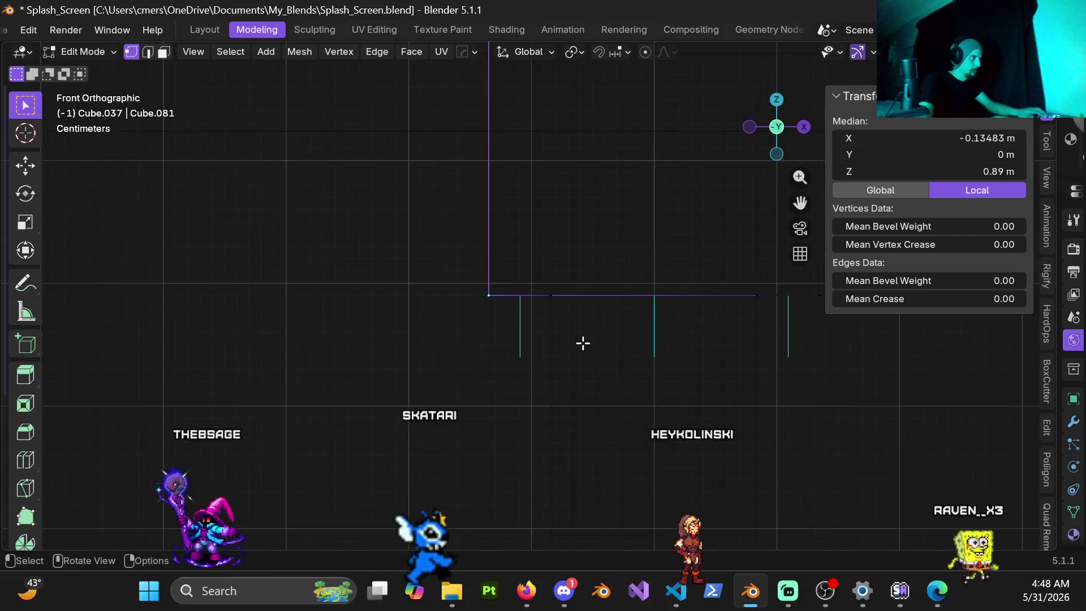
pyautogui.press('x')
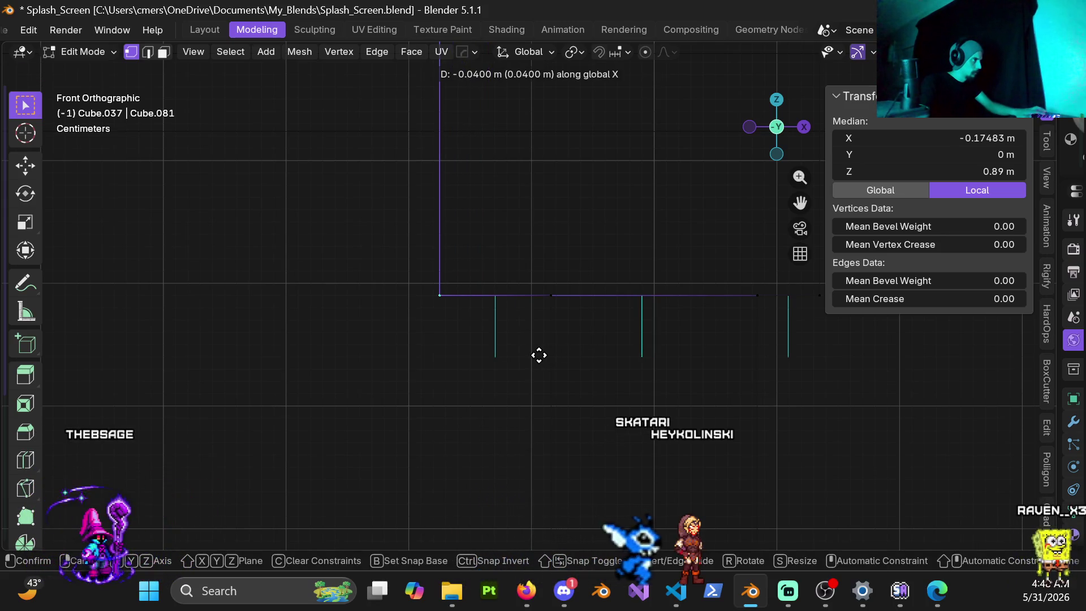
pyautogui.click(539, 355)
# Step: Move the head's right-side vertices out 0.04 m along X
pyautogui.keyDown('shift'); pyautogui.moveTo(538, 354); pyautogui.dragTo(345, 320, button='middle'); pyautogui.keyUp('shift')
pyautogui.scroll(-3, 356, 283)
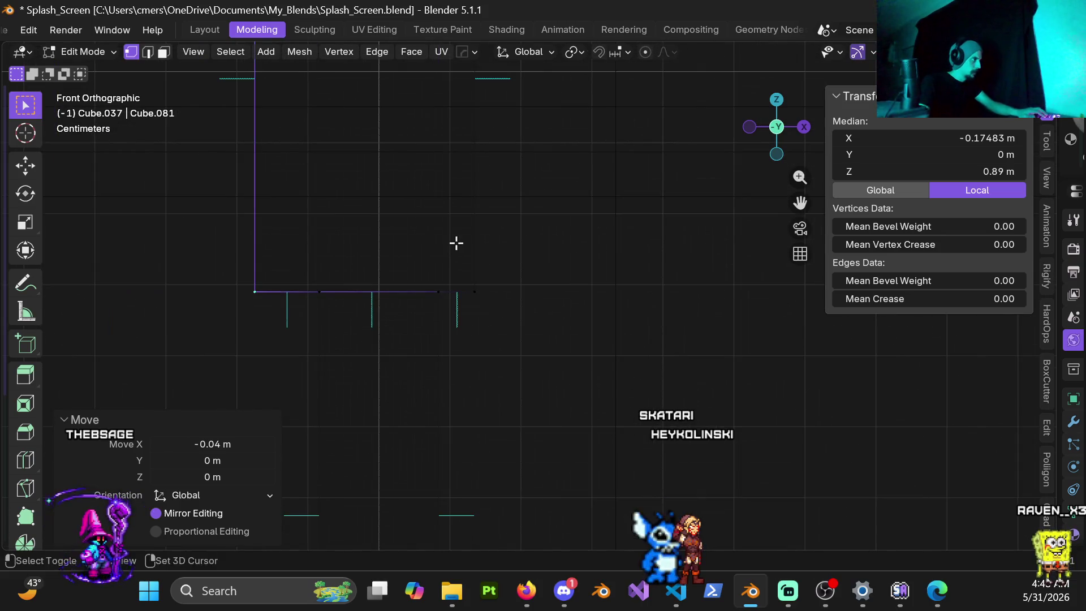
pyautogui.scroll(3, 507, 340)
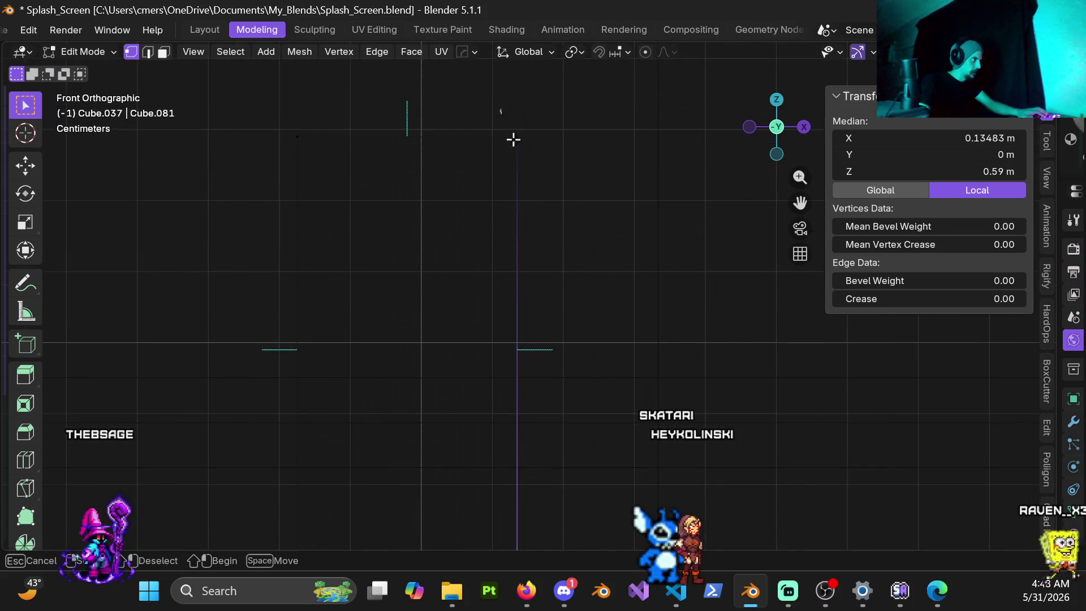
pyautogui.keyDown('shift'); pyautogui.moveTo(608, 351); pyautogui.dragTo(504, 267, button='middle'); pyautogui.keyUp('shift')
pyautogui.scroll(3, 545, 283)
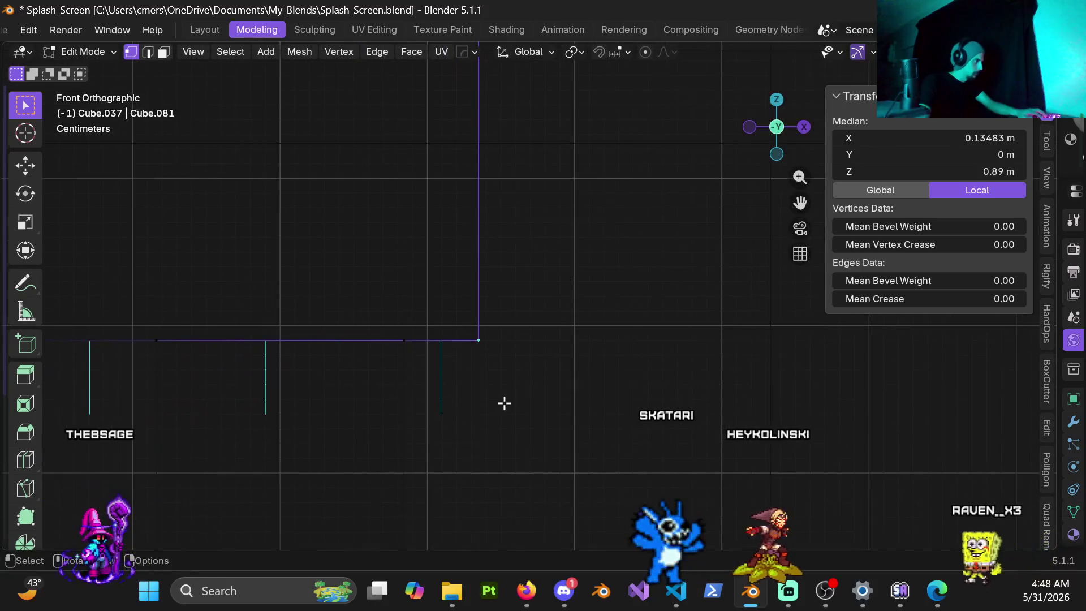
pyautogui.press('g')
pyautogui.press('x')
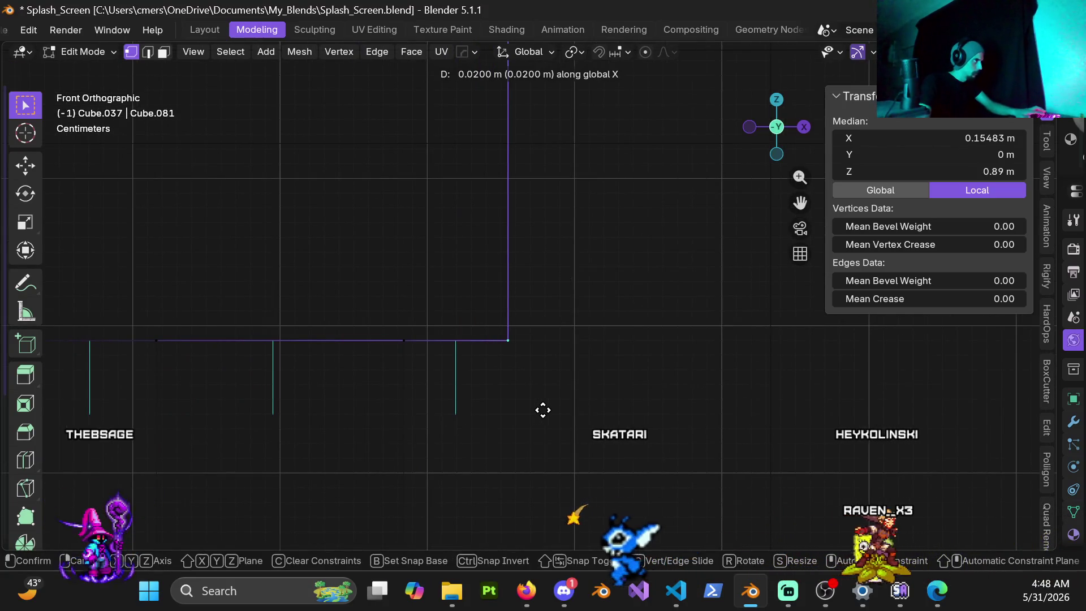
pyautogui.click(562, 412)
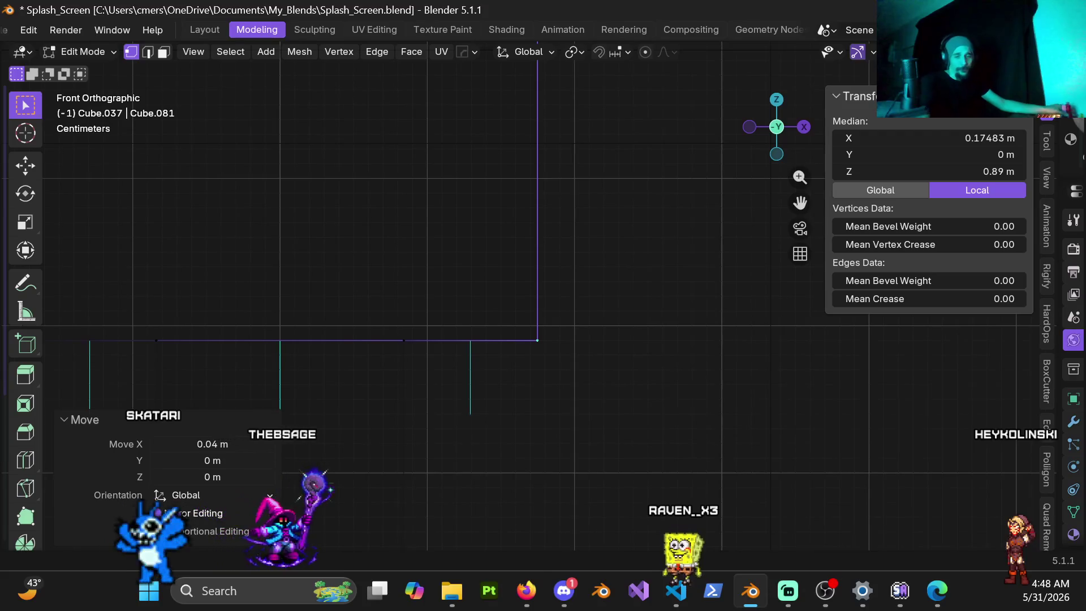
# Step: Return to Object Mode with solid shading and view the post from the right side
pyautogui.scroll(-7, 383, 311)
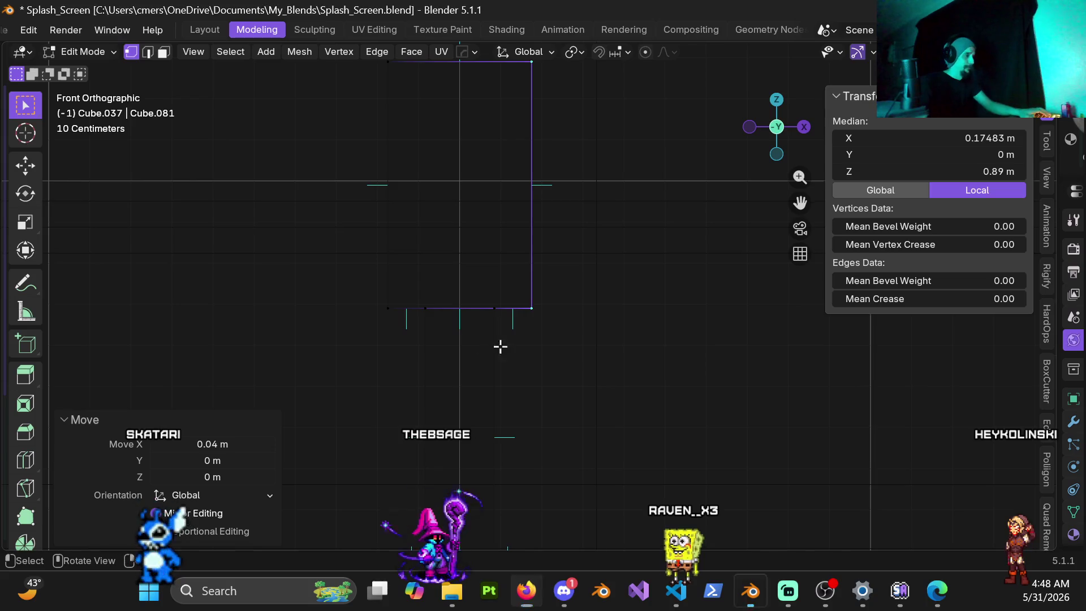
pyautogui.moveTo(501, 347); pyautogui.dragTo(523, 349, button='middle')
pyautogui.press('Tab')
pyautogui.moveTo(351, 342)
pyautogui.mouseDown(button='middle')
pyautogui.moveTo(494, 317)
pyautogui.moveTo(463, 322)
pyautogui.mouseUp(button='middle')
pyautogui.press('z')
pyautogui.click(613, 346)
pyautogui.moveTo(614, 347)
pyautogui.mouseDown(button='middle')
pyautogui.moveTo(398, 329)
pyautogui.moveTo(561, 322)
pyautogui.moveTo(543, 295)
pyautogui.mouseUp(button='middle')
pyautogui.press('KP_3')
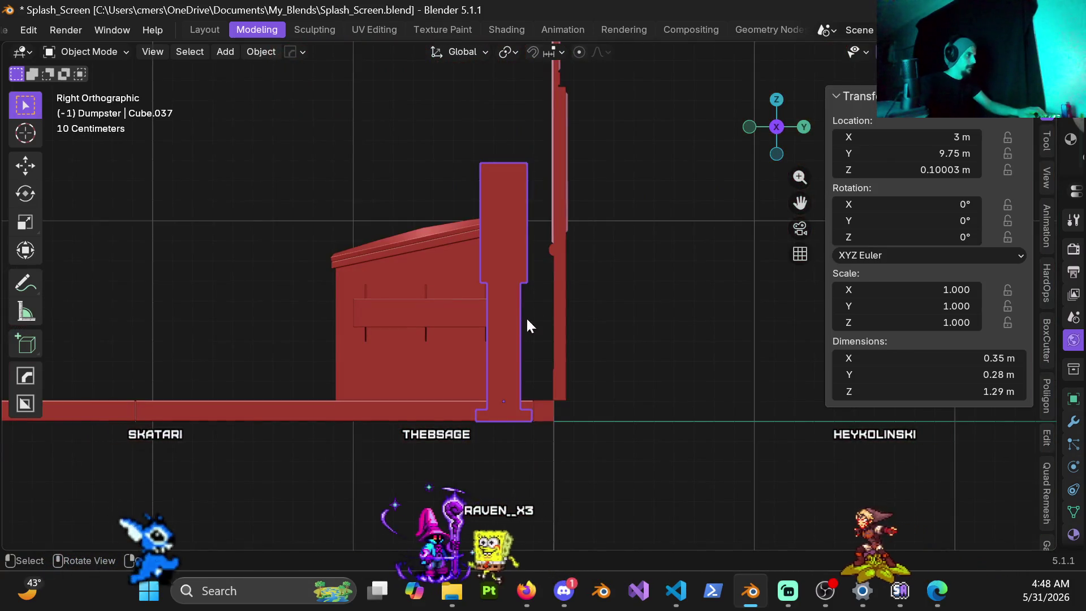
# Step: In wireframe Edit Mode, move one side of the head's vertices outward along Y
pyautogui.hotkey('ctrl', 'Tab')
pyautogui.click(548, 299)
pyautogui.keyDown('shift'); pyautogui.moveTo(547, 300); pyautogui.dragTo(542, 350, button='middle'); pyautogui.keyUp('shift')
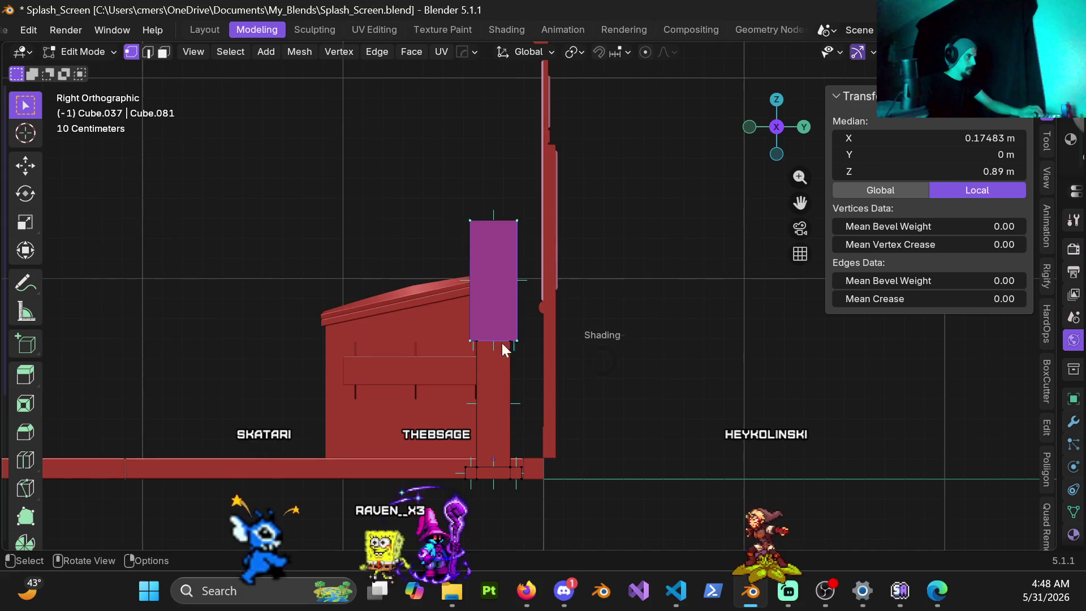
pyautogui.click(542, 349)
pyautogui.scroll(3, 507, 323)
pyautogui.moveTo(502, 155)
pyautogui.mouseDown()
pyautogui.moveTo(560, 422)
pyautogui.moveTo(553, 412)
pyautogui.mouseUp()
pyautogui.press('KP_Decimal')
pyautogui.keyDown('shift'); pyautogui.moveTo(558, 448); pyautogui.dragTo(549, 370, button='middle'); pyautogui.keyUp('shift')
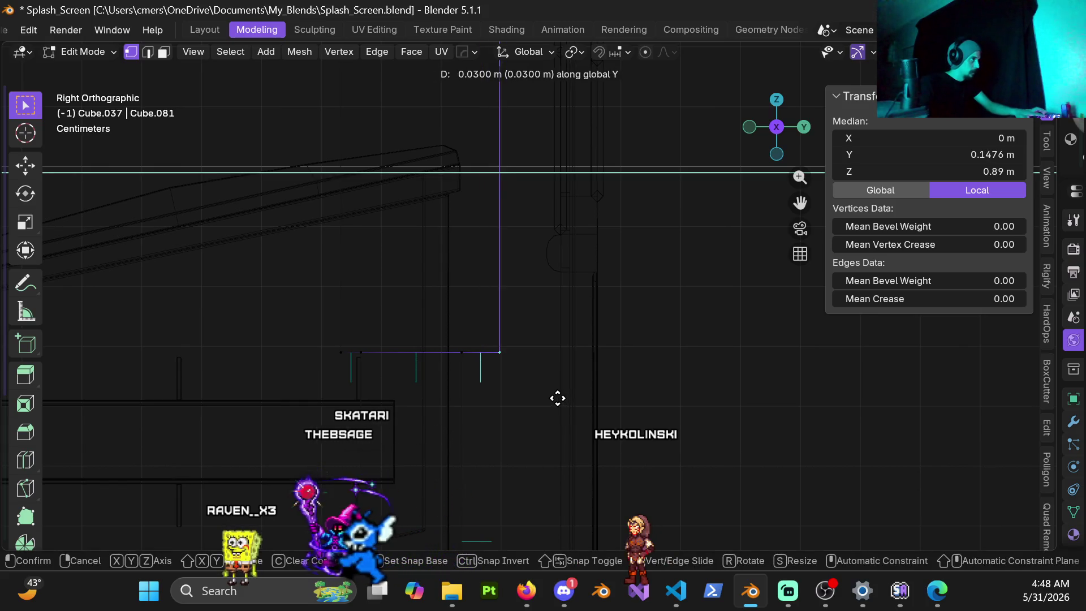
pyautogui.click(562, 398)
# Step: Select the head's opposite-side vertices, then return to Object Mode
pyautogui.keyDown('shift'); pyautogui.moveTo(378, 381); pyautogui.dragTo(503, 334, button='middle'); pyautogui.keyUp('shift')
pyautogui.keyDown('shift'); pyautogui.moveTo(465, 302); pyautogui.dragTo(477, 321, button='middle'); pyautogui.keyUp('shift')
pyautogui.moveTo(492, 351); pyautogui.dragTo(493, 347)
pyautogui.keyDown('shift'); pyautogui.moveTo(493, 347); pyautogui.dragTo(478, 152, button='middle'); pyautogui.keyUp('shift')
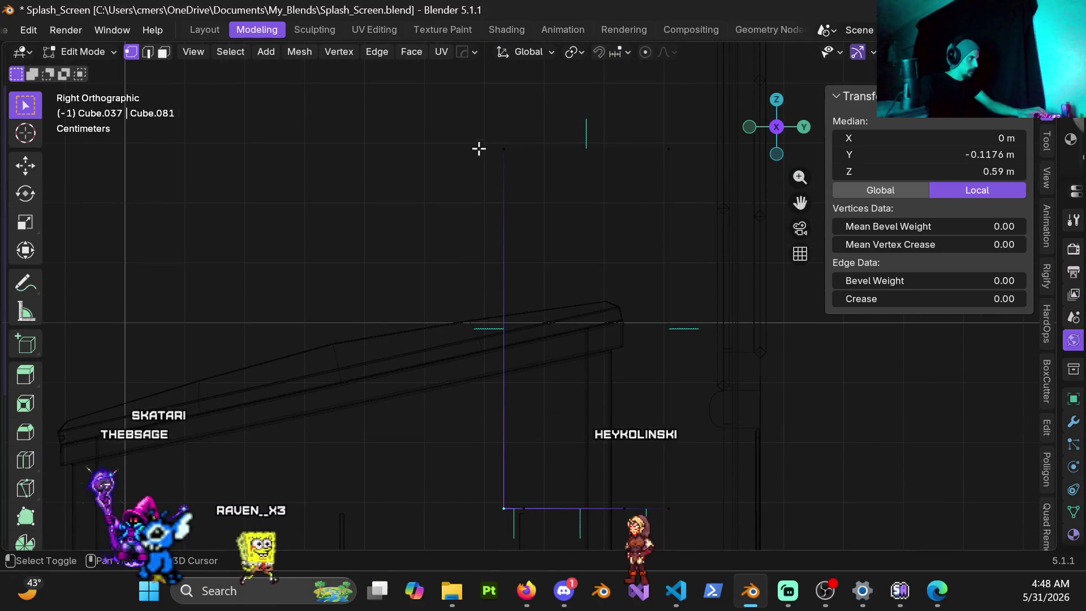
pyautogui.moveTo(516, 190); pyautogui.dragTo(514, 191)
pyautogui.moveTo(515, 191)
pyautogui.keyDown('shift'); pyautogui.mouseDown(button='middle')
pyautogui.moveTo(492, 202)
pyautogui.moveTo(487, 383)
pyautogui.mouseUp(button='middle'); pyautogui.keyUp('shift')
pyautogui.scroll(2, 488, 383)
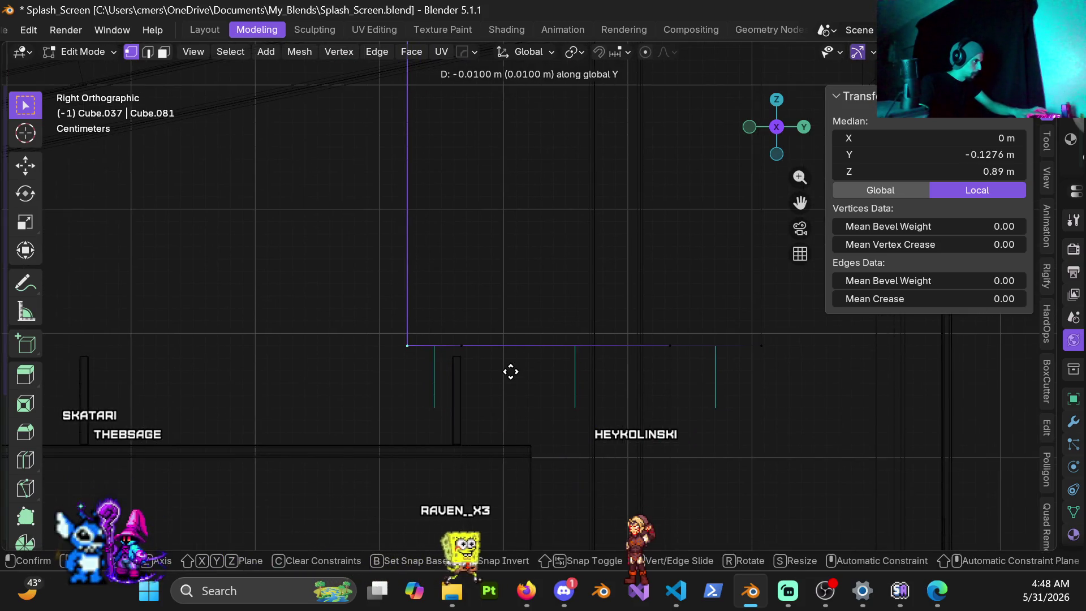
pyautogui.click(305, 360)
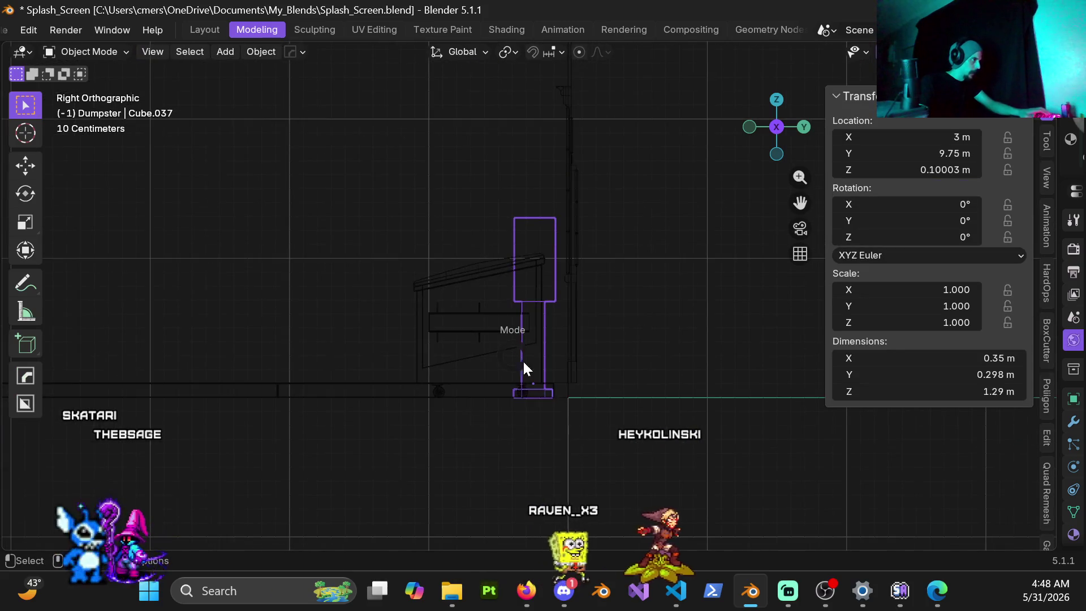
# Step: Frame the pay phone post and orbit around it to inspect the head
pyautogui.moveTo(480, 367)
pyautogui.mouseDown(button='middle')
pyautogui.moveTo(623, 371)
pyautogui.moveTo(621, 328)
pyautogui.moveTo(378, 317)
pyautogui.moveTo(382, 305)
pyautogui.mouseUp(button='middle')
pyautogui.press('KP_Decimal')
pyautogui.moveTo(515, 295)
pyautogui.mouseDown(button='middle')
pyautogui.moveTo(384, 291)
pyautogui.moveTo(515, 302)
pyautogui.moveTo(424, 303)
pyautogui.moveTo(482, 296)
pyautogui.mouseUp(button='middle')
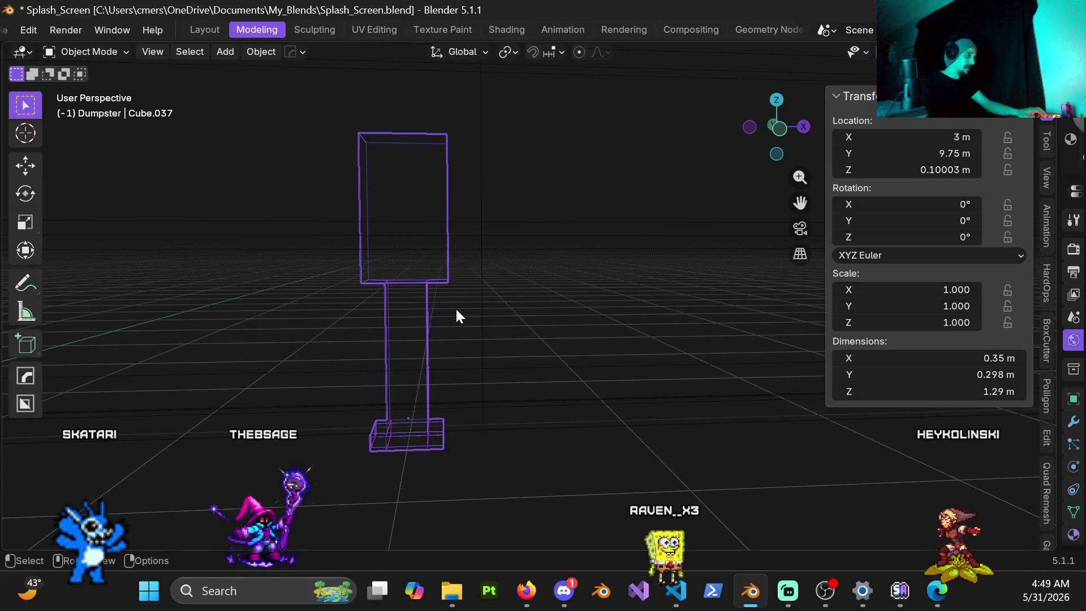
pyautogui.scroll(-5, 497, 314)
pyautogui.moveTo(497, 314)
pyautogui.mouseDown(button='middle')
pyautogui.moveTo(460, 331)
pyautogui.moveTo(478, 323)
pyautogui.moveTo(538, 337)
pyautogui.mouseUp(button='middle')
pyautogui.scroll(2, 538, 338)
pyautogui.scroll(2, 463, 280)
pyautogui.moveTo(462, 280)
pyautogui.mouseDown(button='middle')
pyautogui.moveTo(517, 332)
pyautogui.moveTo(528, 317)
pyautogui.mouseUp(button='middle')
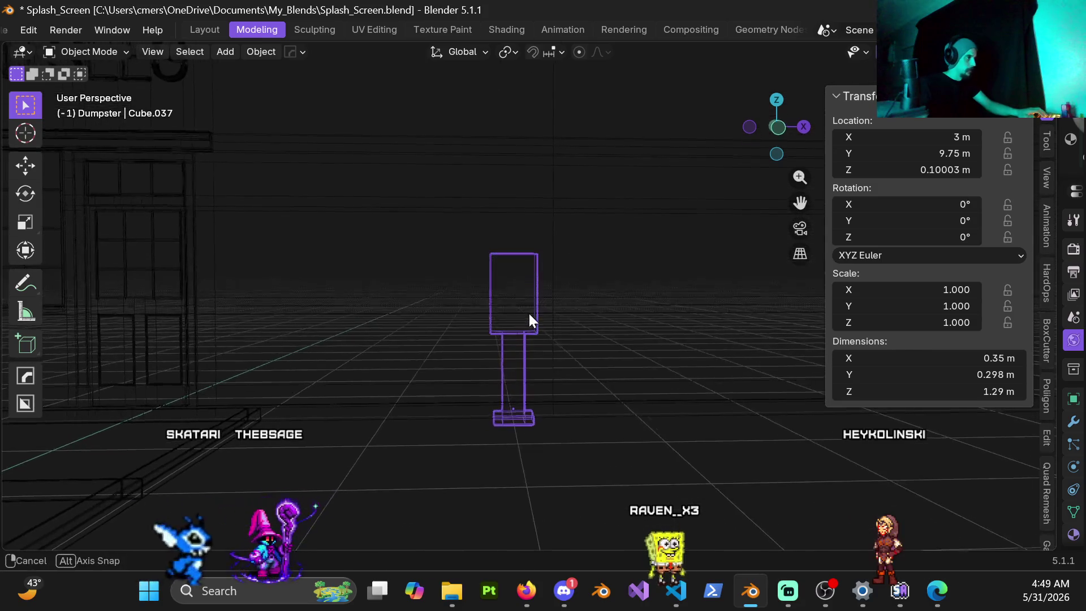
pyautogui.scroll(3, 526, 340)
# Step: Switch to solid shading and edit the post's mesh from the front view
pyautogui.click(640, 369)
pyautogui.hotkey('ctrl', 'Tab')
pyautogui.click(653, 365)
pyautogui.scroll(-3, 604, 344)
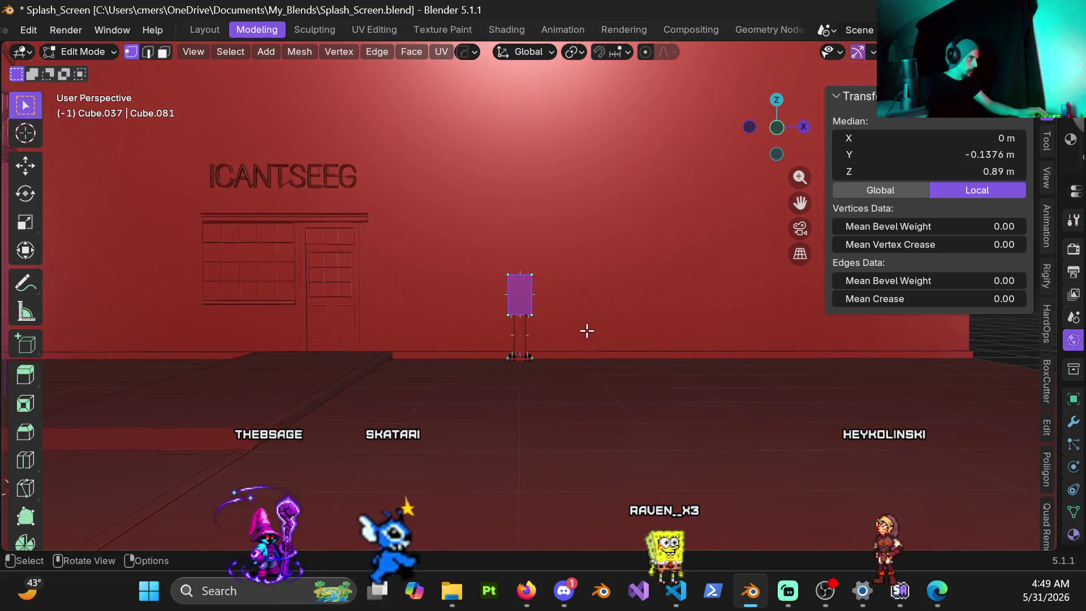
pyautogui.press('KP_1')
pyautogui.scroll(3, 497, 300)
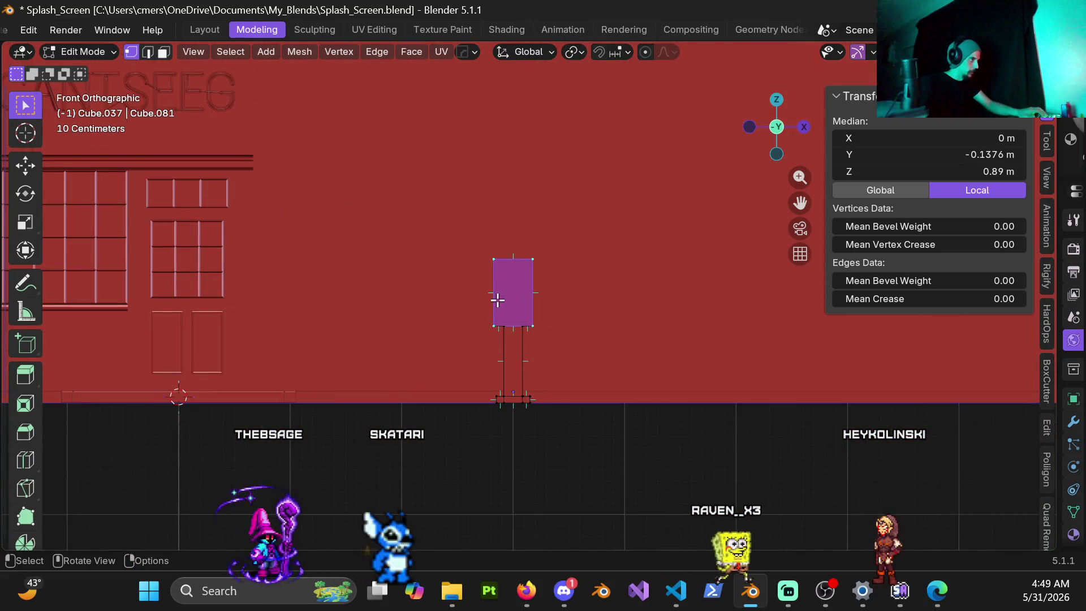
# Step: Box-select the head's top vertices in wireframe and raise them 0.2 m along Z
pyautogui.click(492, 232)
pyautogui.moveTo(485, 227); pyautogui.dragTo(577, 359)
pyautogui.press('z')
pyautogui.click(795, 383)
pyautogui.press('g')
pyautogui.press('z')
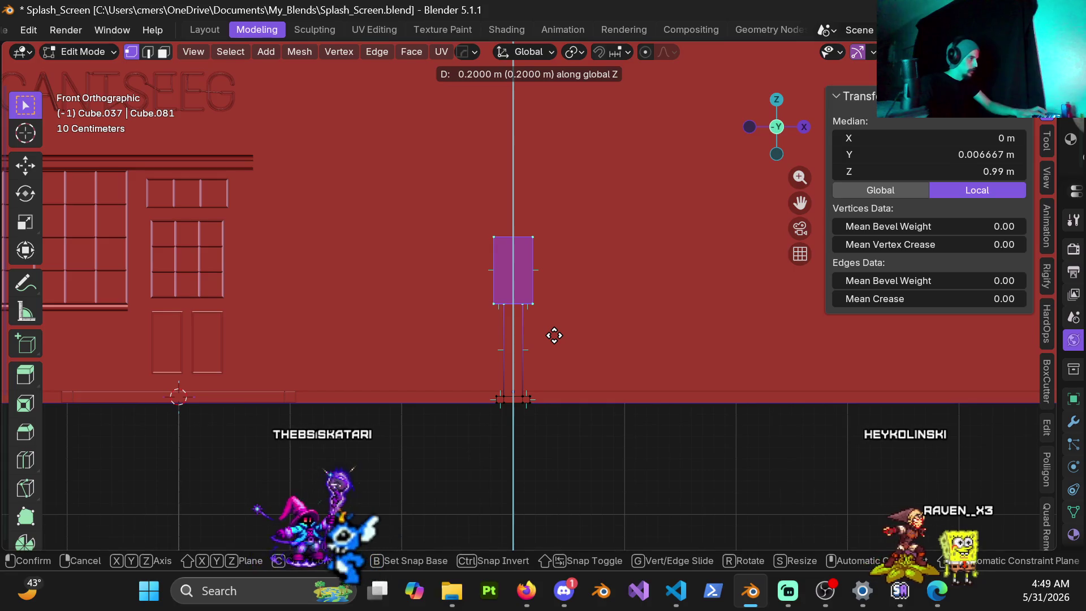
pyautogui.click(555, 335)
# Step: Return to Object Mode and orbit around the now 1.49 m tall post
pyautogui.press('Tab')
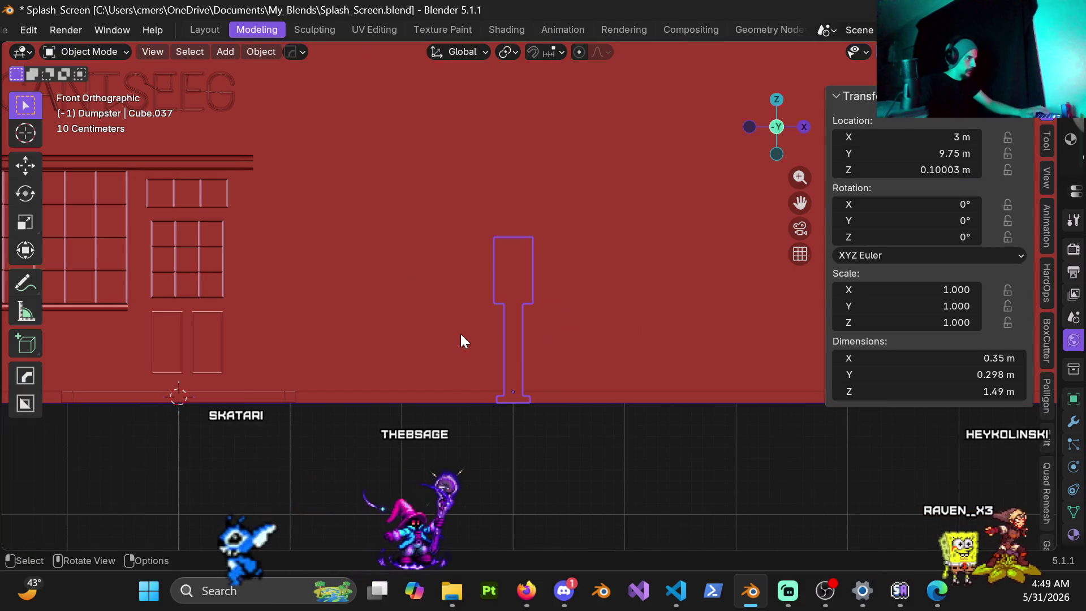
pyautogui.moveTo(545, 330)
pyautogui.mouseDown(button='middle')
pyautogui.moveTo(521, 300)
pyautogui.moveTo(388, 305)
pyautogui.moveTo(488, 307)
pyautogui.moveTo(697, 486)
pyautogui.mouseUp(button='middle')
pyautogui.scroll(10, 513, 338)
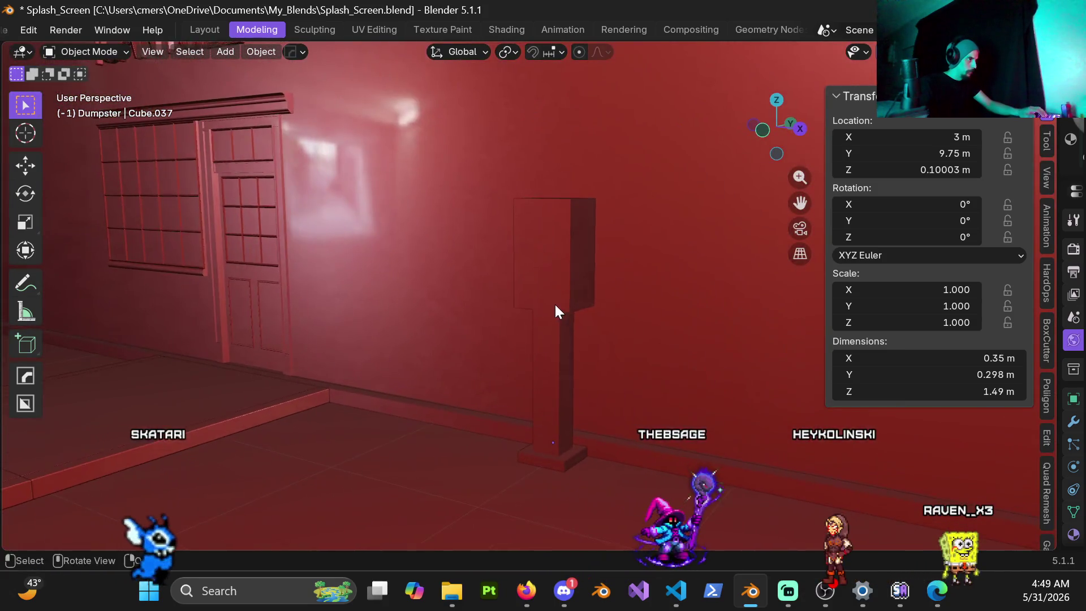
pyautogui.moveTo(555, 305)
pyautogui.mouseDown(button='middle')
pyautogui.moveTo(481, 246)
pyautogui.moveTo(565, 308)
pyautogui.moveTo(617, 273)
pyautogui.moveTo(504, 289)
pyautogui.moveTo(541, 298)
pyautogui.moveTo(509, 364)
pyautogui.mouseUp(button='middle')
pyautogui.press('Tab')
pyautogui.hotkey('ctrl', 'Tab')
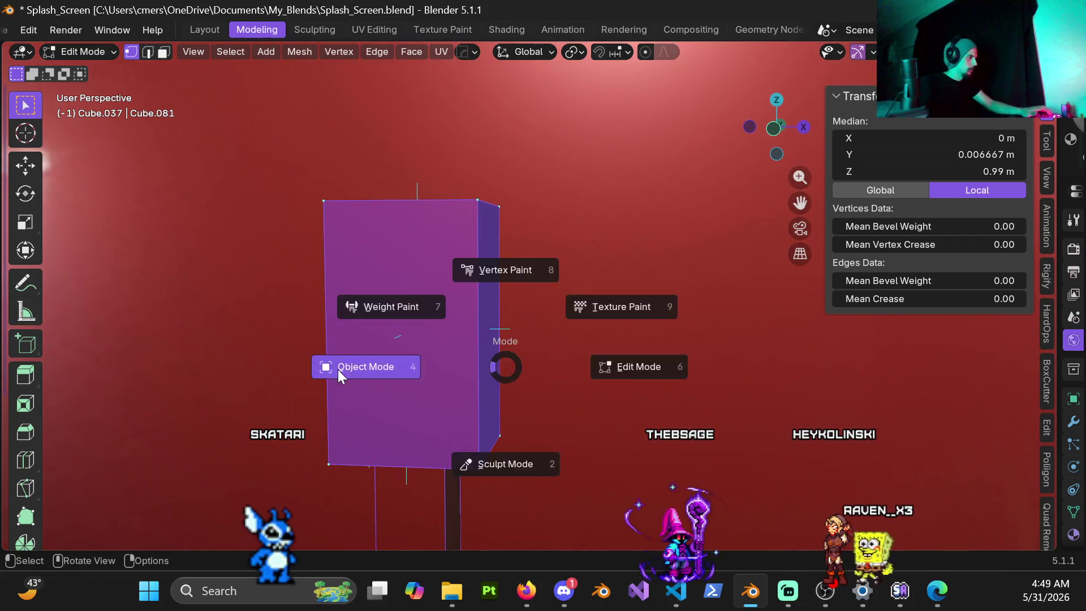
# Step: Apply the pay phone post's scale in Object Mode
pyautogui.click(352, 371)
pyautogui.hotkey('ctrl', 'a')
pyautogui.click(383, 345)
# Step: In Edit Mode's edge select, select the head's vertical edges and orbit to face them
pyautogui.hotkey('ctrl', 'Tab')
pyautogui.click(467, 336)
pyautogui.press('2')
pyautogui.click(479, 327)
pyautogui.moveTo(480, 325)
pyautogui.mouseDown(button='middle')
pyautogui.moveTo(412, 357)
pyautogui.moveTo(474, 336)
pyautogui.mouseUp(button='middle')
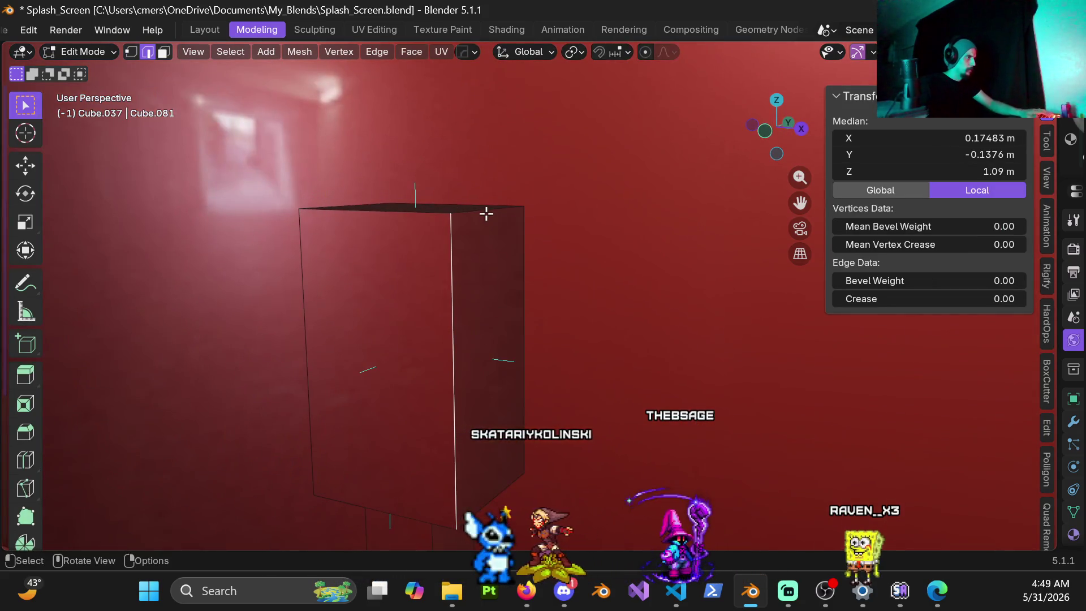
pyautogui.keyDown('shift'); pyautogui.scroll(-4, 491, 394); pyautogui.keyUp('shift')
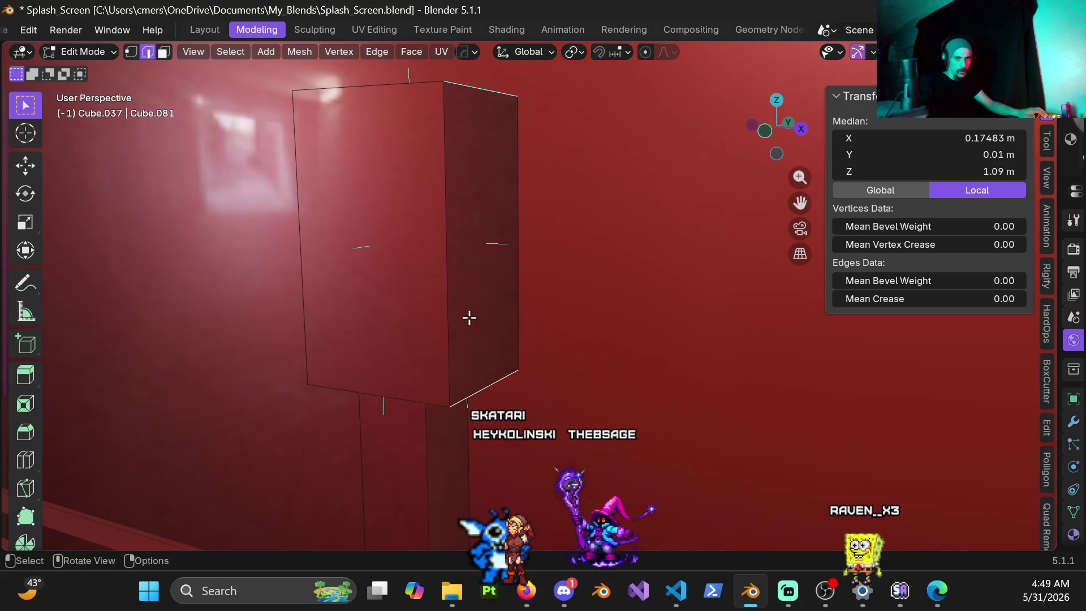
pyautogui.moveTo(447, 286)
pyautogui.mouseDown(button='middle')
pyautogui.moveTo(524, 296)
pyautogui.moveTo(446, 270)
pyautogui.moveTo(452, 133)
pyautogui.mouseUp(button='middle')
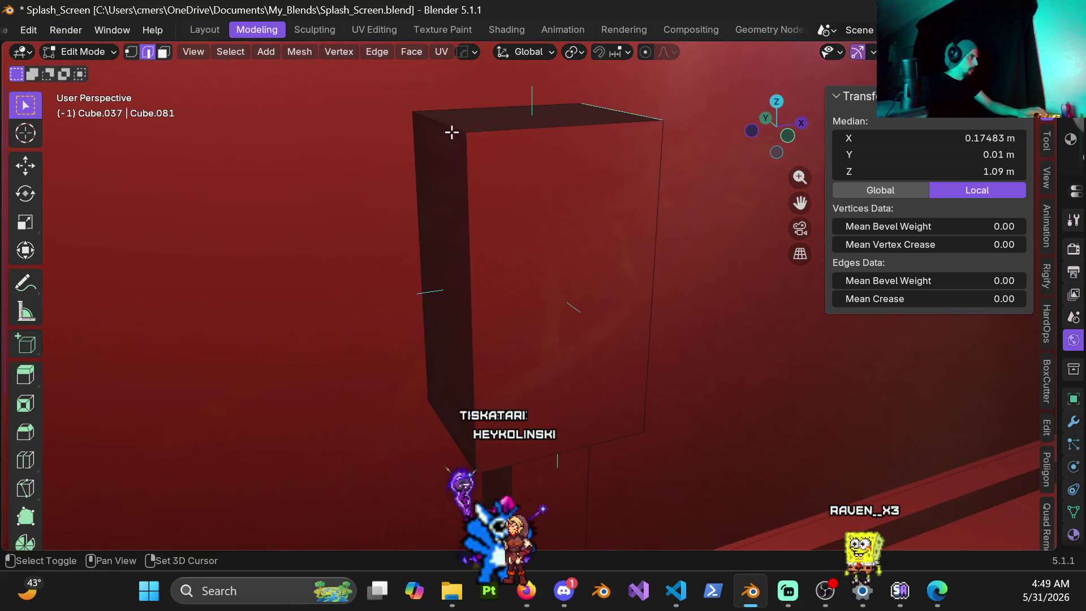
pyautogui.moveTo(473, 421)
pyautogui.mouseDown(button='middle')
pyautogui.moveTo(516, 330)
pyautogui.moveTo(639, 379)
pyautogui.mouseUp(button='middle')
# Step: Bevel the head's vertical edges into an arched hood (6 segments, about 0.17 m offset)
pyautogui.hotkey('ctrl', 'b')
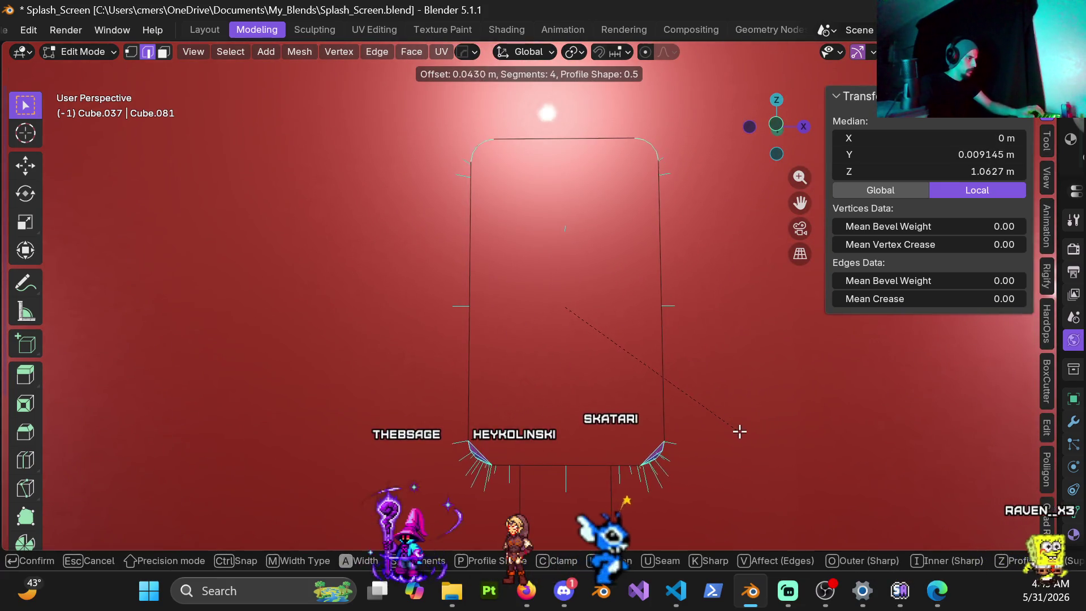
pyautogui.press('Escape')
pyautogui.moveTo(529, 324); pyautogui.dragTo(477, 296, button='middle')
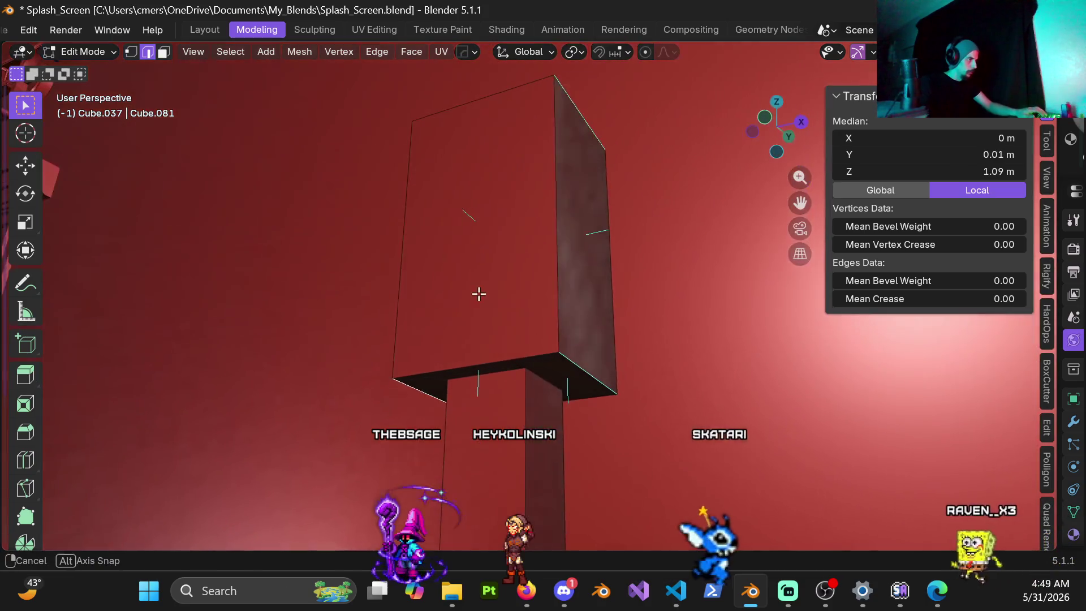
pyautogui.hotkey('ctrl', 'b')
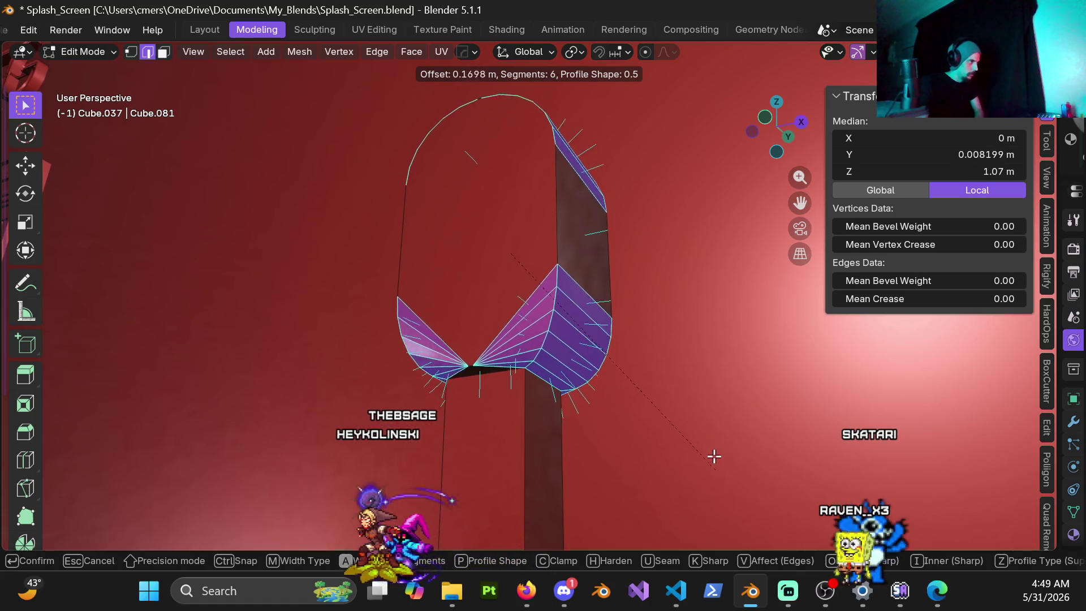
pyautogui.click(699, 400)
pyautogui.moveTo(621, 395)
pyautogui.mouseDown(button='middle')
pyautogui.moveTo(599, 318)
pyautogui.moveTo(611, 357)
pyautogui.moveTo(520, 283)
pyautogui.moveTo(543, 284)
pyautogui.moveTo(388, 270)
pyautogui.moveTo(398, 296)
pyautogui.moveTo(483, 292)
pyautogui.moveTo(434, 311)
pyautogui.moveTo(433, 298)
pyautogui.moveTo(485, 307)
pyautogui.moveTo(349, 286)
pyautogui.moveTo(415, 281)
pyautogui.moveTo(307, 288)
pyautogui.moveTo(216, 320)
pyautogui.moveTo(384, 236)
pyautogui.mouseUp(button='middle')
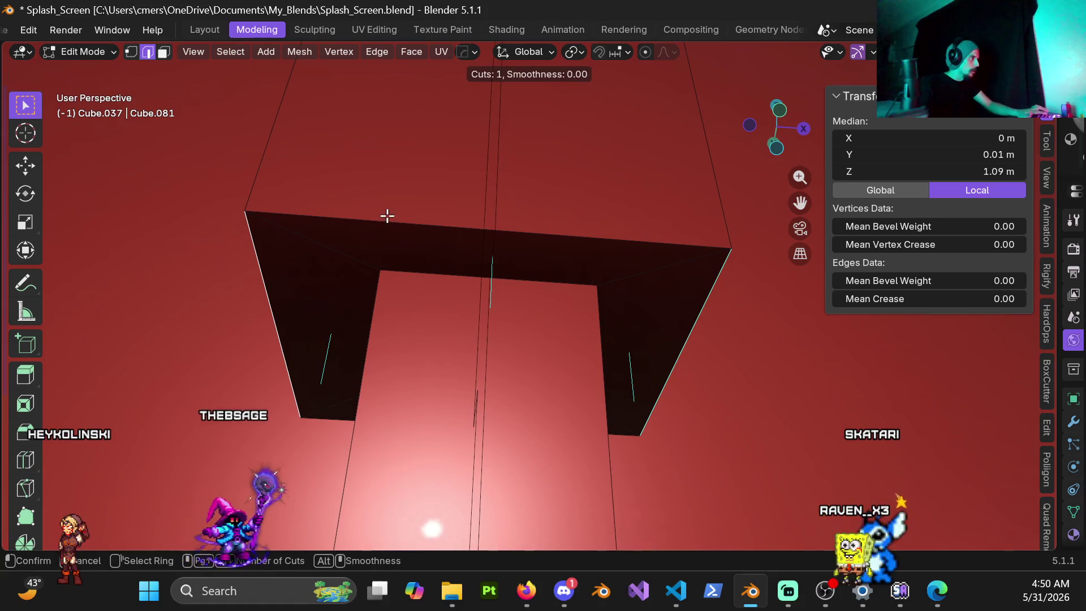
pyautogui.moveTo(301, 259)
pyautogui.mouseDown(button='middle')
pyautogui.moveTo(499, 286)
pyautogui.moveTo(583, 179)
pyautogui.mouseUp(button='middle')
pyautogui.moveTo(511, 244); pyautogui.dragTo(517, 249, button='middle')
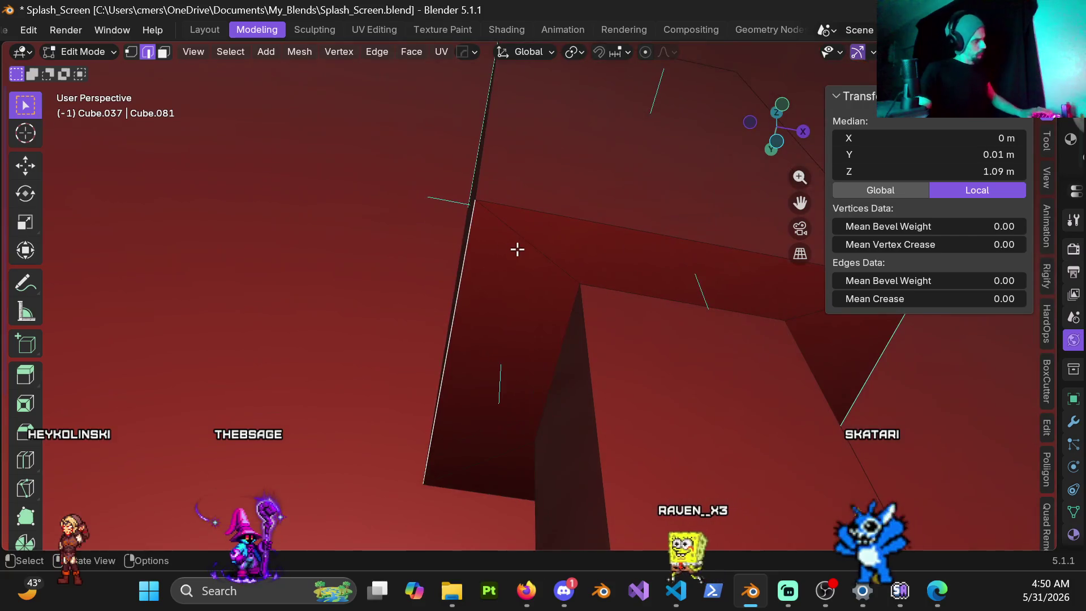
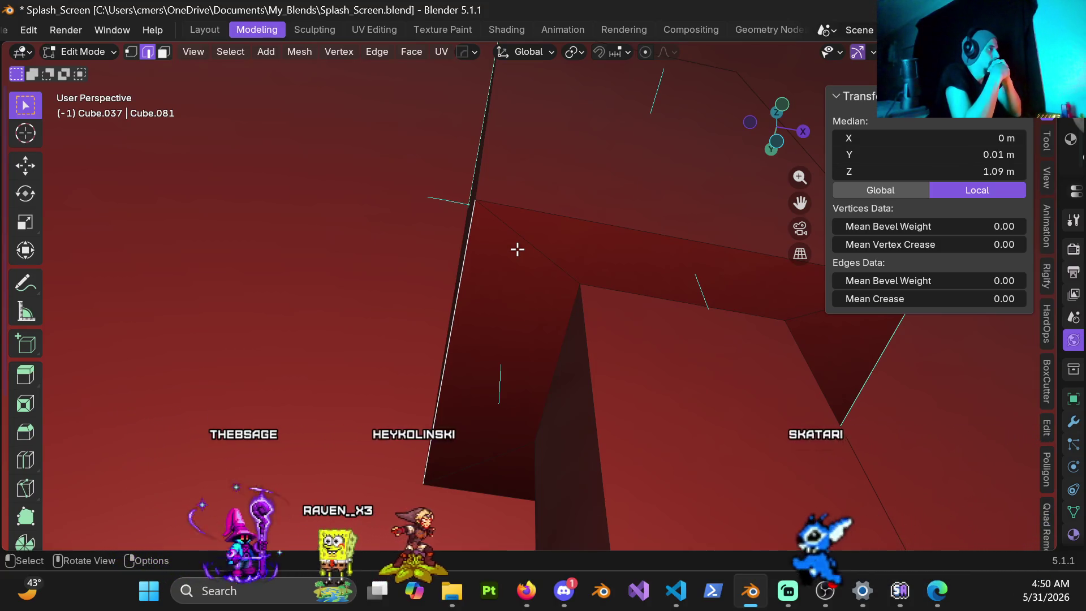
# Step: Extrude the duct's left, top-bar and right faces upward
pyautogui.moveTo(517, 250)
pyautogui.mouseDown(button='middle')
pyautogui.moveTo(536, 242)
pyautogui.moveTo(529, 277)
pyautogui.moveTo(533, 264)
pyautogui.mouseUp(button='middle')
pyautogui.press('3')
pyautogui.click(524, 294)
pyautogui.keyDown('shift'); pyautogui.click(615, 293); pyautogui.keyUp('shift')
pyautogui.keyDown('shift'); pyautogui.click(699, 318); pyautogui.keyUp('shift')
pyautogui.press('e')
pyautogui.moveTo(623, 252)
pyautogui.mouseDown(button='middle')
pyautogui.moveTo(628, 244)
pyautogui.moveTo(451, 307)
pyautogui.moveTo(552, 301)
pyautogui.moveTo(296, 239)
pyautogui.moveTo(494, 265)
pyautogui.moveTo(396, 248)
pyautogui.mouseUp(button='middle')
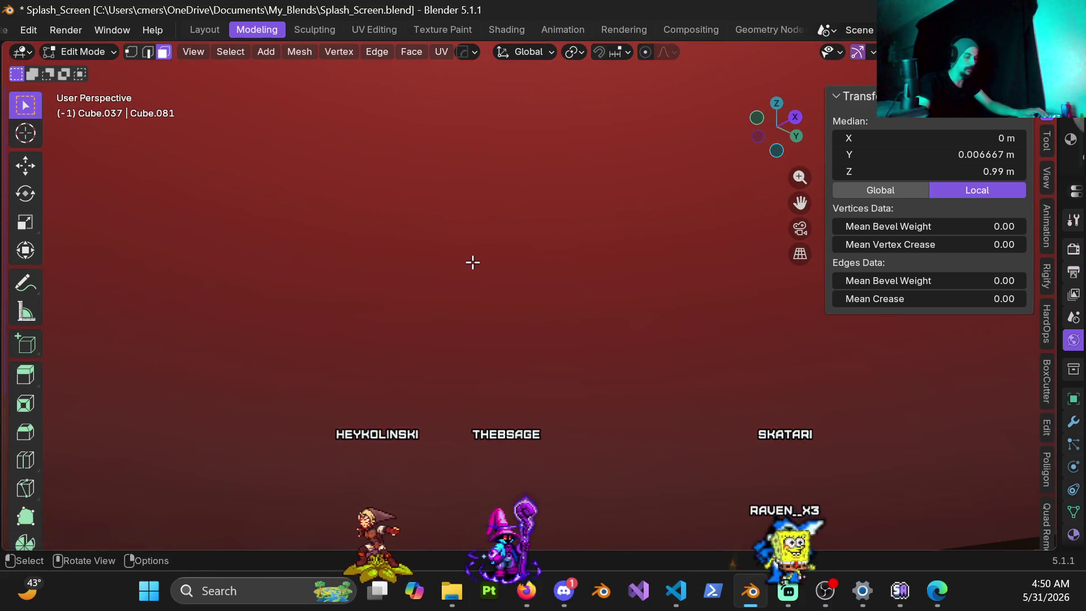
# Step: Box-select the new top block in front view and separate it into its own object
pyautogui.press('KP_1')
pyautogui.press('KP_Decimal')
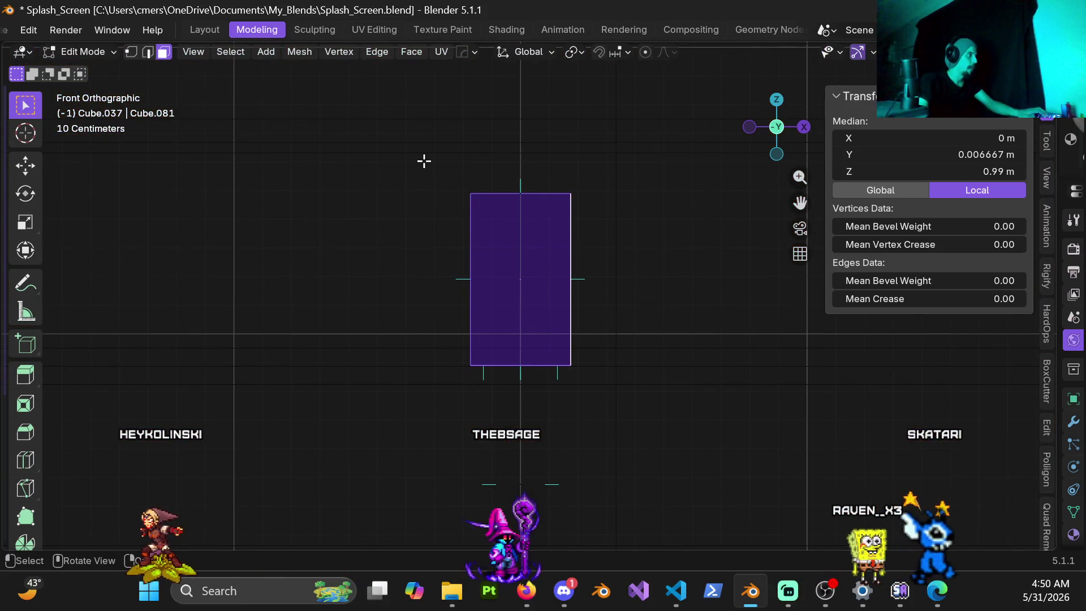
pyautogui.moveTo(423, 161)
pyautogui.mouseDown()
pyautogui.moveTo(589, 340)
pyautogui.moveTo(638, 372)
pyautogui.mouseUp()
pyautogui.moveTo(638, 371)
pyautogui.mouseDown(button='middle')
pyautogui.moveTo(558, 356)
pyautogui.moveTo(485, 257)
pyautogui.moveTo(404, 294)
pyautogui.moveTo(306, 310)
pyautogui.moveTo(342, 393)
pyautogui.moveTo(516, 417)
pyautogui.moveTo(558, 333)
pyautogui.moveTo(547, 335)
pyautogui.mouseUp(button='middle')
pyautogui.press('p')
pyautogui.click(546, 333)
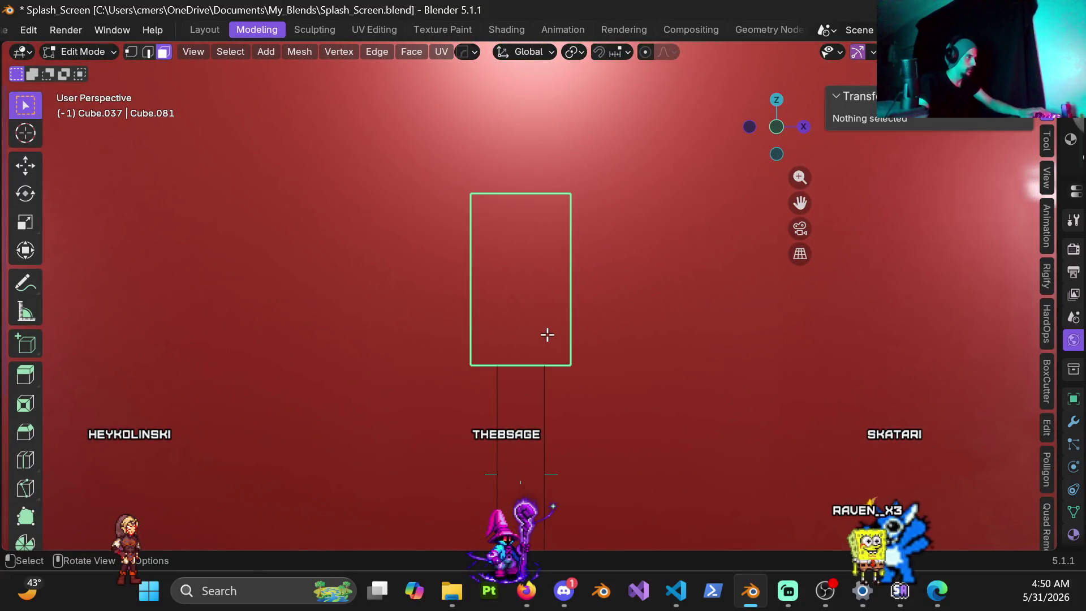
pyautogui.press('Tab')
pyautogui.click(500, 352)
pyautogui.press('Tab')
# Step: Hide the thin post, front wall and floor, and frame the separated red box
pyautogui.moveTo(548, 372)
pyautogui.mouseDown(button='middle')
pyautogui.moveTo(546, 313)
pyautogui.moveTo(536, 415)
pyautogui.mouseUp(button='middle')
pyautogui.press('Tab')
pyautogui.click(517, 419)
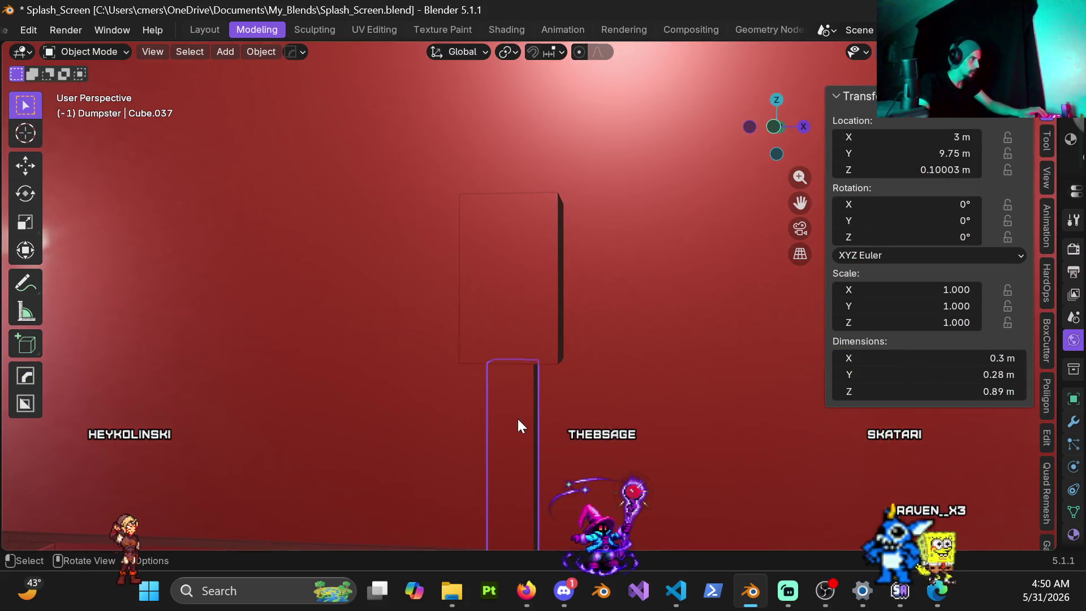
pyautogui.press('h')
pyautogui.click(640, 364)
pyautogui.press('h')
pyautogui.click(587, 446)
pyautogui.press('h')
pyautogui.click(518, 325)
pyautogui.press('KP_Decimal')
pyautogui.moveTo(520, 338)
pyautogui.mouseDown(button='middle')
pyautogui.moveTo(527, 271)
pyautogui.moveTo(541, 329)
pyautogui.mouseUp(button='middle')
# Step: Delete two of the box's faces and fill the open boundary loop with one face
pyautogui.hotkey('ctrl', 'Tab')
pyautogui.click(678, 331)
pyautogui.moveTo(679, 331)
pyautogui.mouseDown(button='middle')
pyautogui.moveTo(516, 262)
pyautogui.moveTo(453, 281)
pyautogui.mouseUp(button='middle')
pyautogui.click(453, 281)
pyautogui.keyDown('shift'); pyautogui.click(509, 324); pyautogui.keyUp('shift')
pyautogui.press('x')
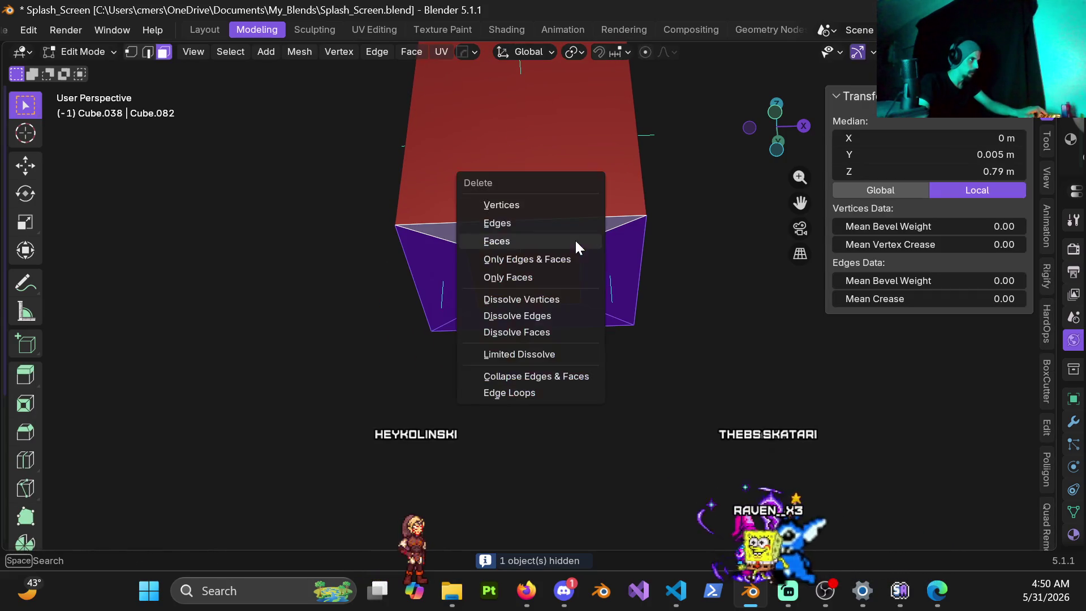
pyautogui.click(575, 238)
pyautogui.keyDown('alt'); pyautogui.click(494, 328); pyautogui.keyUp('alt')
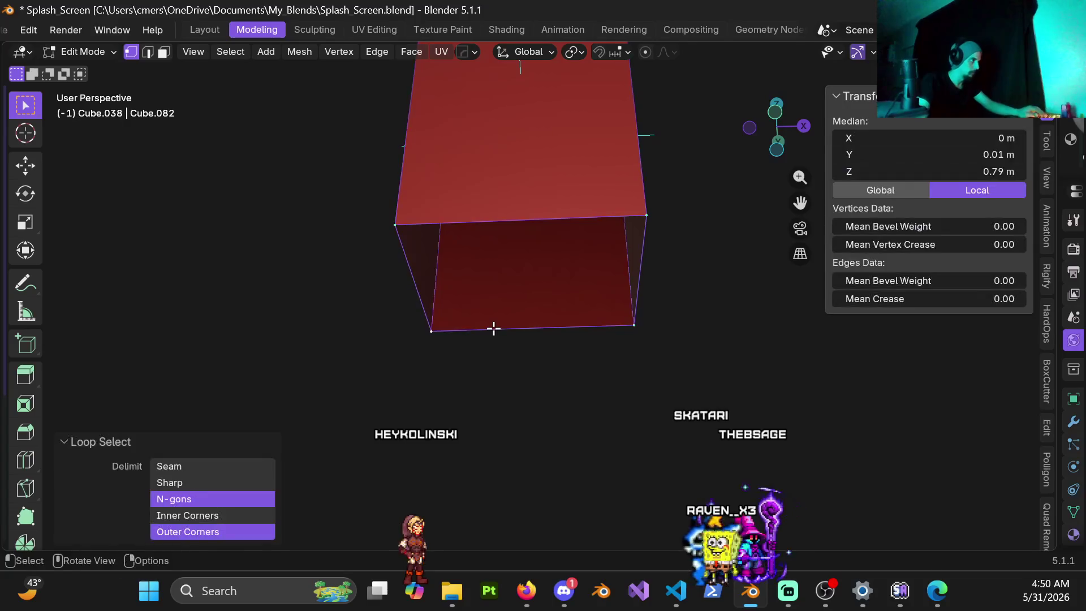
pyautogui.press('f')
pyautogui.hotkey('ctrl', 'Tab')
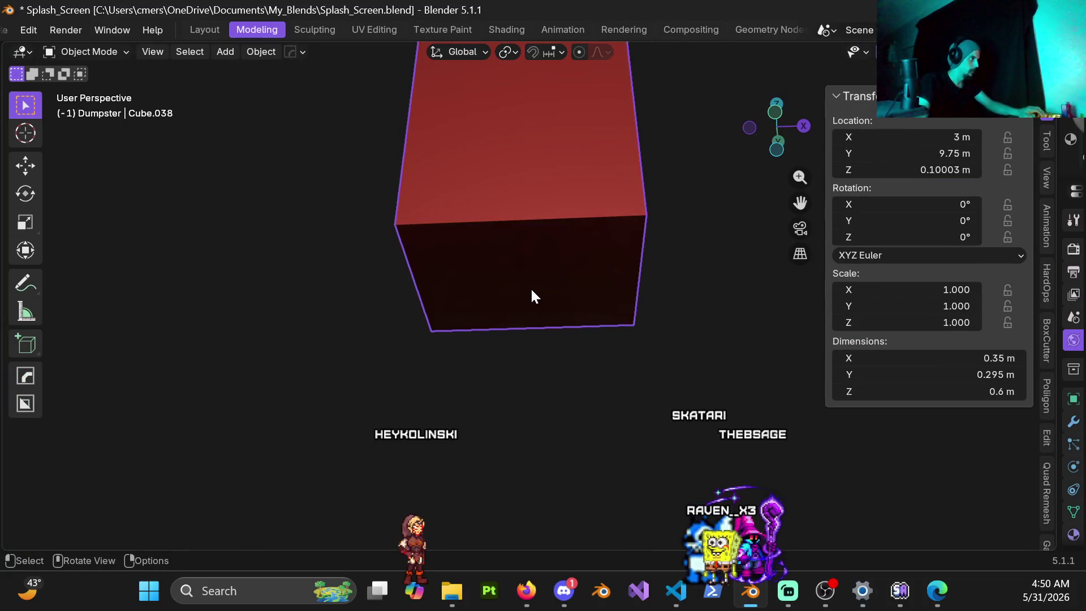
# Step: Reveal all hidden objects and apply the box's scale
pyautogui.hotkey('alt', 'h')
pyautogui.moveTo(528, 290)
pyautogui.mouseDown(button='middle')
pyautogui.moveTo(546, 261)
pyautogui.moveTo(568, 425)
pyautogui.moveTo(512, 356)
pyautogui.moveTo(544, 290)
pyautogui.moveTo(523, 215)
pyautogui.mouseUp(button='middle')
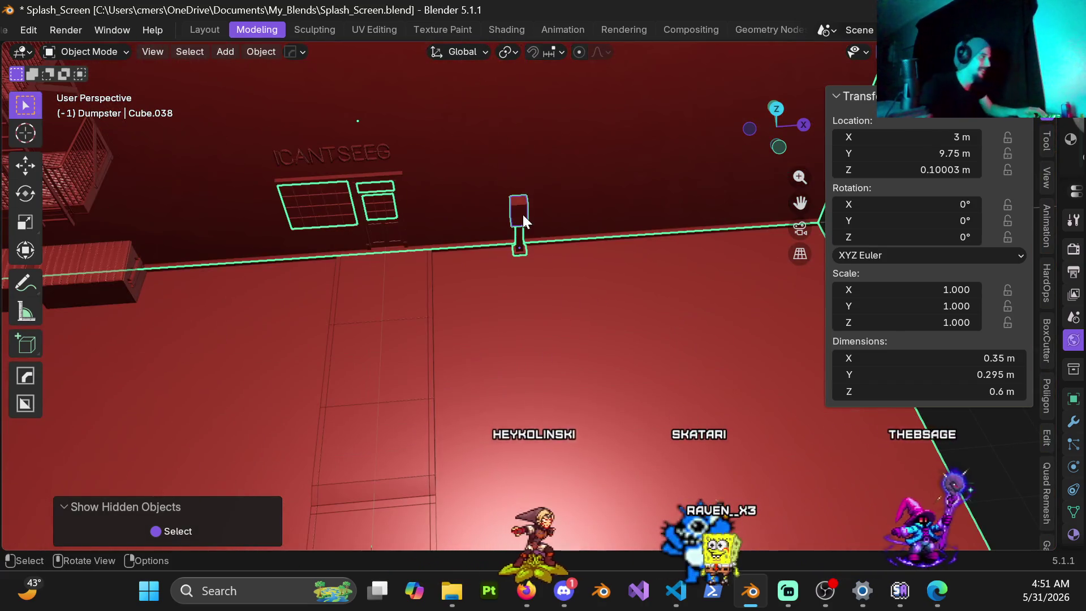
pyautogui.hotkey('ctrl', 'a')
pyautogui.click(523, 215)
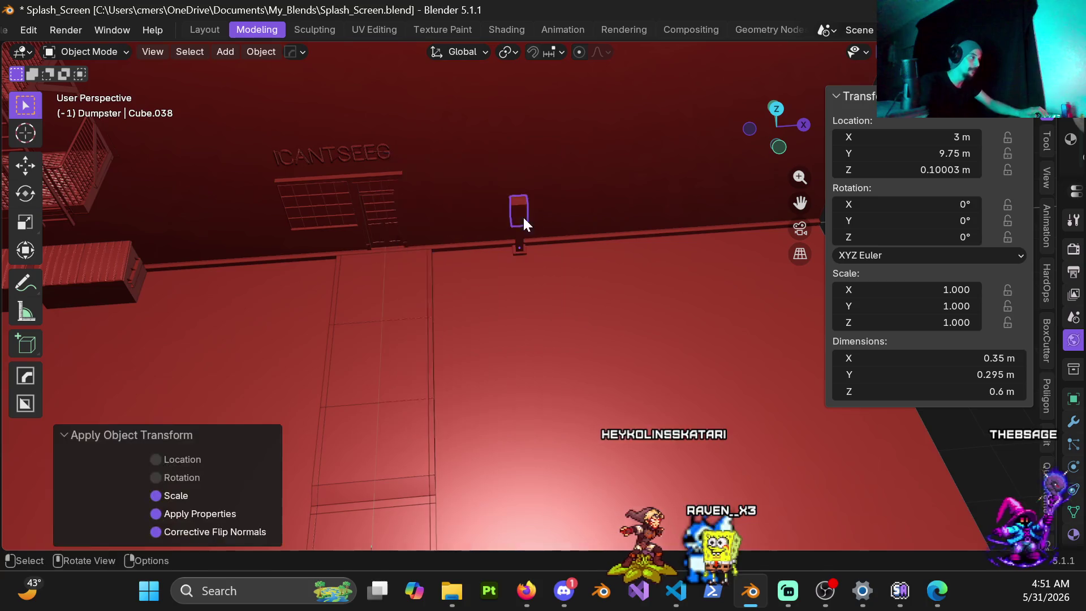
pyautogui.scroll(3, 523, 215)
pyautogui.moveTo(522, 204)
pyautogui.keyDown('shift'); pyautogui.mouseDown(button='middle')
pyautogui.moveTo(508, 345)
pyautogui.moveTo(459, 276)
pyautogui.moveTo(532, 77)
pyautogui.moveTo(512, 240)
pyautogui.mouseUp(button='middle'); pyautogui.keyUp('shift')
pyautogui.hotkey('ctrl', 'Tab')
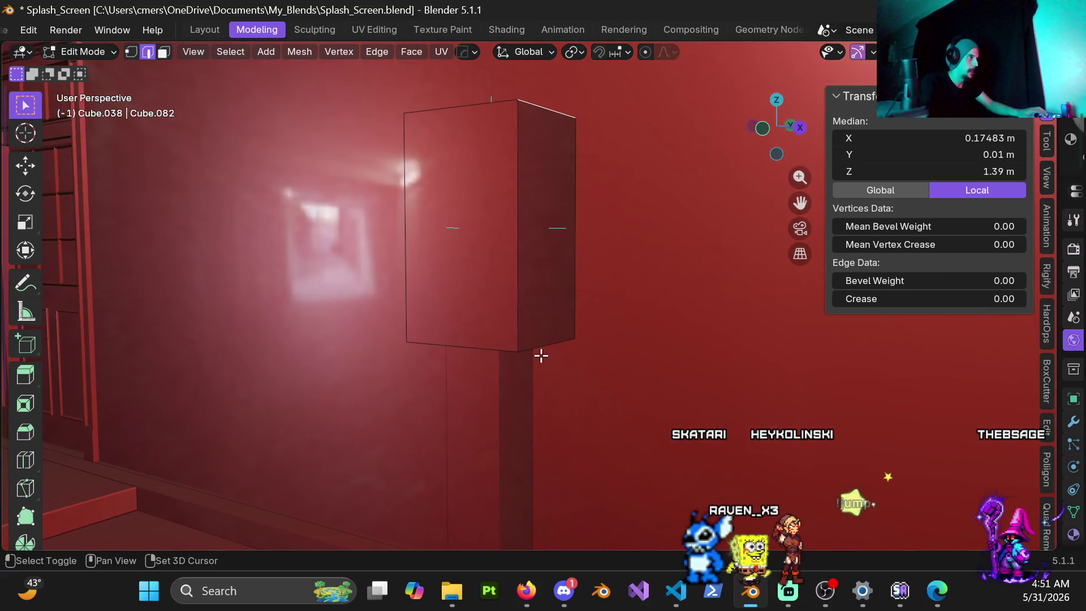
# Step: Bevel the box's vertical corner edges with 4 segments at 0.0333 m width
pyautogui.keyDown('alt'); pyautogui.click(461, 249); pyautogui.keyUp('alt')
pyautogui.moveTo(461, 250); pyautogui.dragTo(392, 314, button='middle')
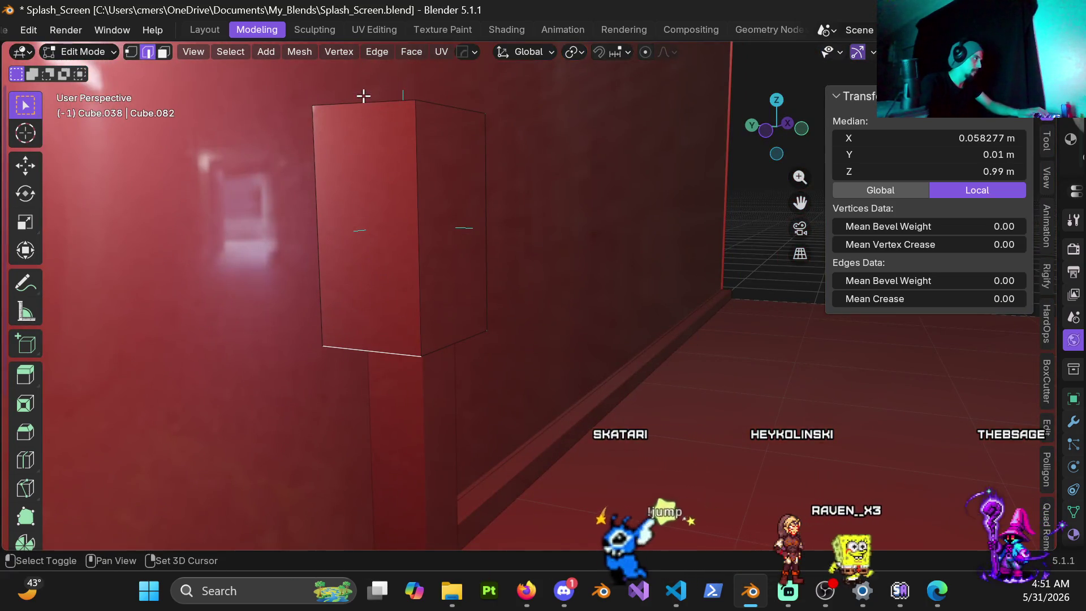
pyautogui.moveTo(391, 125)
pyautogui.mouseDown(button='middle')
pyautogui.moveTo(368, 201)
pyautogui.moveTo(446, 237)
pyautogui.moveTo(405, 298)
pyautogui.moveTo(349, 254)
pyautogui.mouseUp(button='middle')
pyautogui.hotkey('ctrl', 'b')
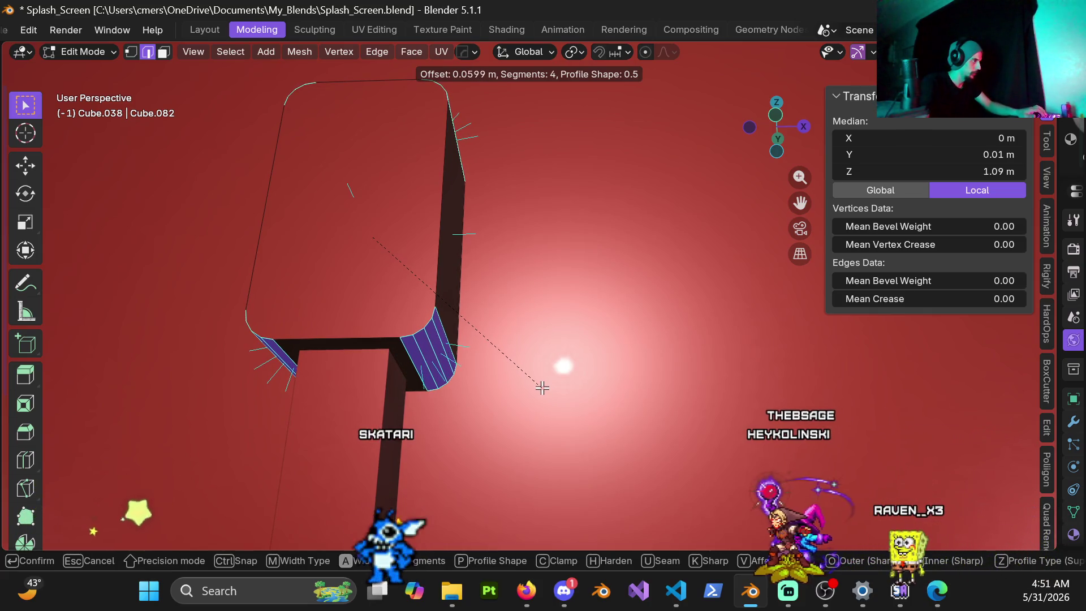
pyautogui.press('ctrl')
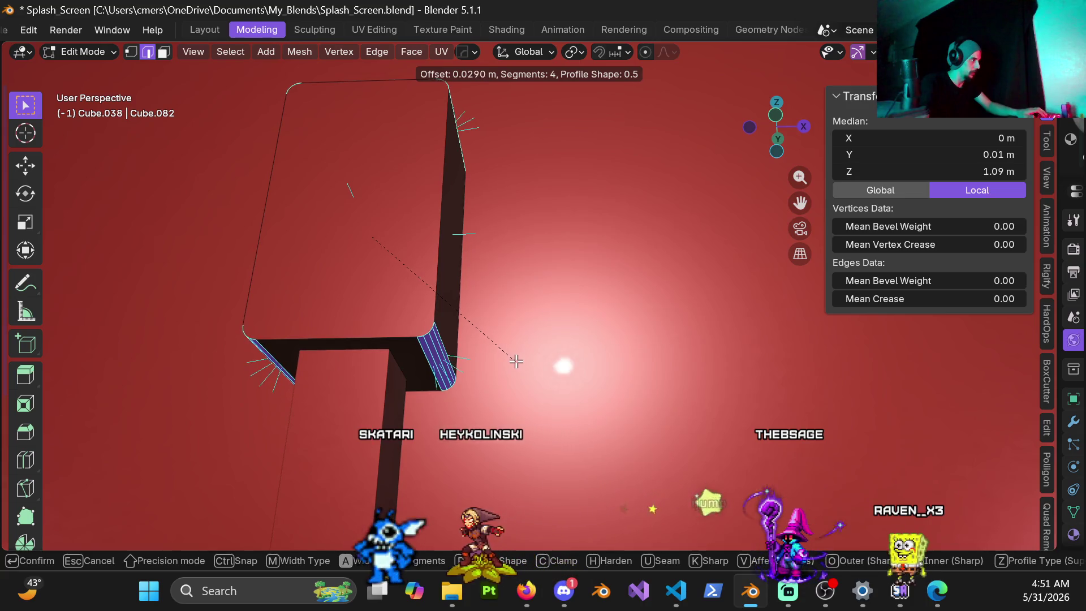
pyautogui.click(518, 363)
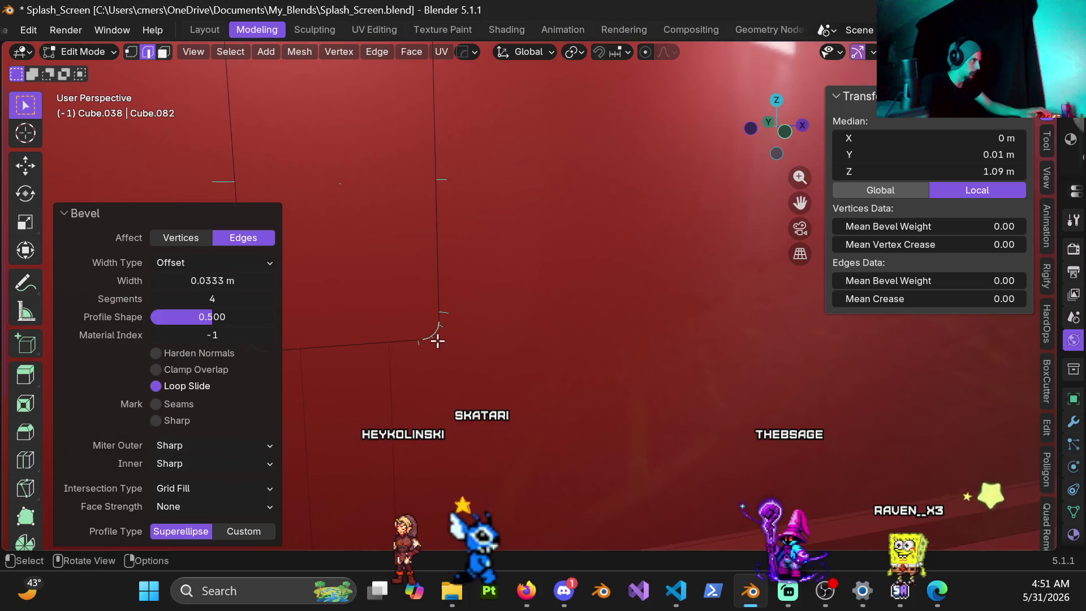
pyautogui.press('Tab')
pyautogui.moveTo(390, 306)
pyautogui.mouseDown(button='middle')
pyautogui.moveTo(352, 266)
pyautogui.moveTo(418, 244)
pyautogui.moveTo(483, 276)
pyautogui.moveTo(481, 233)
pyautogui.moveTo(464, 338)
pyautogui.moveTo(428, 321)
pyautogui.moveTo(446, 315)
pyautogui.mouseUp(button='middle')
pyautogui.hotkey('ctrl', 'Tab')
pyautogui.moveTo(497, 288); pyautogui.dragTo(526, 253, button='middle')
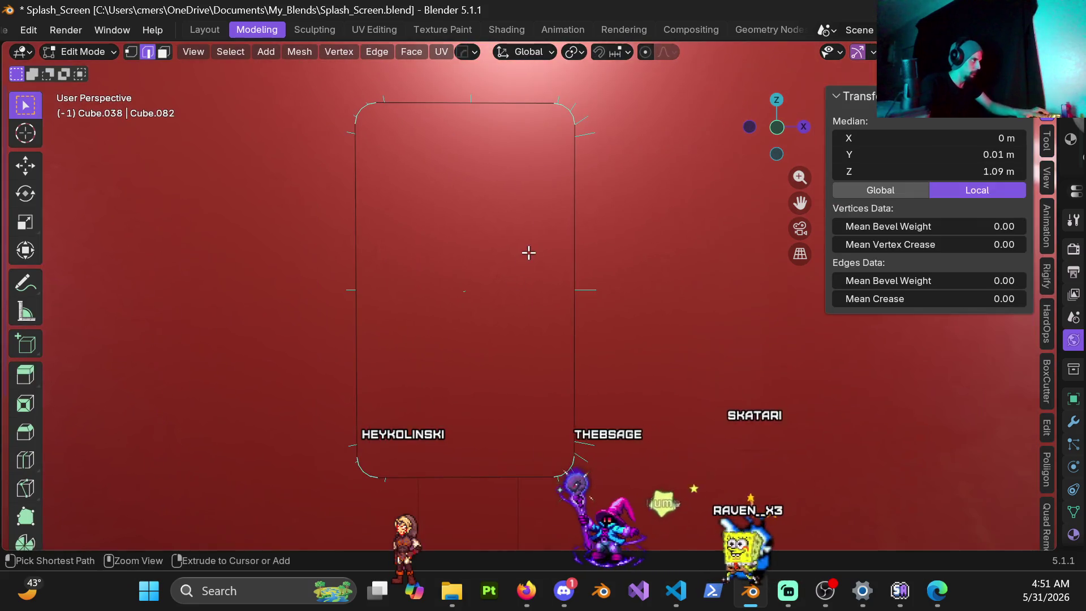
# Step: Try a centred loop cut on the box, undo it, and switch to front view
pyautogui.hotkey('ctrl', 'r')
pyautogui.click(576, 252)
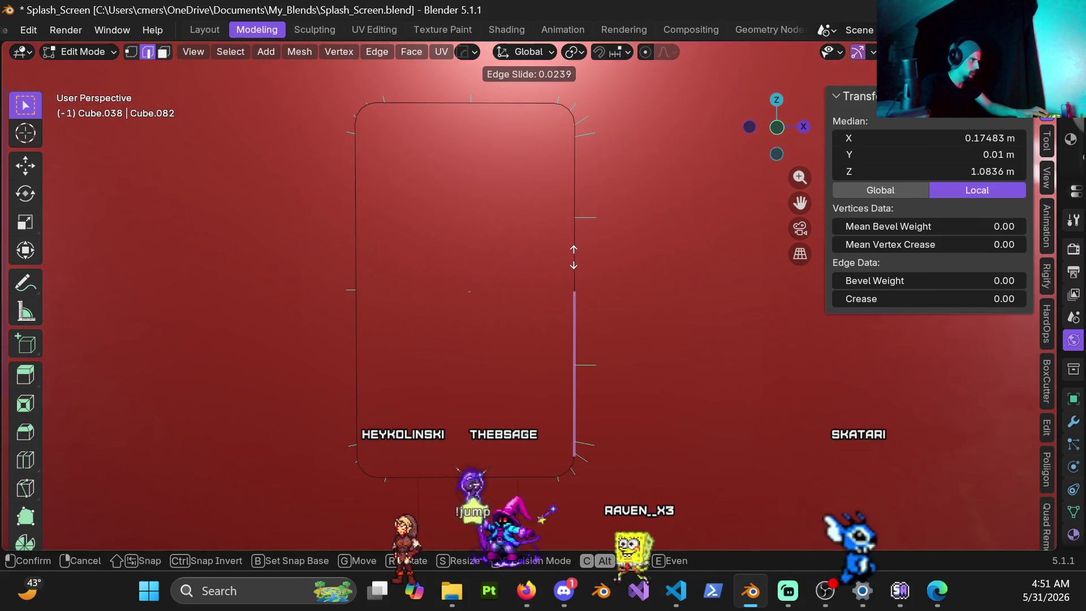
pyautogui.rightClick(574, 250)
pyautogui.moveTo(562, 260)
pyautogui.mouseDown(button='middle')
pyautogui.moveTo(468, 283)
pyautogui.moveTo(491, 290)
pyautogui.mouseUp(button='middle')
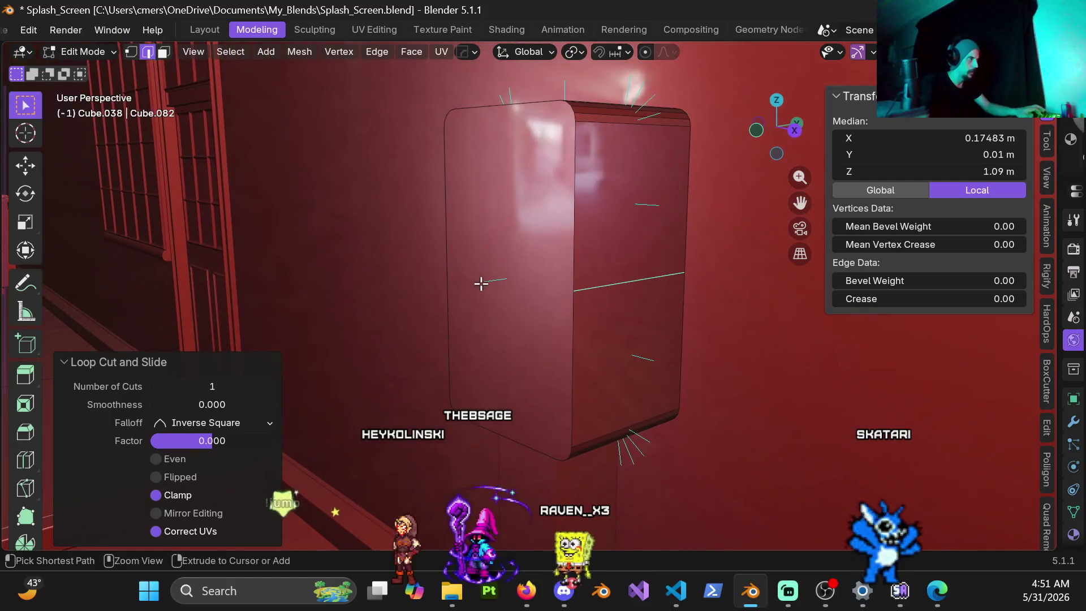
pyautogui.hotkey('ctrl', 'z')
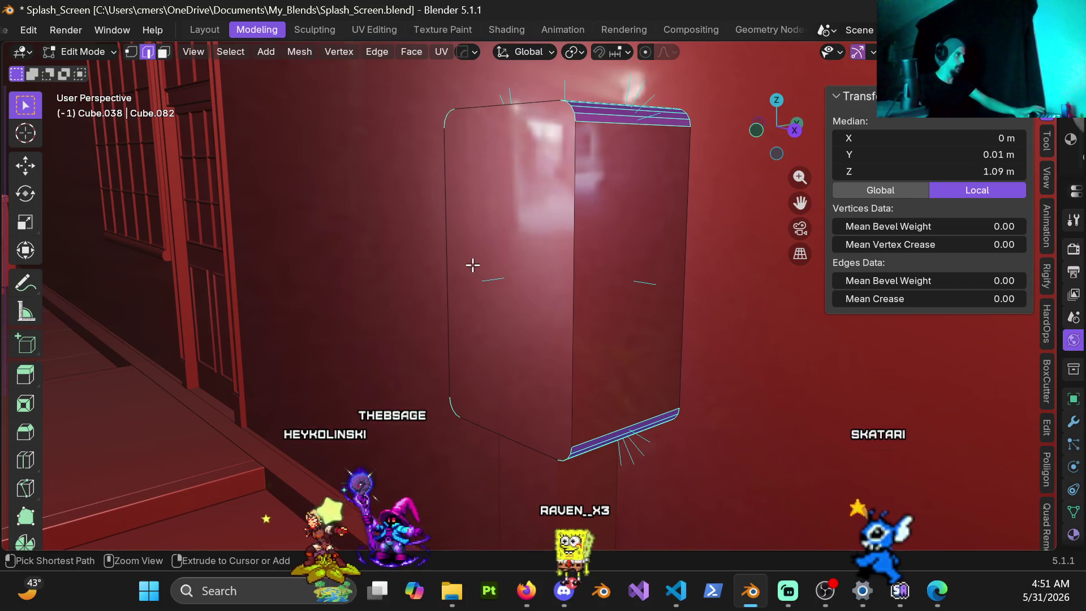
pyautogui.press('Tab')
pyautogui.press('Tab')
pyautogui.moveTo(512, 335)
pyautogui.mouseDown(button='middle')
pyautogui.moveTo(572, 260)
pyautogui.moveTo(580, 208)
pyautogui.mouseUp(button='middle')
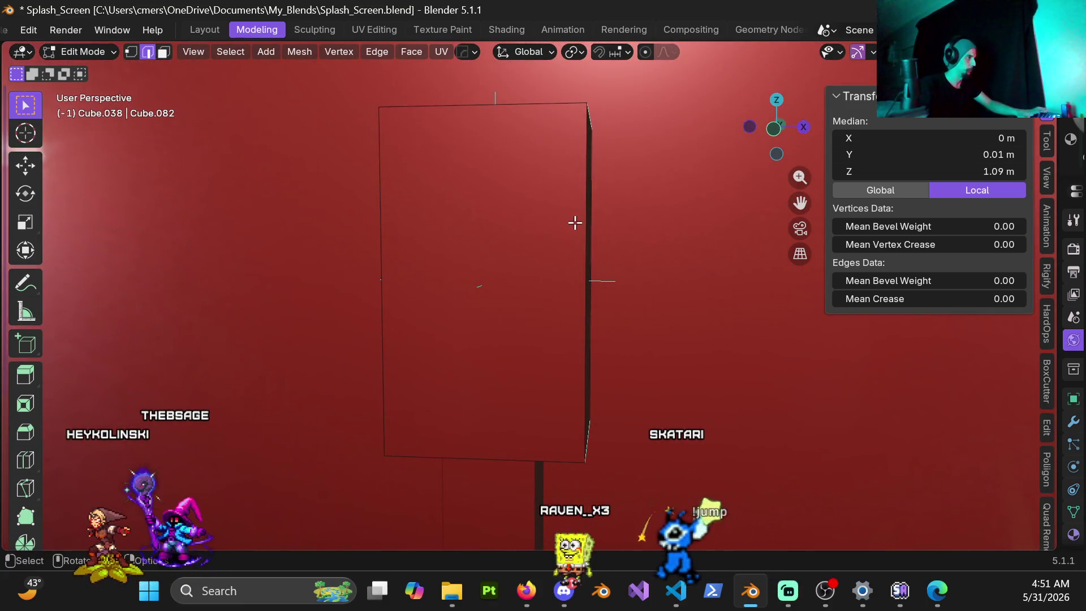
pyautogui.press('KP_1')
# Step: Add two edge loops, one slid near the box's top and one near its bottom
pyautogui.hotkey('ctrl', 'r')
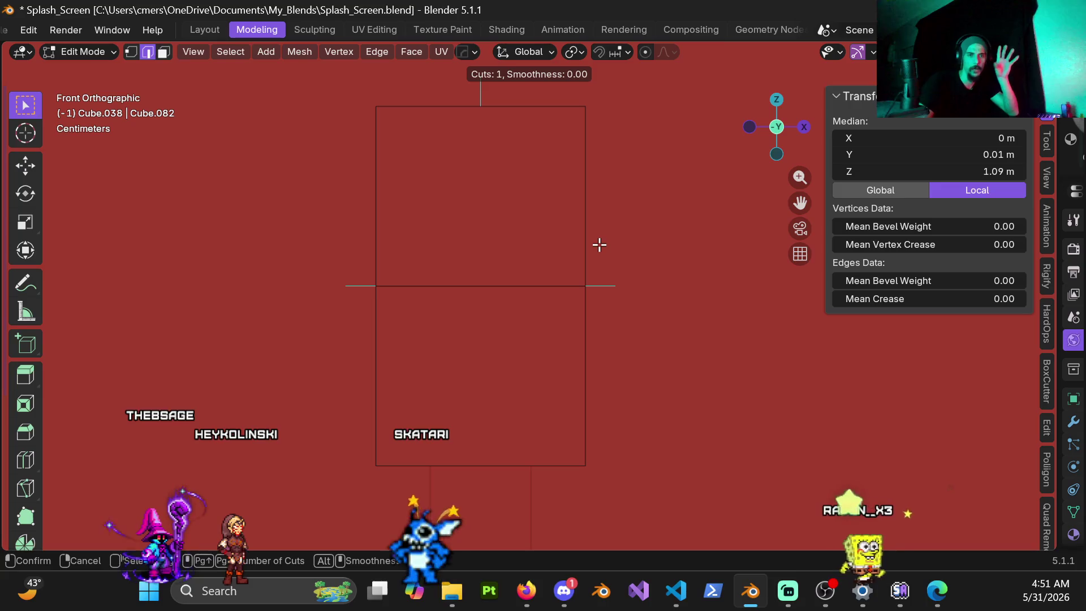
pyautogui.click(599, 244)
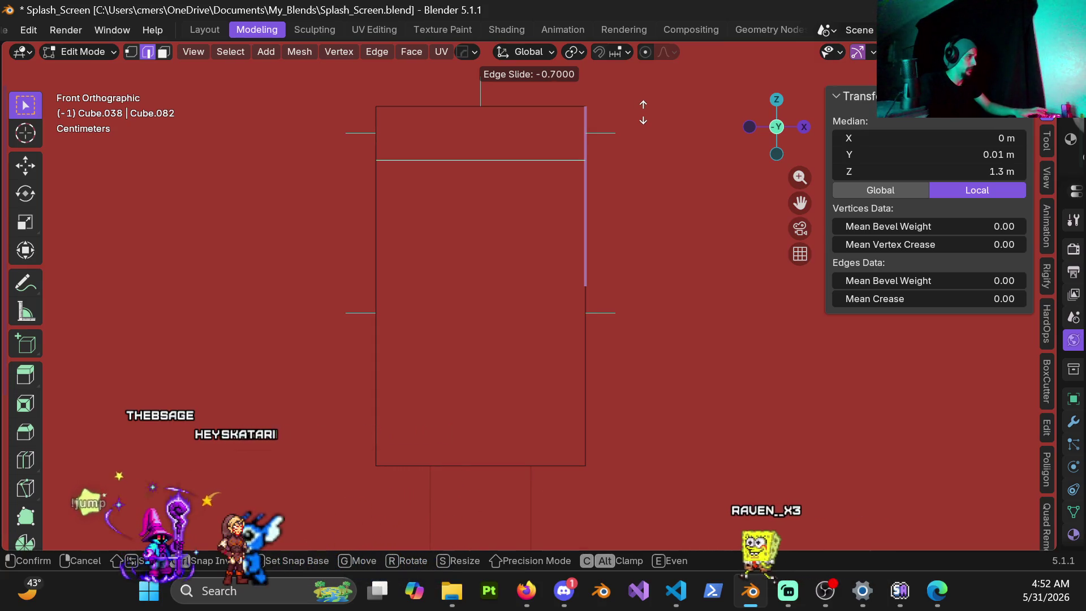
pyautogui.click(644, 112)
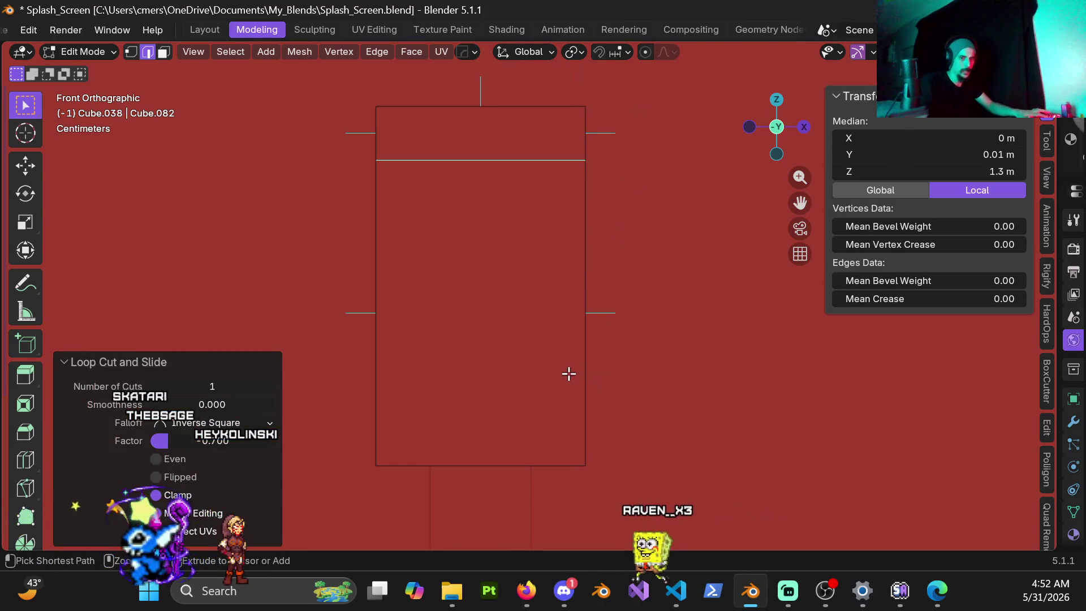
pyautogui.hotkey('ctrl', 'r')
pyautogui.click(583, 356)
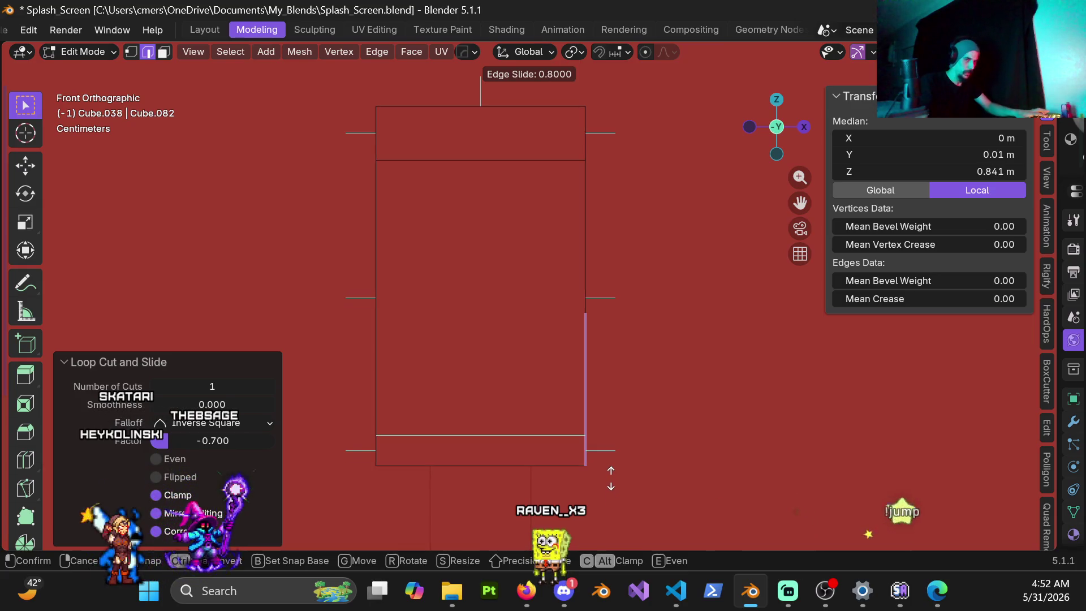
pyautogui.click(611, 478)
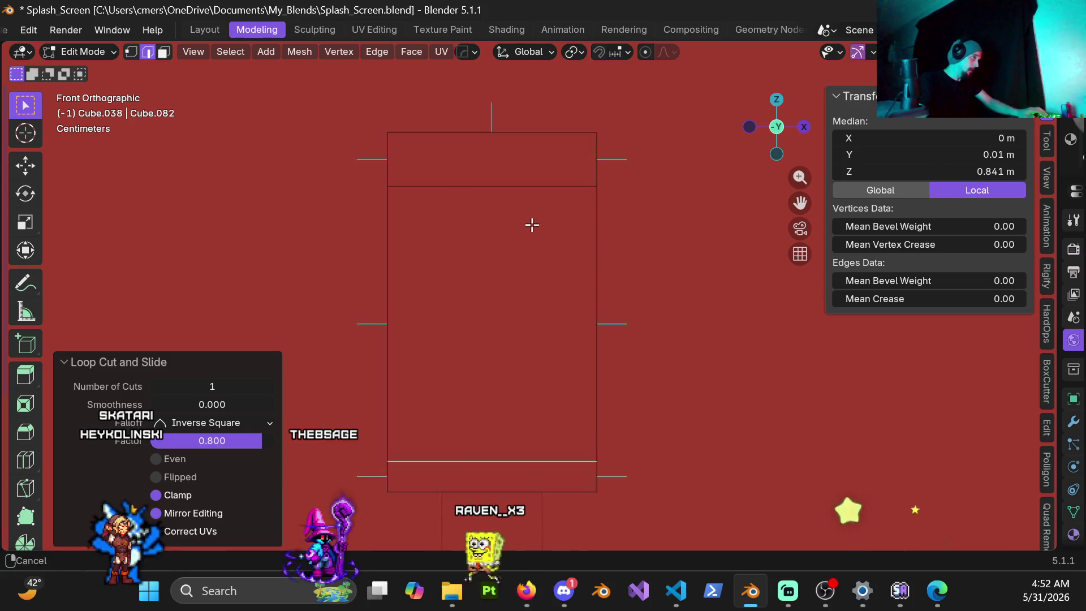
# Step: Raise the box's top vertices 0.03 m along Z using see-through vertex selection
pyautogui.press('1')
pyautogui.press('h')
pyautogui.moveTo(319, 137); pyautogui.dragTo(611, 295)
pyautogui.press('g')
pyautogui.press('z')
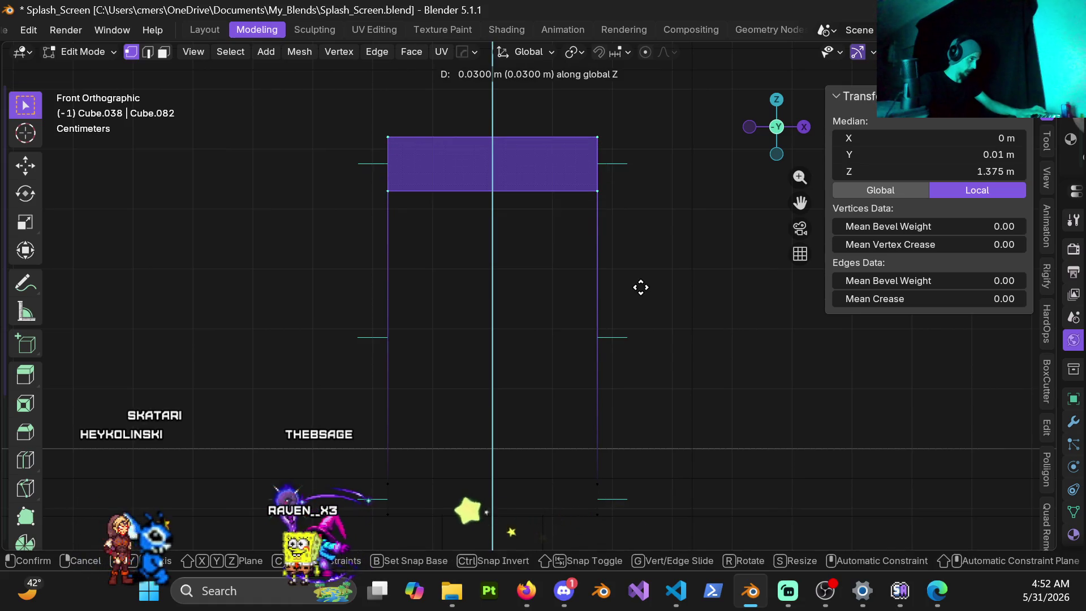
pyautogui.click(645, 283)
pyautogui.press('Tab')
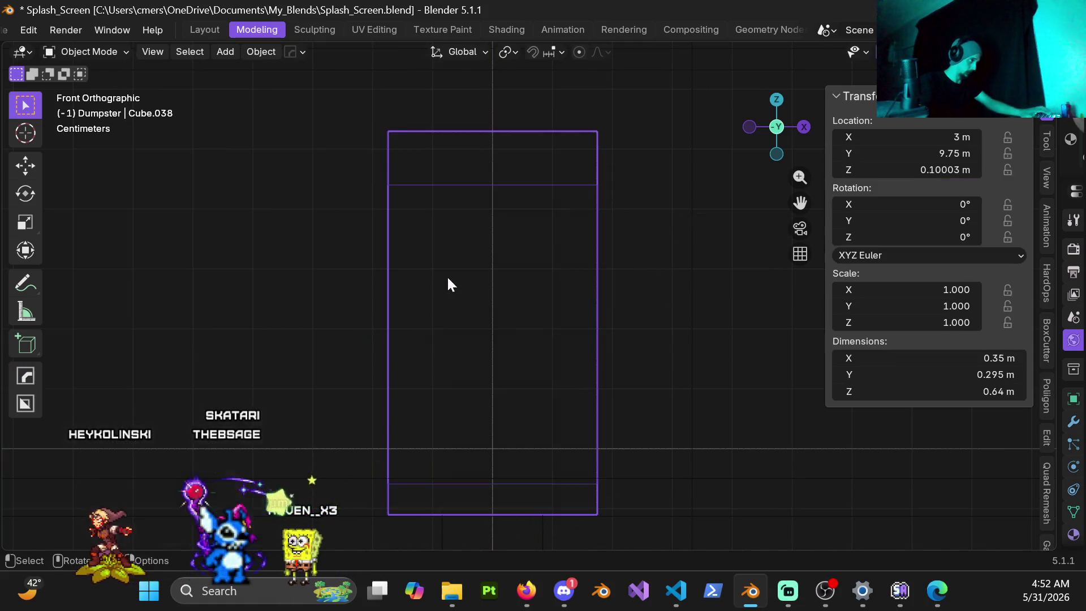
pyautogui.click(745, 293)
# Step: Select the box's top edges in Edit Mode
pyautogui.moveTo(538, 323); pyautogui.dragTo(489, 324, button='middle')
pyautogui.press('Tab')
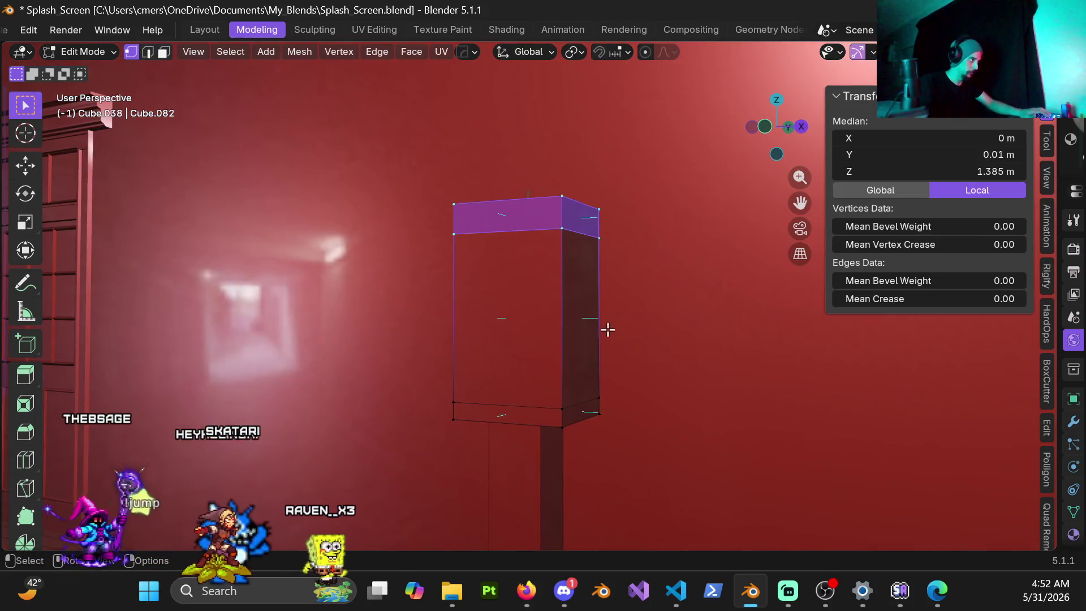
pyautogui.moveTo(589, 275)
pyautogui.mouseDown(button='middle')
pyautogui.moveTo(553, 276)
pyautogui.moveTo(557, 189)
pyautogui.mouseUp(button='middle')
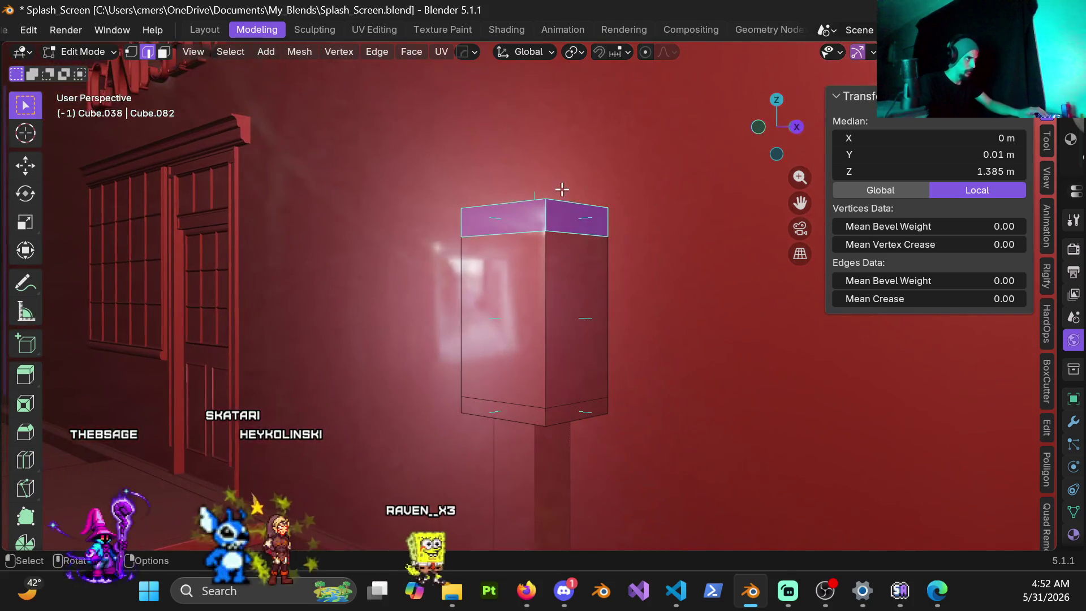
pyautogui.click(558, 189)
pyautogui.moveTo(558, 267)
pyautogui.mouseDown(button='middle')
pyautogui.moveTo(673, 334)
pyautogui.moveTo(657, 330)
pyautogui.mouseUp(button='middle')
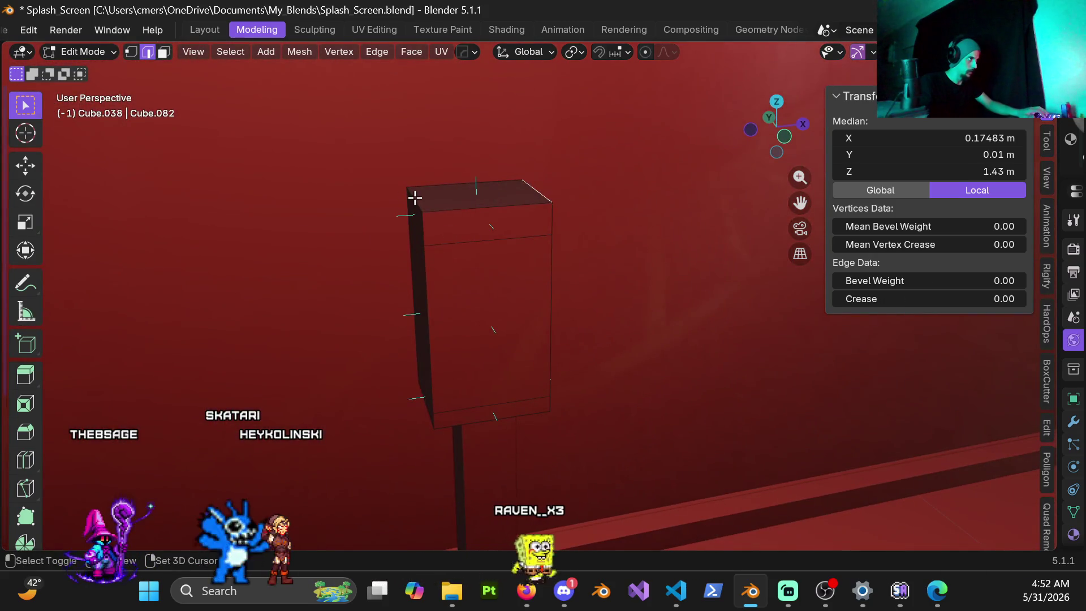
pyautogui.keyDown('shift'); pyautogui.click(415, 197); pyautogui.keyUp('shift')
pyautogui.moveTo(490, 312)
pyautogui.mouseDown(button='middle')
pyautogui.moveTo(551, 415)
pyautogui.moveTo(576, 431)
pyautogui.mouseUp(button='middle')
pyautogui.hotkey('ctrl', 'Tab')
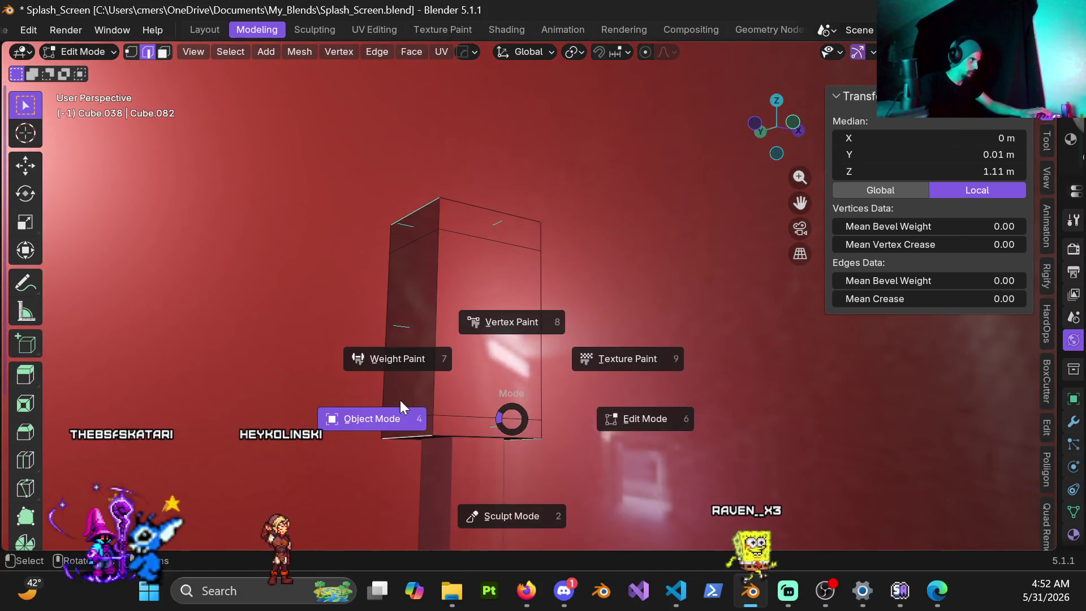
# Step: Apply the box's scale in Object Mode and return to Edit Mode
pyautogui.click(345, 396)
pyautogui.hotkey('ctrl', 'a')
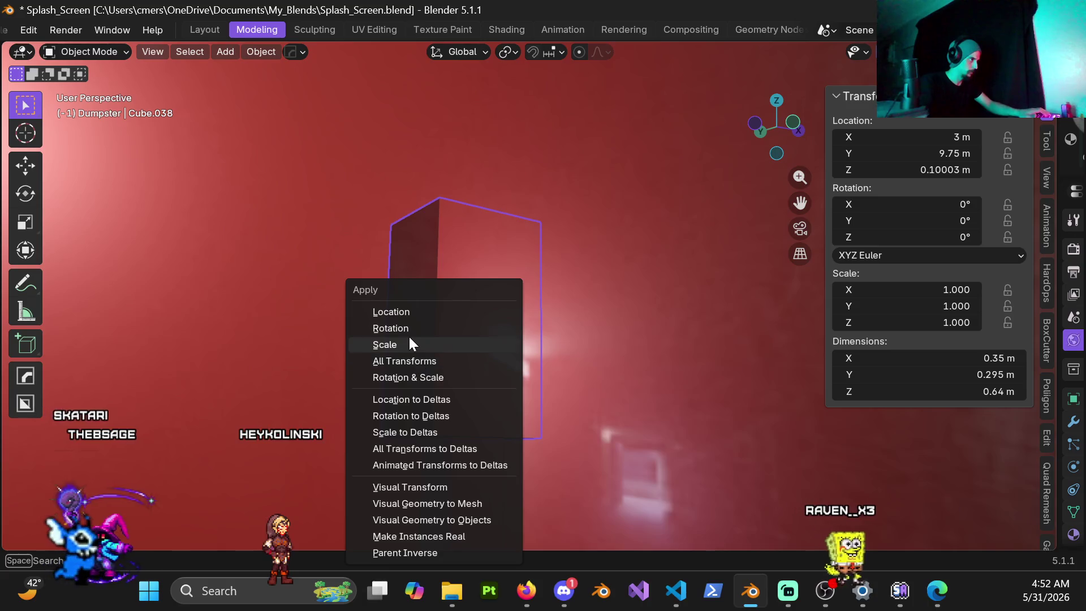
pyautogui.click(412, 344)
pyautogui.press('Tab')
pyautogui.moveTo(476, 360)
pyautogui.mouseDown(button='middle')
pyautogui.moveTo(460, 366)
pyautogui.moveTo(541, 395)
pyautogui.moveTo(456, 300)
pyautogui.moveTo(607, 368)
pyautogui.mouseUp(button='middle')
# Step: Bevel the selected edges with 4 segments at 0.0885 m width
pyautogui.hotkey('ctrl', 'b')
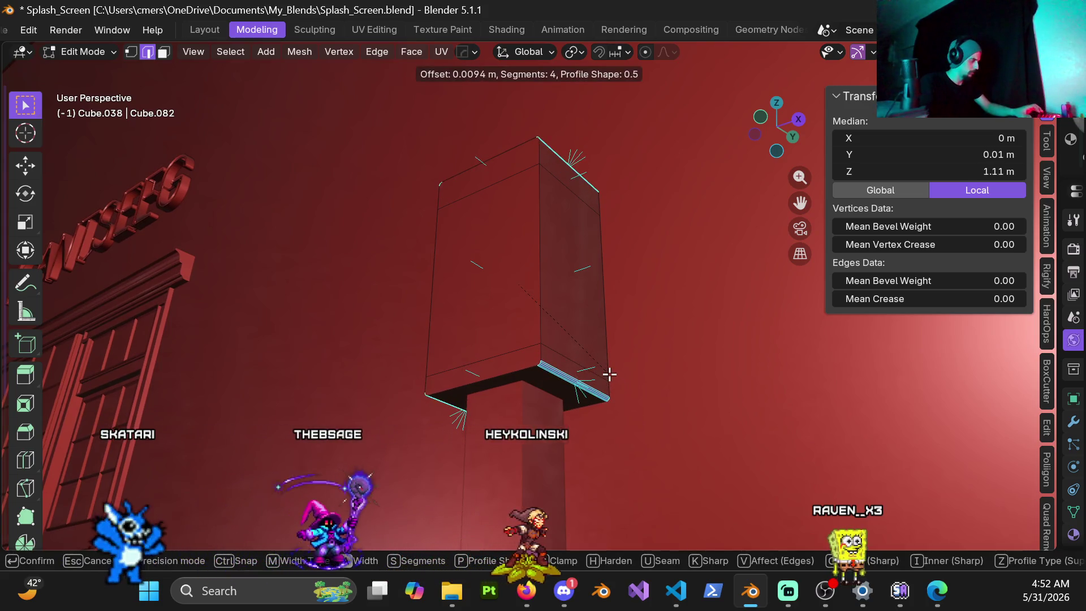
pyautogui.click(630, 395)
pyautogui.moveTo(630, 395)
pyautogui.mouseDown(button='middle')
pyautogui.moveTo(577, 332)
pyautogui.moveTo(507, 306)
pyautogui.moveTo(521, 347)
pyautogui.moveTo(470, 326)
pyautogui.mouseUp(button='middle')
pyautogui.press('Tab')
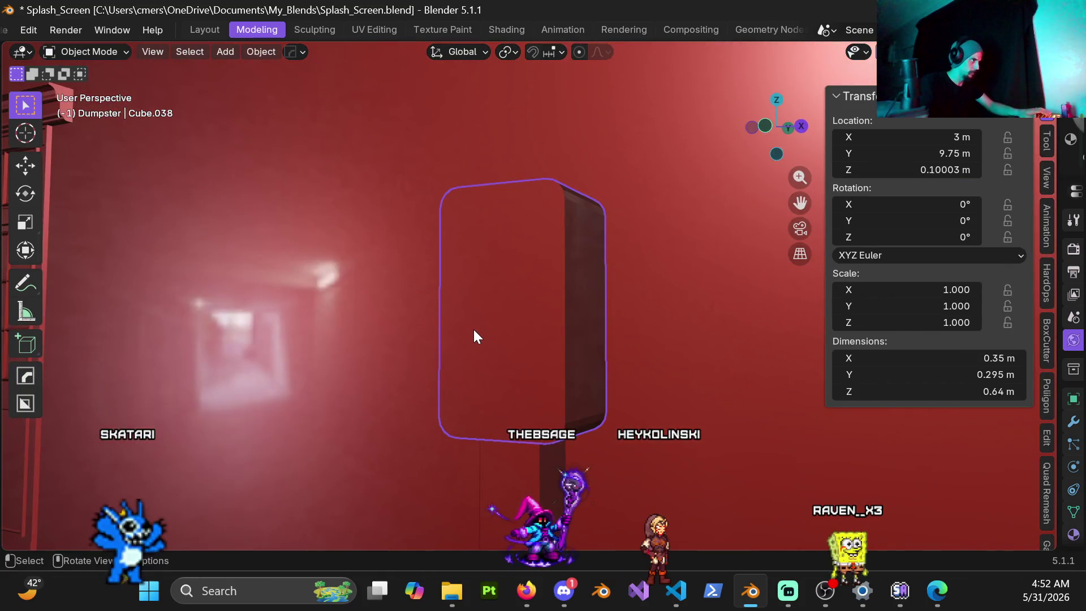
pyautogui.press('Tab')
pyautogui.press('3')
pyautogui.scroll(2, 494, 330)
# Step: Select the box's front, top and bottom faces
pyautogui.click(525, 308)
pyautogui.scroll(-3, 525, 308)
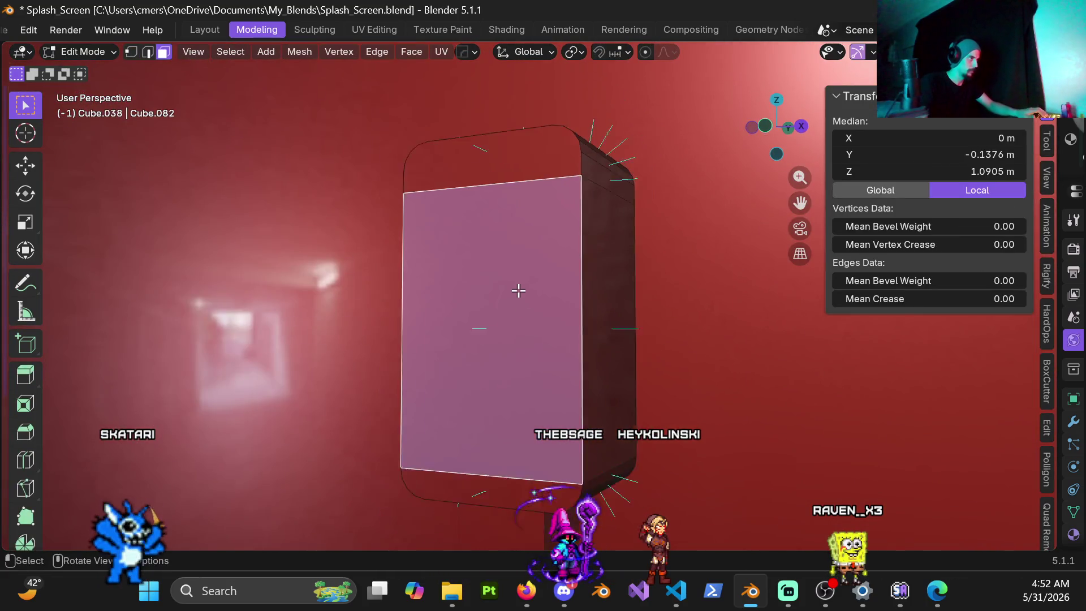
pyautogui.keyDown('shift'); pyautogui.scroll(-4, 533, 336); pyautogui.keyUp('shift')
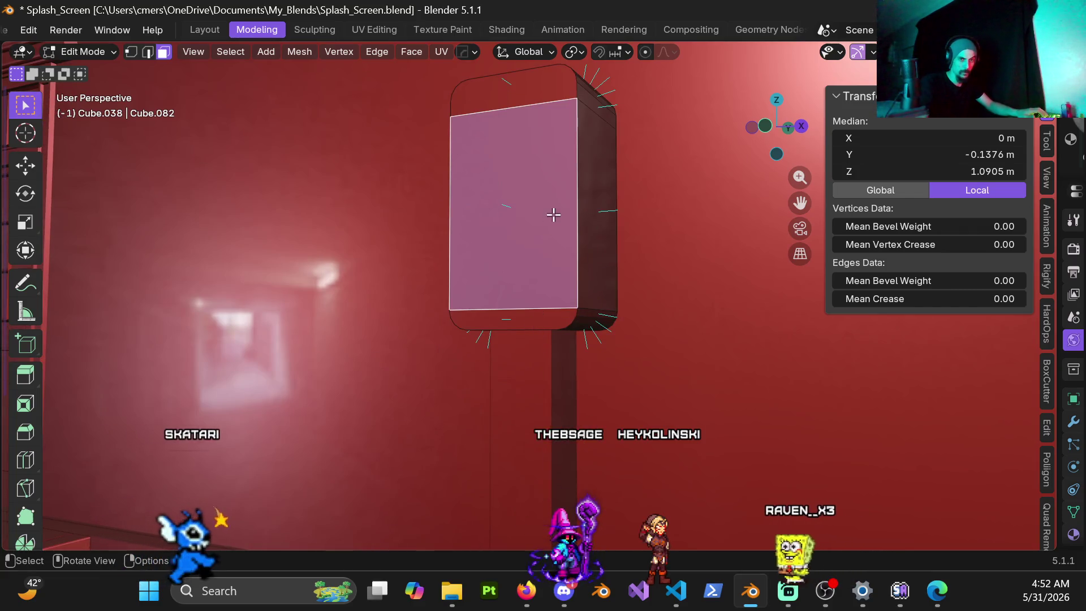
pyautogui.moveTo(553, 215); pyautogui.dragTo(572, 278, button='middle')
pyautogui.keyDown('shift'); pyautogui.click(555, 392); pyautogui.keyUp('shift')
pyautogui.moveTo(555, 392)
pyautogui.mouseDown(button='middle')
pyautogui.moveTo(528, 235)
pyautogui.moveTo(550, 274)
pyautogui.moveTo(427, 281)
pyautogui.moveTo(492, 303)
pyautogui.moveTo(623, 306)
pyautogui.moveTo(589, 293)
pyautogui.mouseUp(button='middle')
pyautogui.keyDown('shift'); pyautogui.click(537, 253); pyautogui.keyUp('shift')
pyautogui.scroll(3, 665, 323)
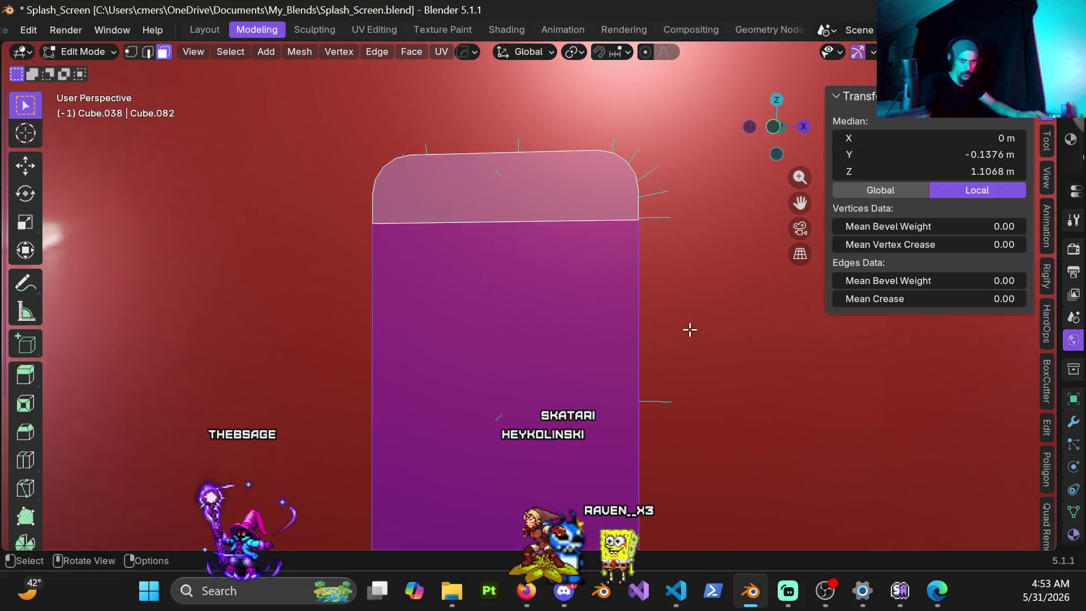
# Step: Inset the selected faces to a thin rim and extrude them slightly along the normal
pyautogui.press('i')
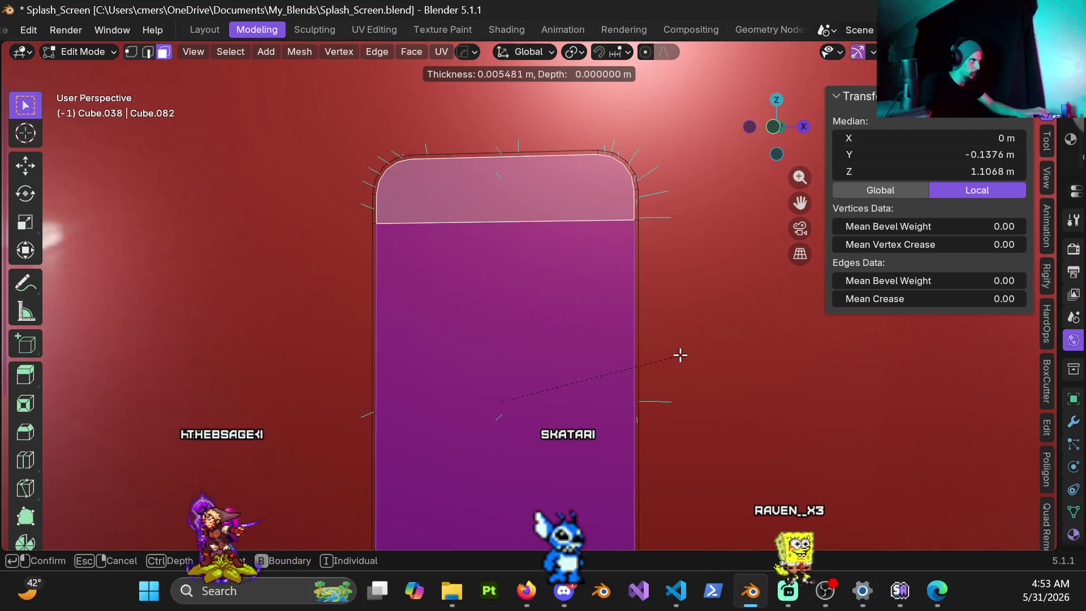
pyautogui.click(681, 356)
pyautogui.moveTo(552, 381)
pyautogui.mouseDown(button='middle')
pyautogui.moveTo(543, 281)
pyautogui.moveTo(530, 360)
pyautogui.mouseUp(button='middle')
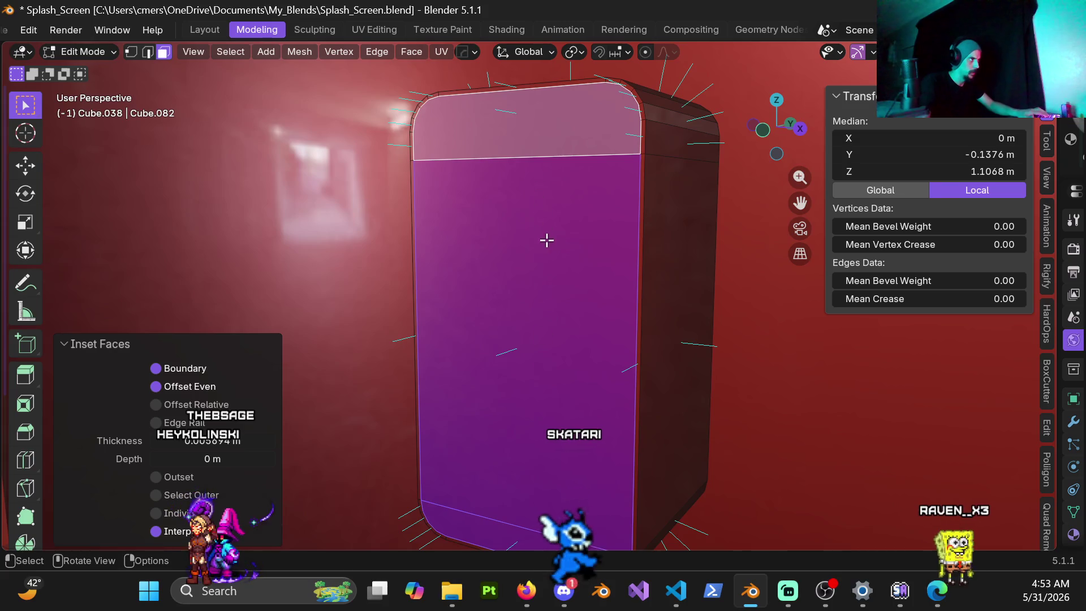
pyautogui.moveTo(467, 228)
pyautogui.mouseDown(button='middle')
pyautogui.moveTo(517, 308)
pyautogui.moveTo(460, 320)
pyautogui.mouseUp(button='middle')
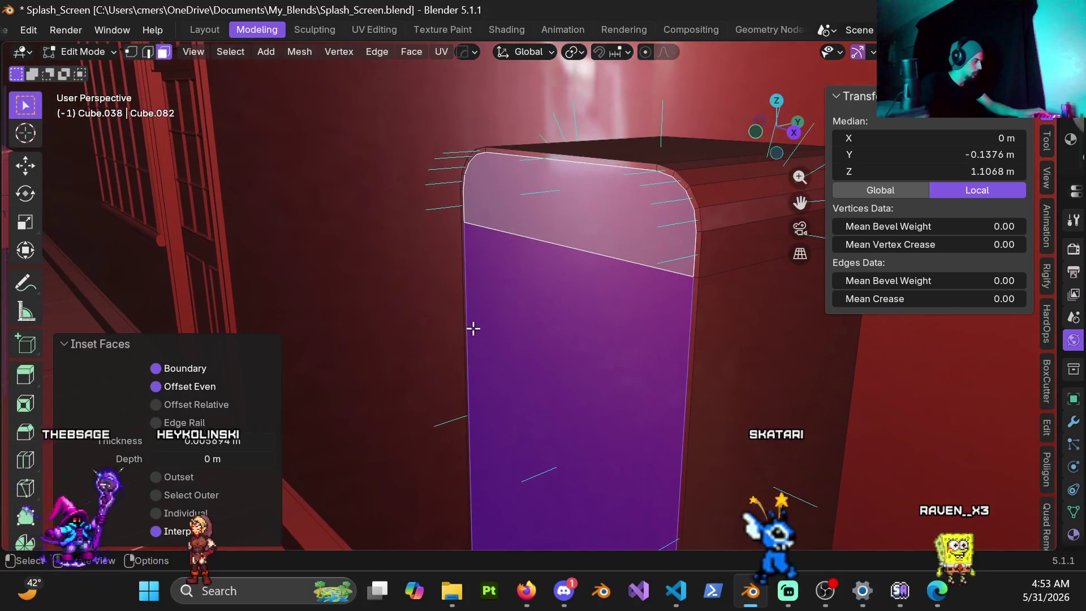
pyautogui.press('e')
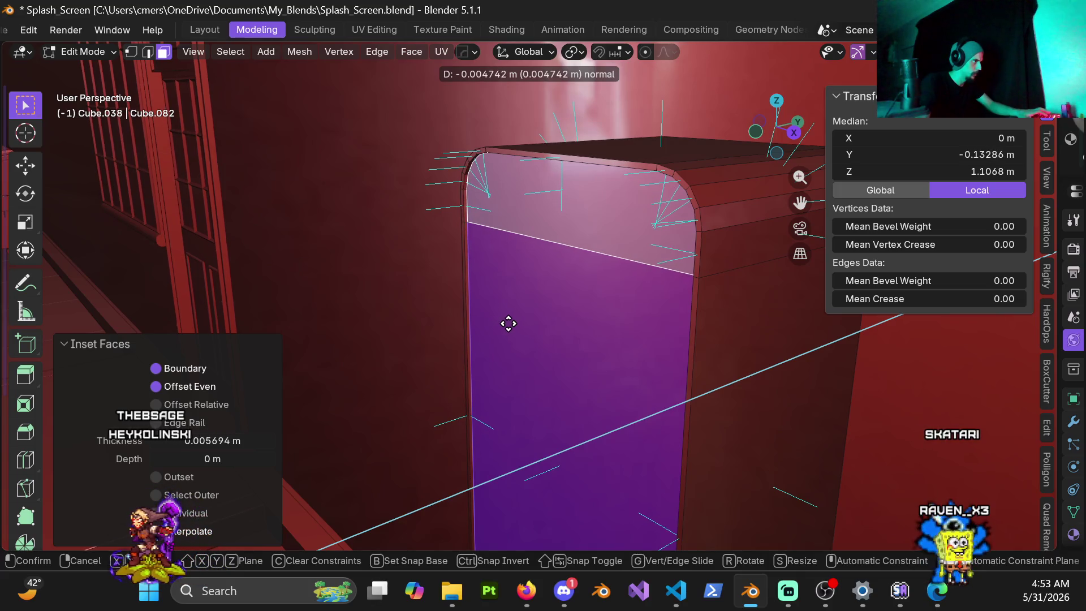
pyautogui.click(513, 323)
# Step: Push the face inward, then in side wireframe view extrude it deeper to -0.26 m
pyautogui.moveTo(513, 320)
pyautogui.mouseDown(button='middle')
pyautogui.moveTo(555, 313)
pyautogui.moveTo(582, 187)
pyautogui.mouseUp(button='middle')
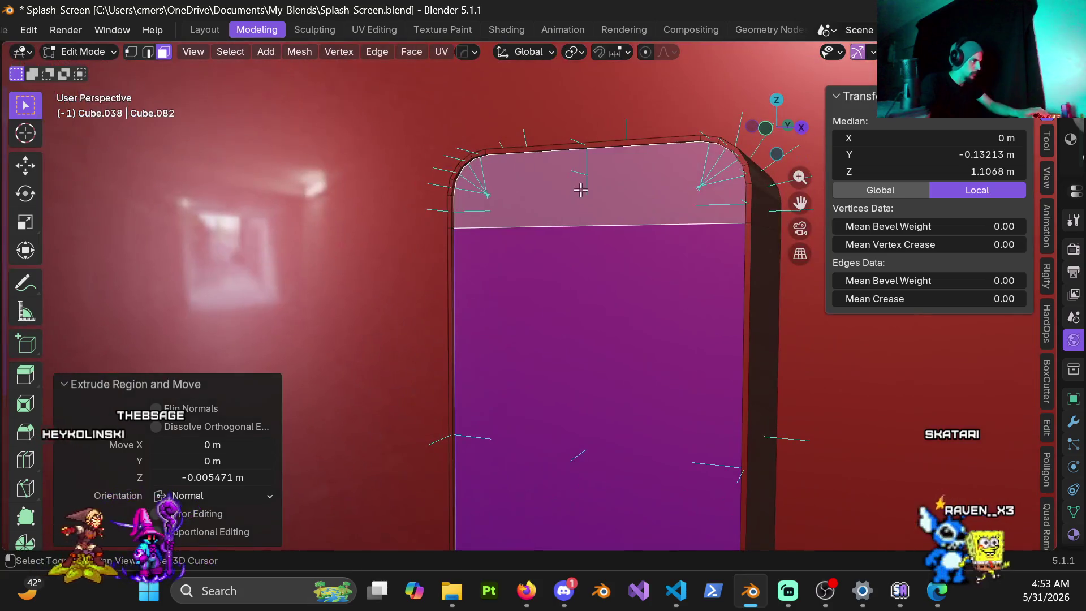
pyautogui.moveTo(598, 391)
pyautogui.mouseDown(button='middle')
pyautogui.moveTo(575, 298)
pyautogui.moveTo(533, 238)
pyautogui.moveTo(528, 291)
pyautogui.moveTo(467, 309)
pyautogui.moveTo(502, 301)
pyautogui.mouseUp(button='middle')
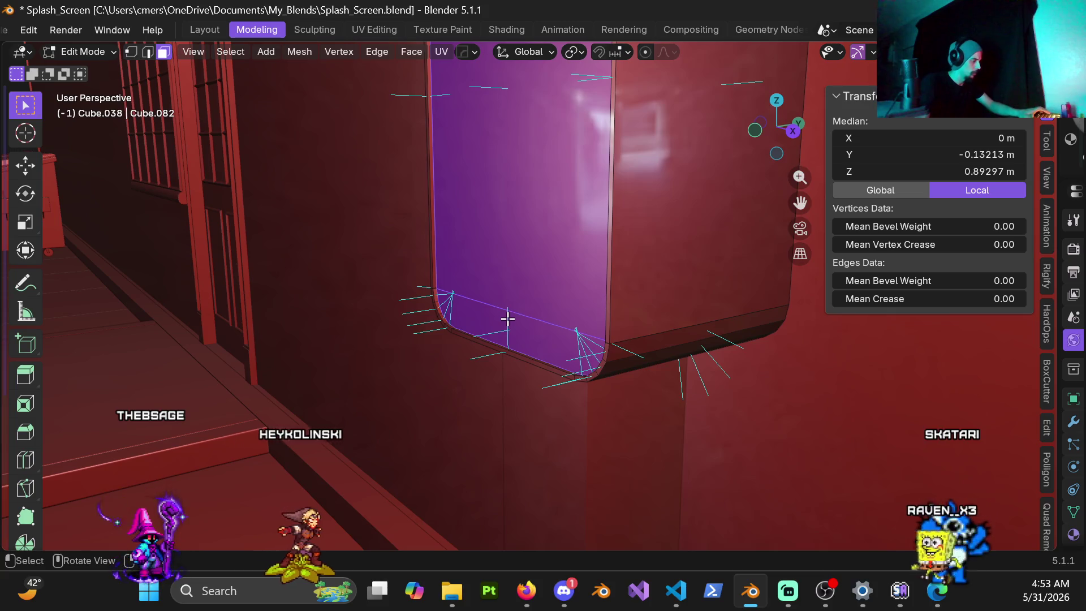
pyautogui.press('e')
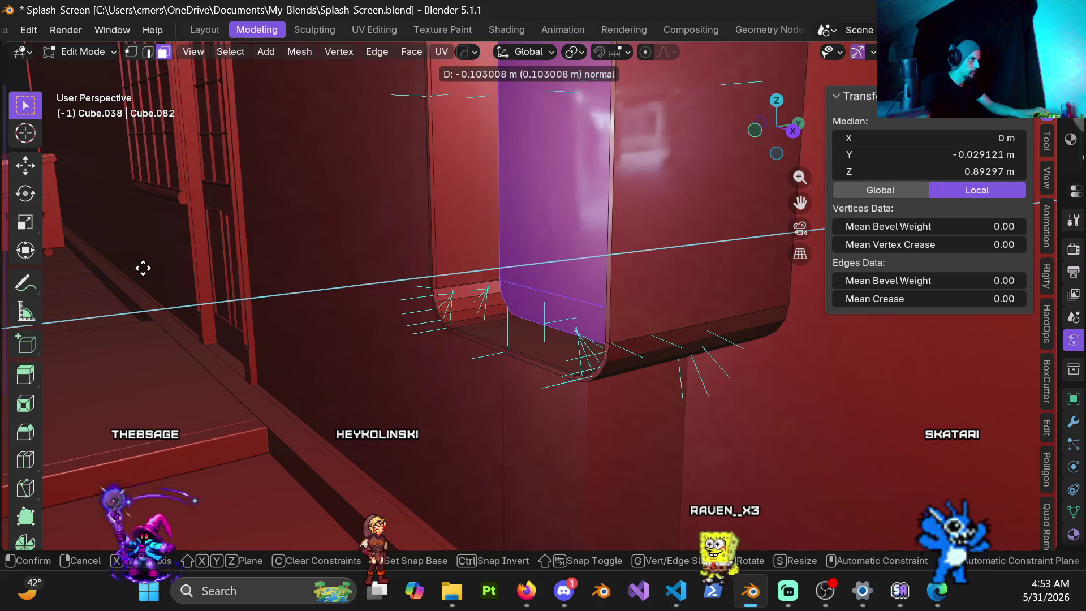
pyautogui.click(536, 252)
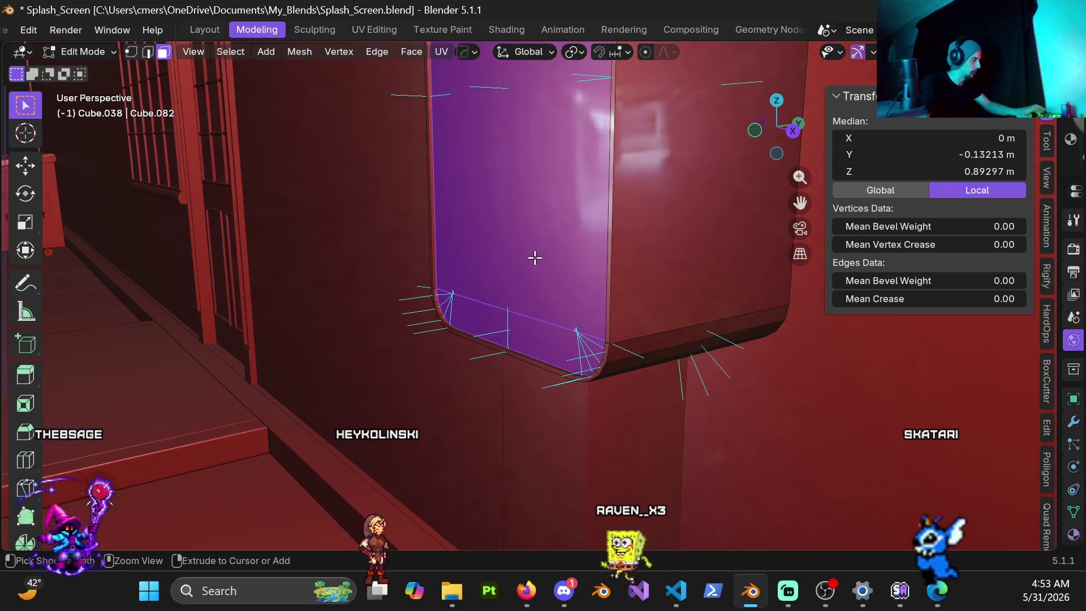
pyautogui.press('KP_3')
pyautogui.press('z')
pyautogui.scroll(-2, 525, 332)
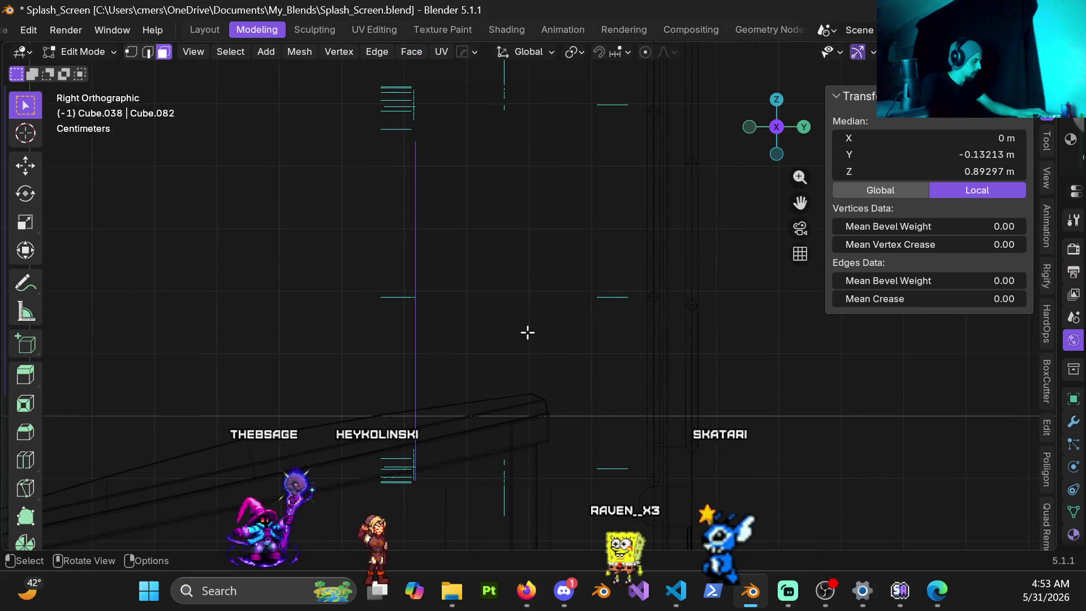
pyautogui.press('e')
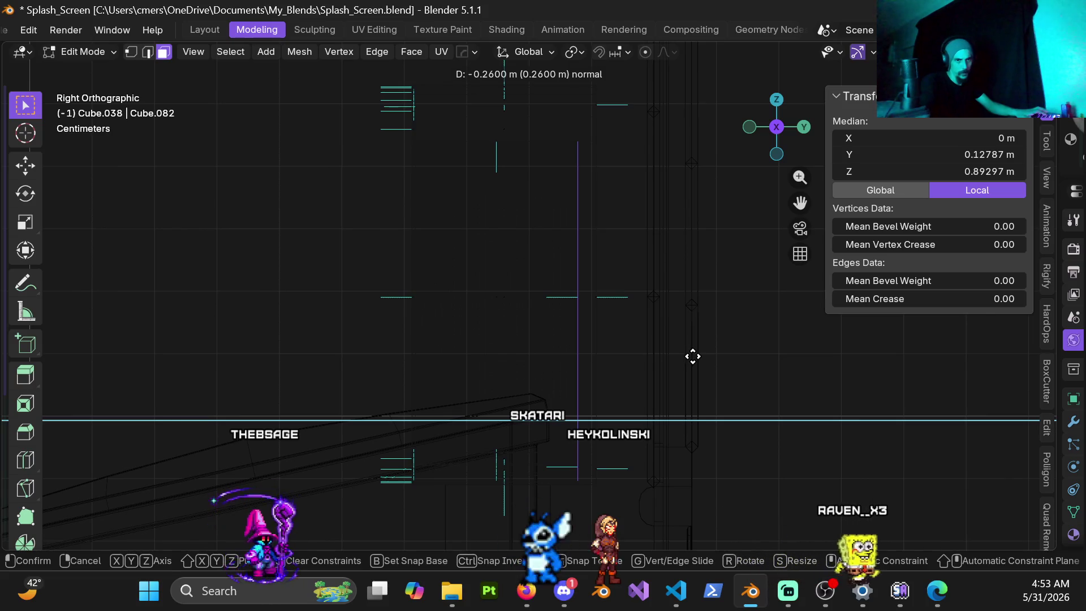
pyautogui.click(691, 357)
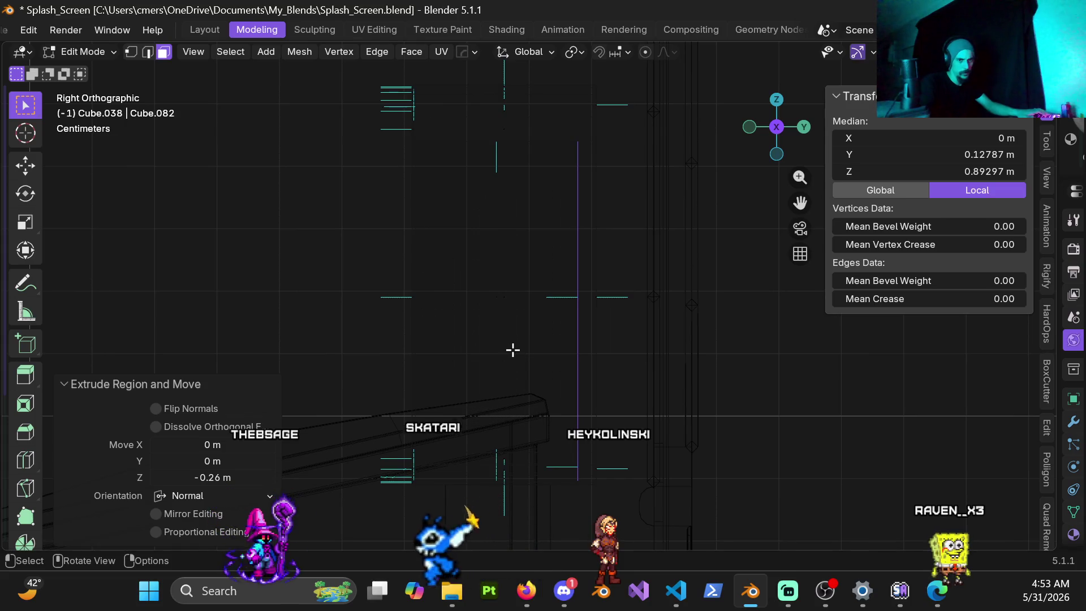
# Step: Shift the selected edge sideways and switch back to solid shading
pyautogui.click(403, 347)
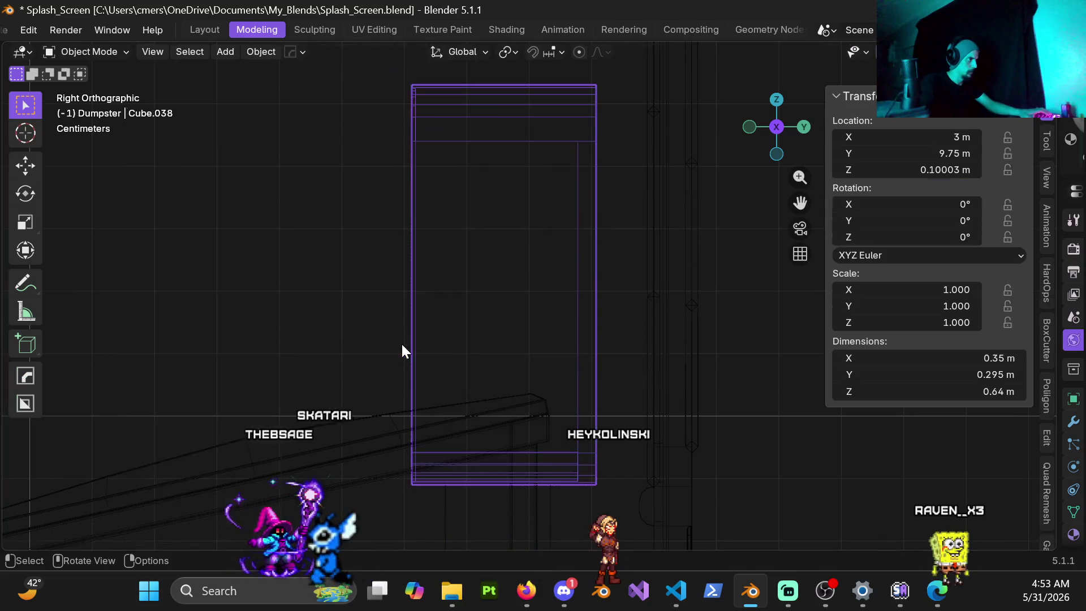
pyautogui.press('Tab')
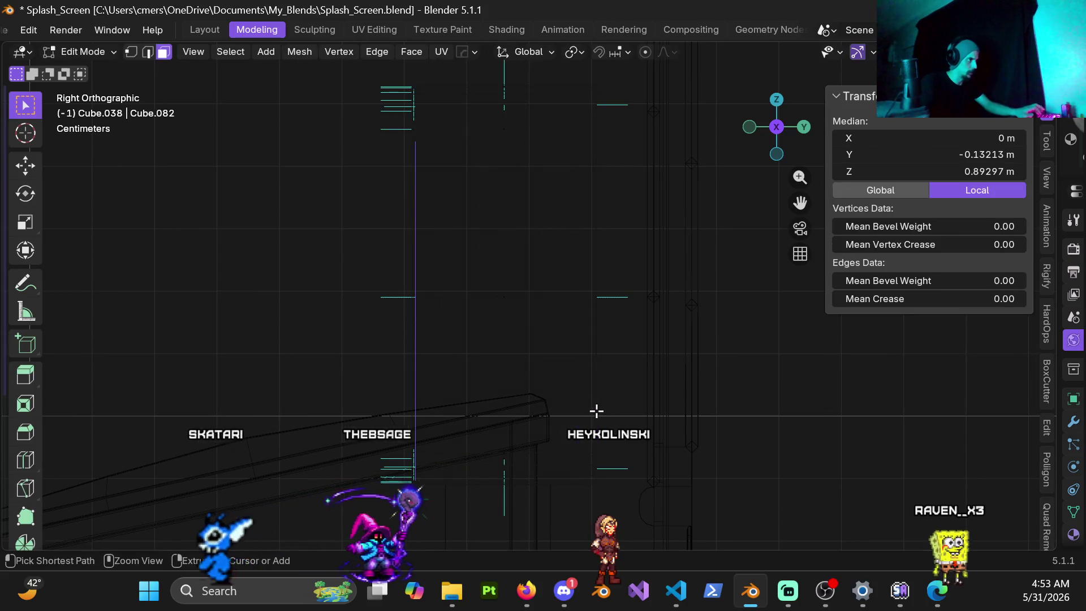
pyautogui.press('g')
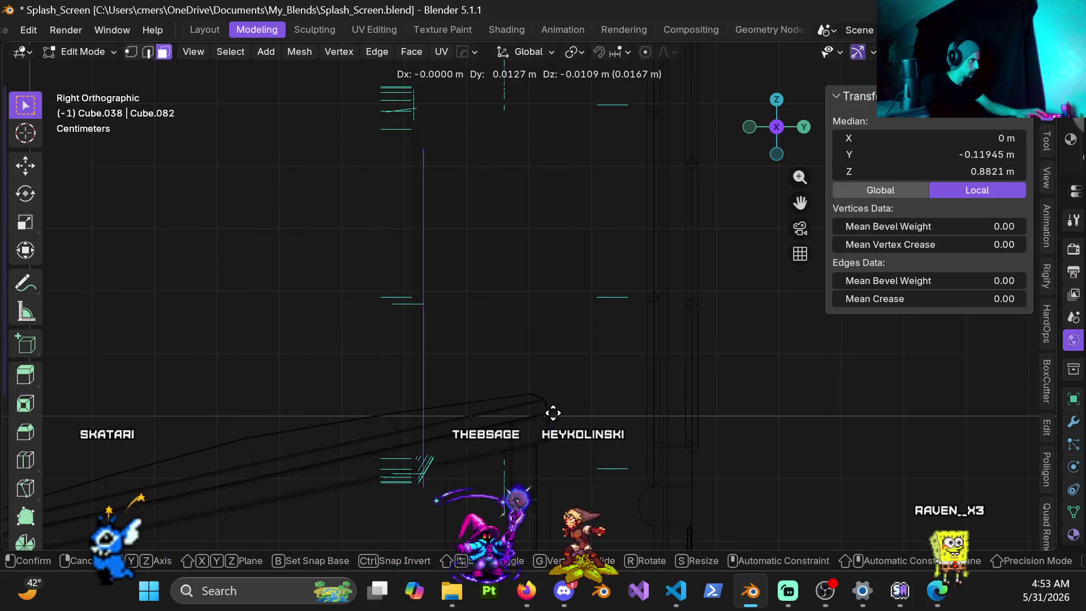
pyautogui.click(543, 407)
pyautogui.moveTo(456, 380); pyautogui.dragTo(517, 387, button='middle')
pyautogui.press('z')
pyautogui.press('g')
# Step: Cancel several trial moves of the selected face and return to the side orthographic view
pyautogui.rightClick(546, 387)
pyautogui.press('g')
pyautogui.rightClick(512, 390)
pyautogui.moveTo(458, 337)
pyautogui.mouseDown(button='middle')
pyautogui.moveTo(513, 355)
pyautogui.moveTo(518, 371)
pyautogui.moveTo(613, 396)
pyautogui.moveTo(490, 363)
pyautogui.moveTo(540, 397)
pyautogui.mouseUp(button='middle')
pyautogui.press('g')
pyautogui.rightClick(511, 388)
pyautogui.press('g')
pyautogui.rightClick(582, 413)
pyautogui.press('KP_3')
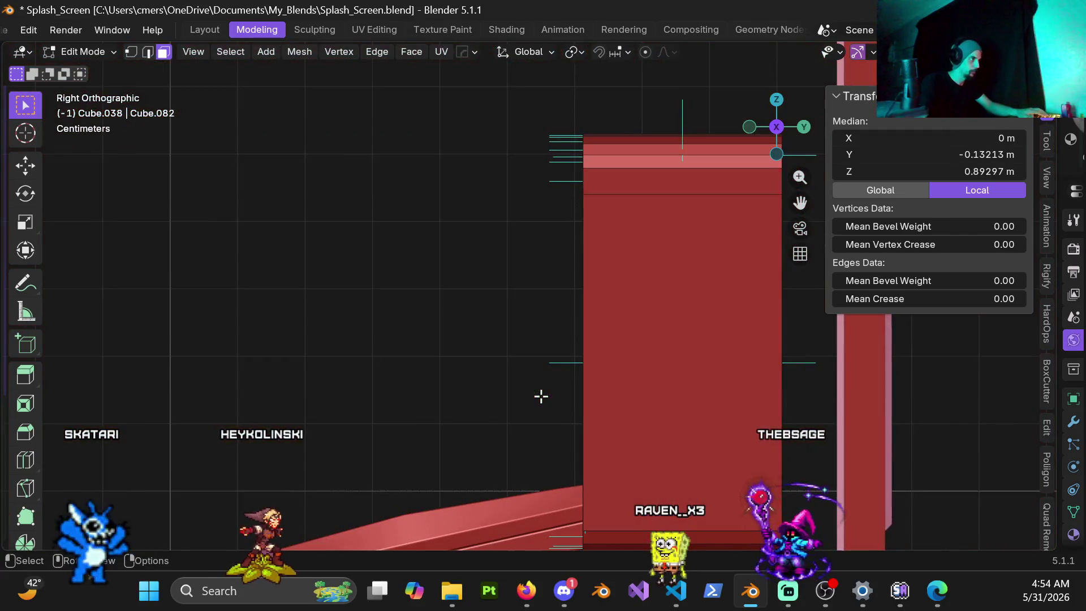
# Step: Extrude the box's open face inward by -0.24 m in wireframe view
pyautogui.press('z')
pyautogui.click(601, 390)
pyautogui.press('z')
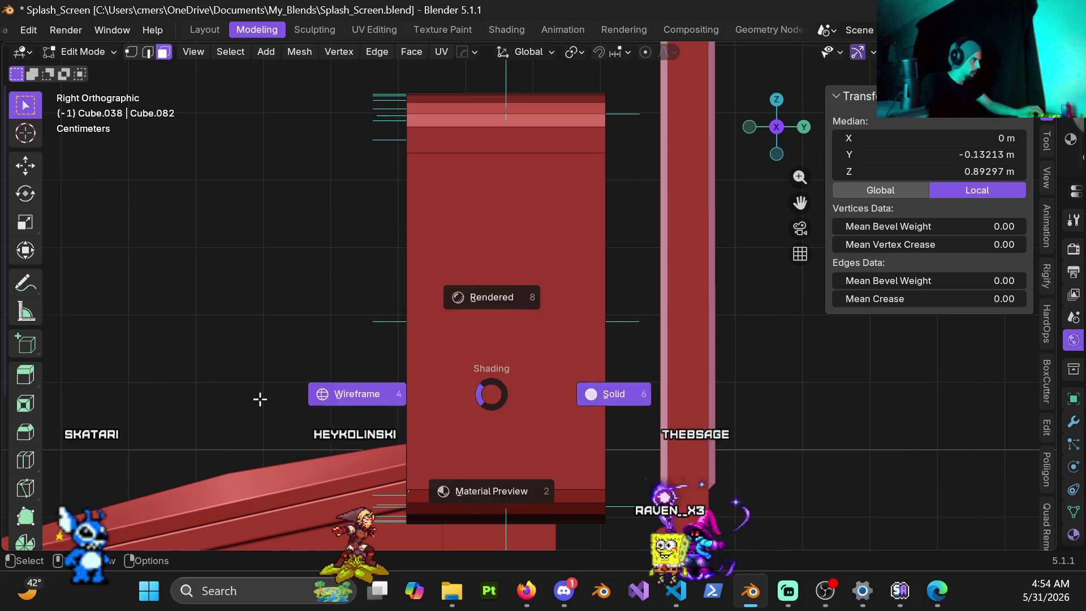
pyautogui.click(259, 405)
pyautogui.press('e')
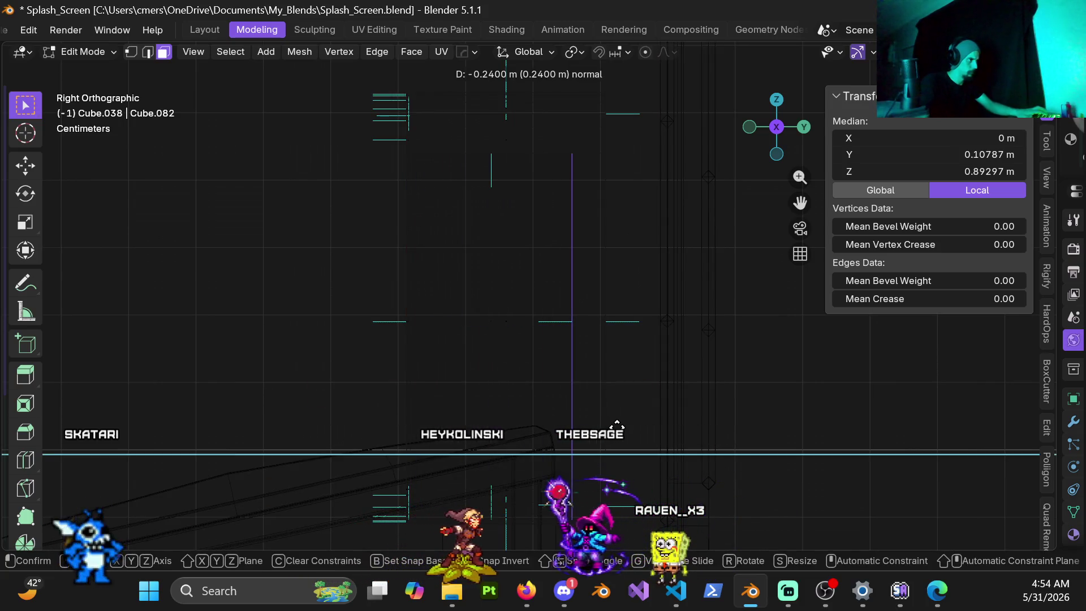
pyautogui.click(617, 427)
pyautogui.hotkey('shift', 'z')
pyautogui.moveTo(483, 397)
pyautogui.mouseDown(button='middle')
pyautogui.moveTo(630, 390)
pyautogui.moveTo(526, 343)
pyautogui.moveTo(362, 340)
pyautogui.mouseUp(button='middle')
# Step: Undo that extrusion and redo it from side view as a thin -0.02 m inward extrusion
pyautogui.hotkey('ctrl', 'z')
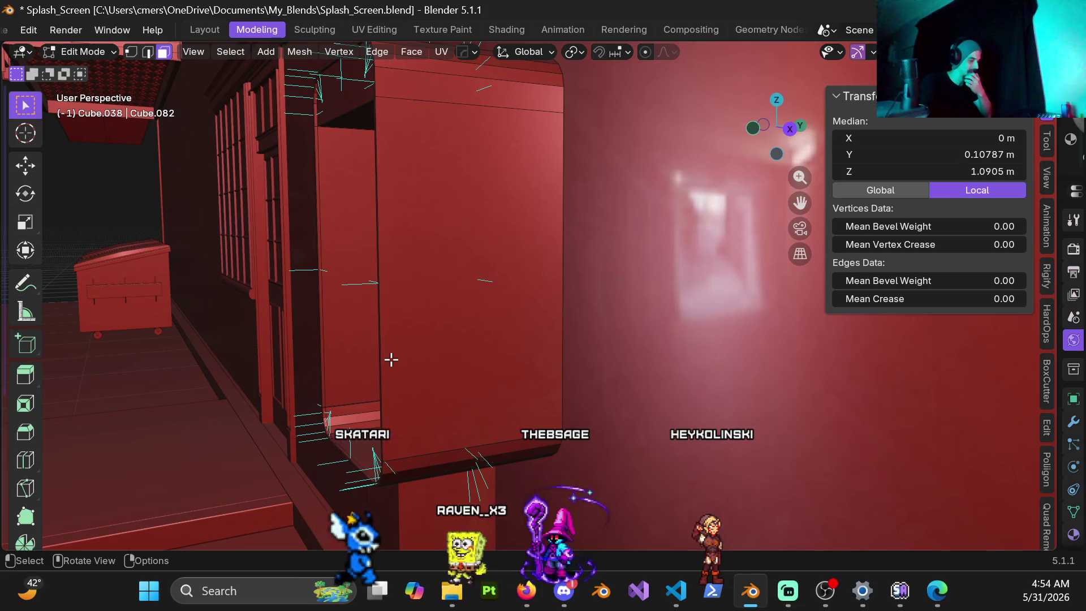
pyautogui.press('KP_3')
pyautogui.hotkey('shift', 'z')
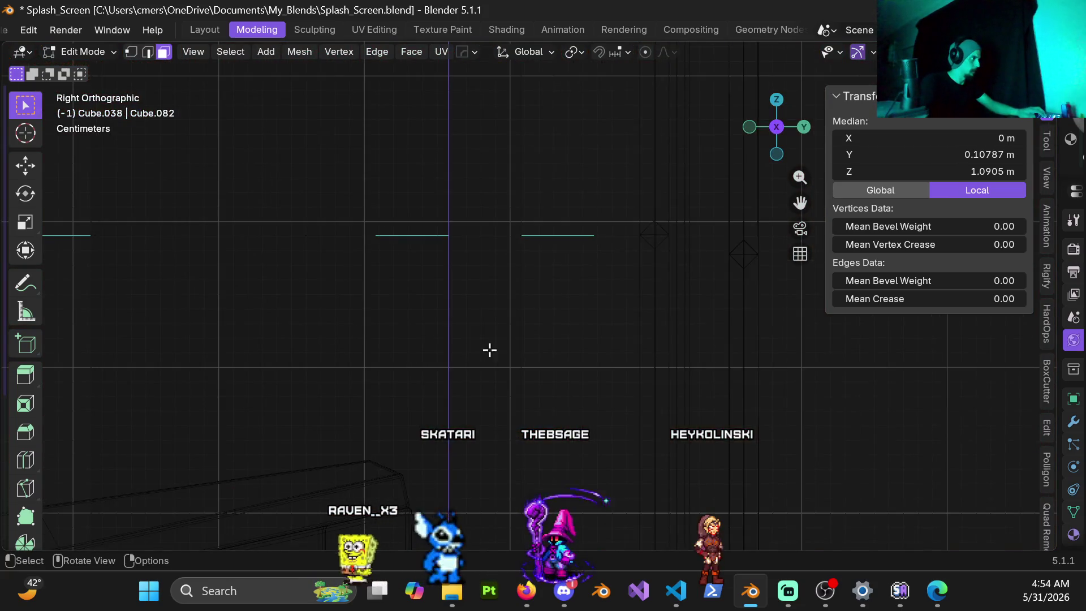
pyautogui.scroll(2, 520, 367)
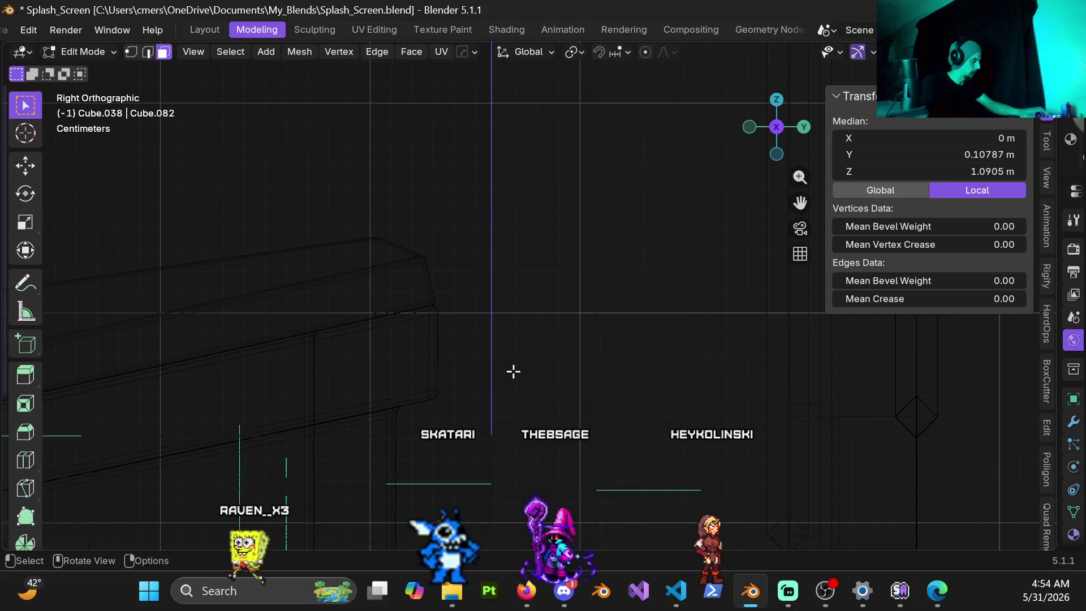
pyautogui.click(558, 383)
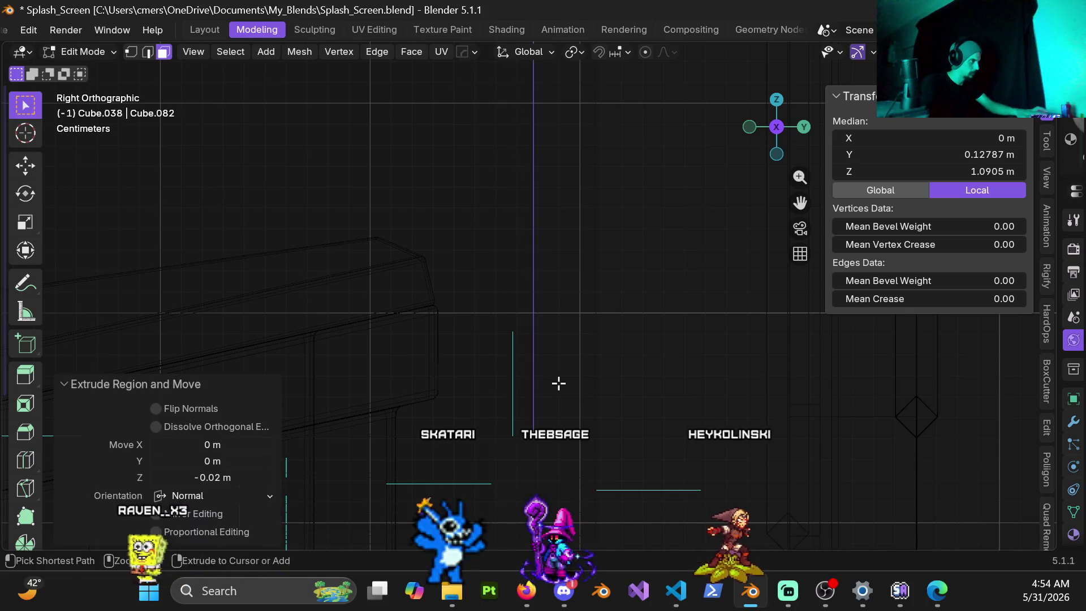
# Step: Return to Object Mode with solid shading and look around the dumpster
pyautogui.hotkey('ctrl', 'Tab')
pyautogui.click(315, 367)
pyautogui.moveTo(395, 311); pyautogui.dragTo(654, 323, button='middle')
pyautogui.hotkey('shift', 'z')
pyautogui.moveTo(490, 322)
pyautogui.mouseDown(button='middle')
pyautogui.moveTo(450, 308)
pyautogui.moveTo(488, 403)
pyautogui.moveTo(426, 375)
pyautogui.moveTo(552, 409)
pyautogui.moveTo(513, 355)
pyautogui.moveTo(437, 325)
pyautogui.moveTo(448, 359)
pyautogui.moveTo(537, 339)
pyautogui.moveTo(538, 327)
pyautogui.moveTo(495, 358)
pyautogui.mouseUp(button='middle')
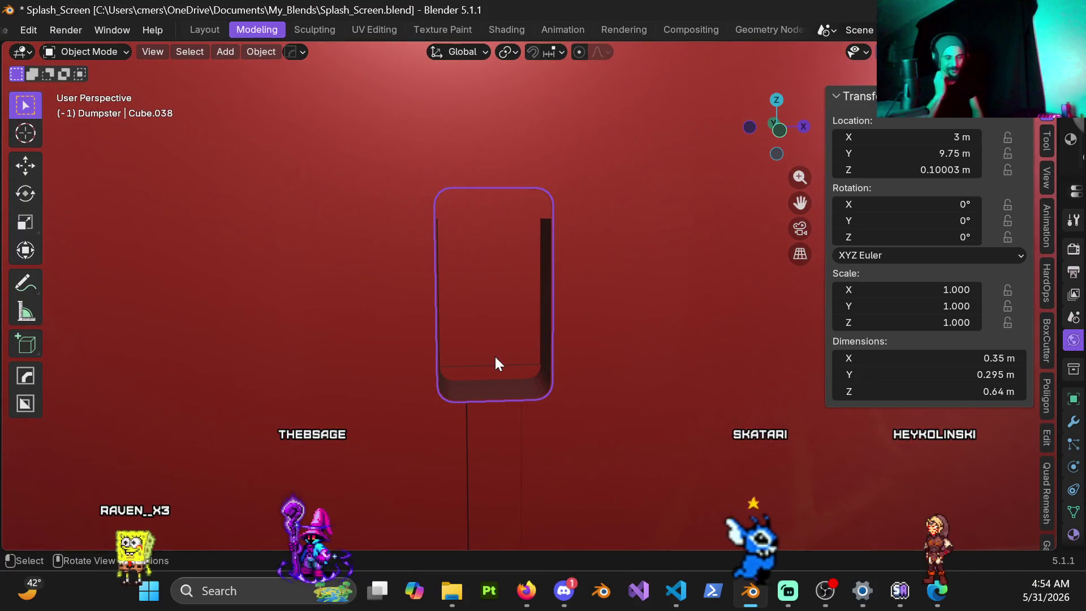
# Step: Re-enter Edit Mode on the rounded box and start a loop cut
pyautogui.moveTo(502, 365)
pyautogui.mouseDown(button='middle')
pyautogui.moveTo(455, 357)
pyautogui.moveTo(447, 332)
pyautogui.moveTo(401, 339)
pyautogui.mouseUp(button='middle')
pyautogui.moveTo(463, 326)
pyautogui.mouseDown(button='middle')
pyautogui.moveTo(553, 339)
pyautogui.moveTo(545, 313)
pyautogui.moveTo(555, 309)
pyautogui.moveTo(473, 327)
pyautogui.mouseUp(button='middle')
pyautogui.hotkey('ctrl', 'Tab')
pyautogui.click(666, 345)
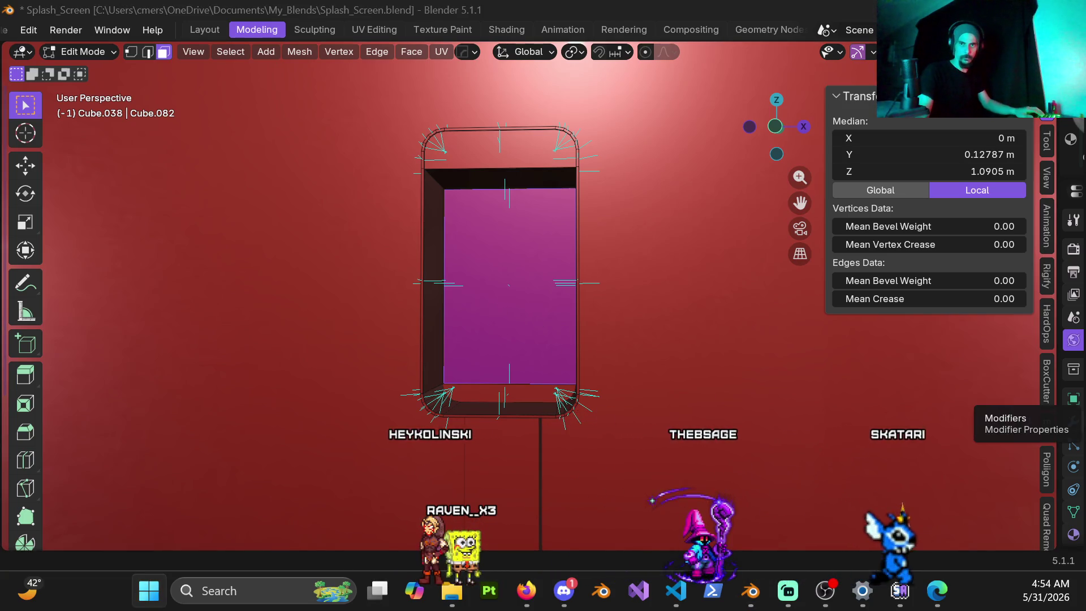
pyautogui.moveTo(444, 391)
pyautogui.mouseDown(button='middle')
pyautogui.moveTo(458, 368)
pyautogui.moveTo(516, 342)
pyautogui.mouseUp(button='middle')
pyautogui.hotkey('ctrl', 'r')
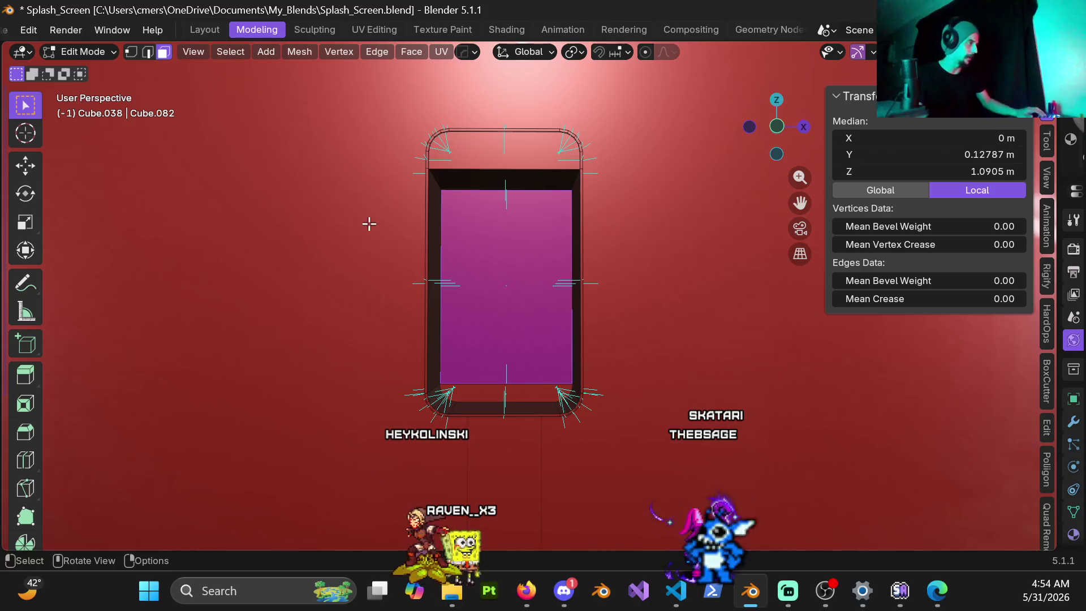
# Step: Switch back to Object Mode and inspect the hollow box shell
pyautogui.moveTo(543, 316)
pyautogui.mouseDown(button='middle')
pyautogui.moveTo(497, 308)
pyautogui.moveTo(477, 232)
pyautogui.moveTo(470, 290)
pyautogui.mouseUp(button='middle')
pyautogui.hotkey('ctrl', 'Tab')
pyautogui.click(387, 304)
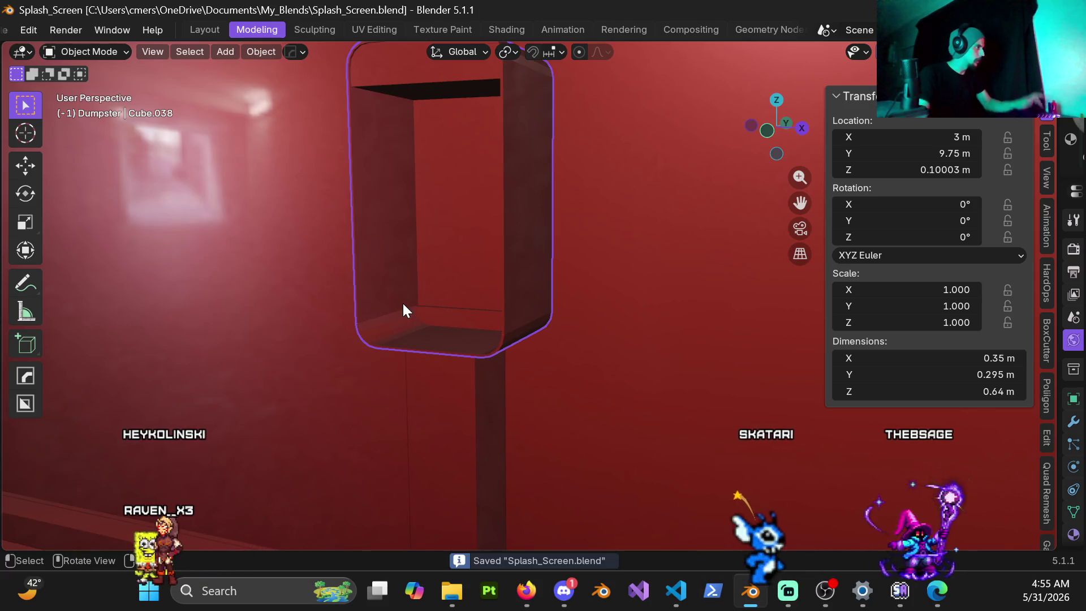
pyautogui.moveTo(487, 315)
pyautogui.mouseDown(button='middle')
pyautogui.moveTo(453, 323)
pyautogui.moveTo(325, 293)
pyautogui.moveTo(354, 257)
pyautogui.moveTo(328, 227)
pyautogui.moveTo(429, 297)
pyautogui.mouseUp(button='middle')
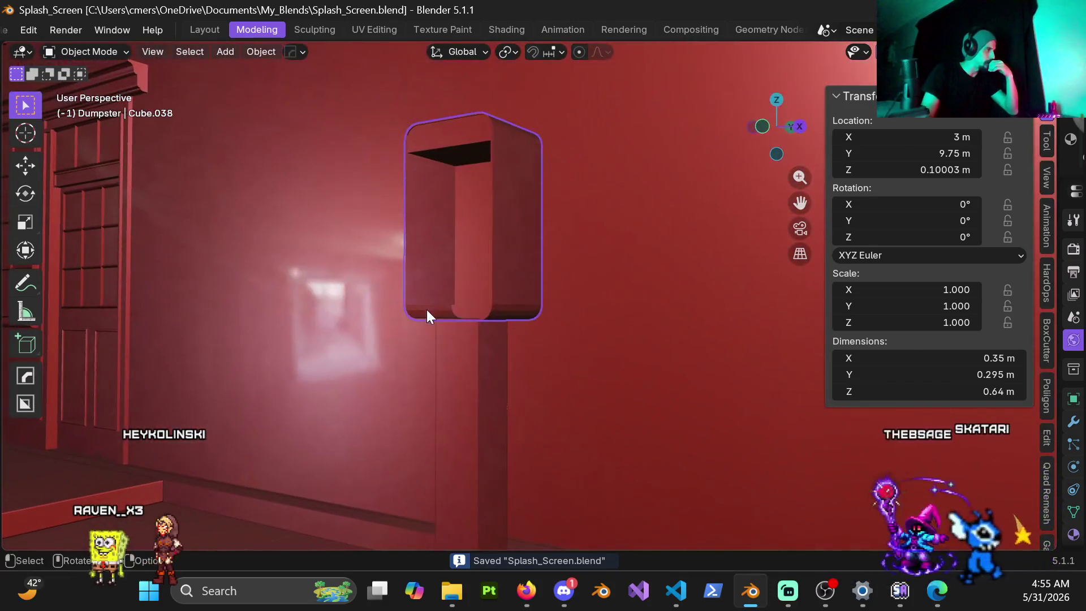
pyautogui.scroll(3, 425, 346)
pyautogui.rightClick(467, 294)
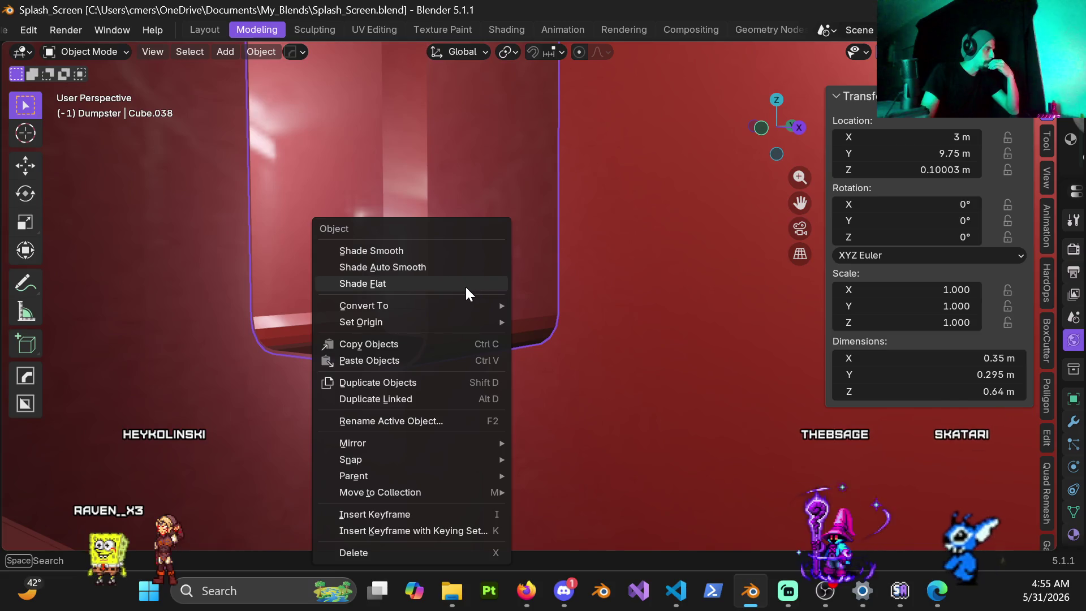
# Step: Apply Shade Auto Smooth to the box, check its corners, and return to Edit Mode
pyautogui.click(450, 260)
pyautogui.moveTo(476, 308)
pyautogui.mouseDown(button='middle')
pyautogui.moveTo(567, 294)
pyautogui.moveTo(477, 265)
pyautogui.moveTo(467, 231)
pyautogui.moveTo(422, 237)
pyautogui.moveTo(405, 284)
pyautogui.moveTo(466, 281)
pyautogui.moveTo(445, 366)
pyautogui.moveTo(490, 338)
pyautogui.moveTo(487, 351)
pyautogui.moveTo(514, 358)
pyautogui.moveTo(507, 366)
pyautogui.mouseUp(button='middle')
pyautogui.moveTo(405, 383)
pyautogui.mouseDown(button='middle')
pyautogui.moveTo(485, 342)
pyautogui.moveTo(543, 262)
pyautogui.moveTo(577, 260)
pyautogui.moveTo(599, 321)
pyautogui.moveTo(645, 356)
pyautogui.moveTo(665, 346)
pyautogui.moveTo(638, 383)
pyautogui.moveTo(598, 385)
pyautogui.moveTo(575, 346)
pyautogui.moveTo(614, 362)
pyautogui.moveTo(523, 363)
pyautogui.moveTo(582, 358)
pyautogui.moveTo(448, 300)
pyautogui.moveTo(481, 311)
pyautogui.moveTo(460, 310)
pyautogui.moveTo(458, 322)
pyautogui.moveTo(517, 325)
pyautogui.moveTo(456, 356)
pyautogui.mouseUp(button='middle')
pyautogui.hotkey('ctrl', 'Tab')
pyautogui.click(718, 355)
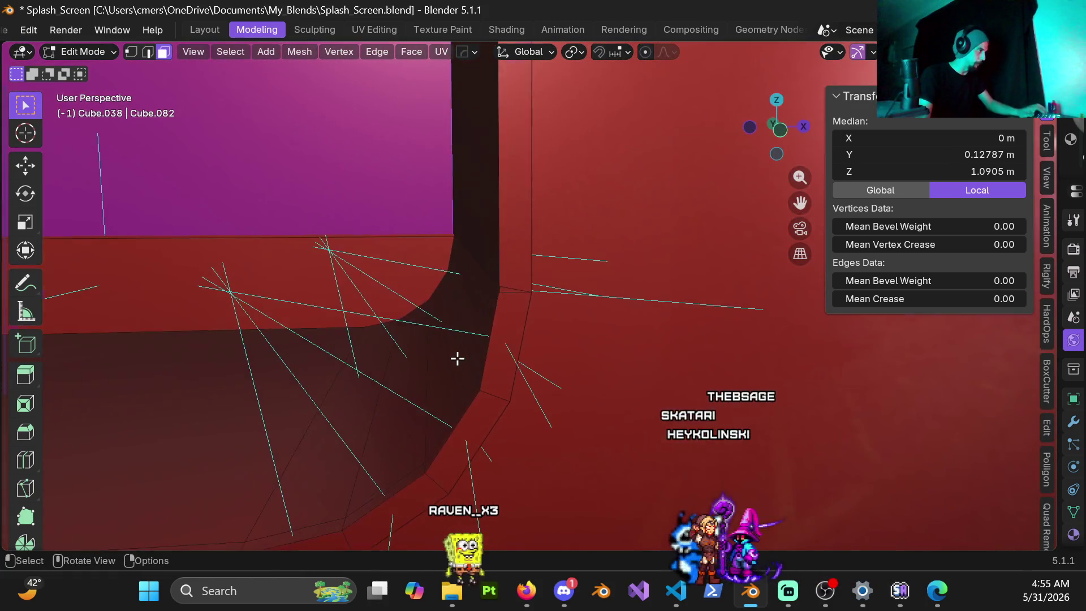
# Step: Select the whole mesh and Merge By Distance to remove 4 duplicate vertices
pyautogui.press('a')
pyautogui.press('m')
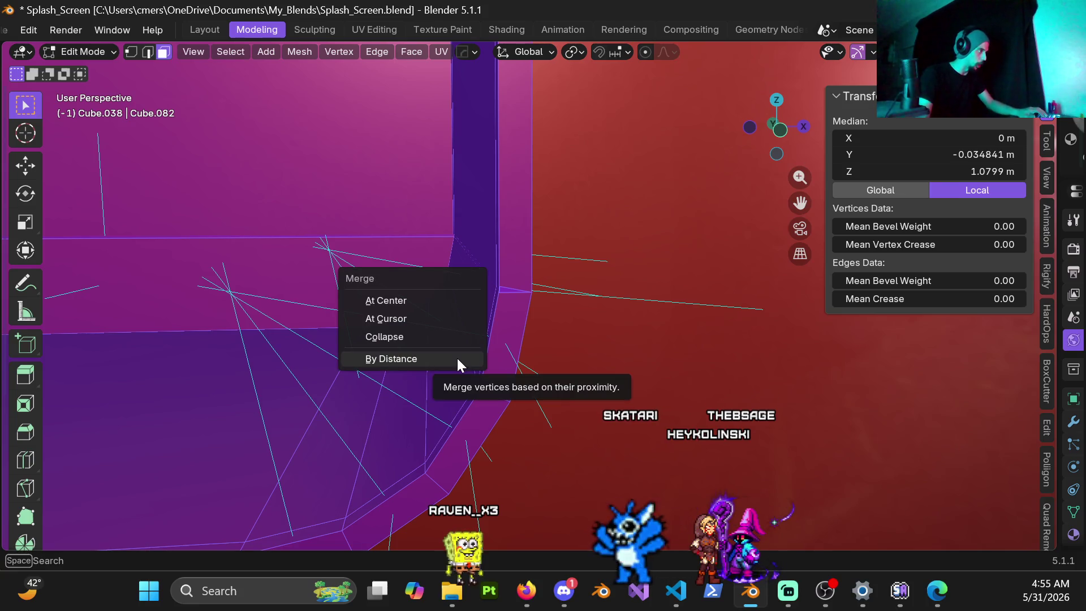
pyautogui.click(456, 356)
pyautogui.moveTo(507, 330)
pyautogui.mouseDown(button='middle')
pyautogui.moveTo(527, 305)
pyautogui.moveTo(518, 307)
pyautogui.mouseUp(button='middle')
# Step: In vertex select mode, weld the first stray corner vertex pair with Merge At Last
pyautogui.press('1')
pyautogui.click(480, 279)
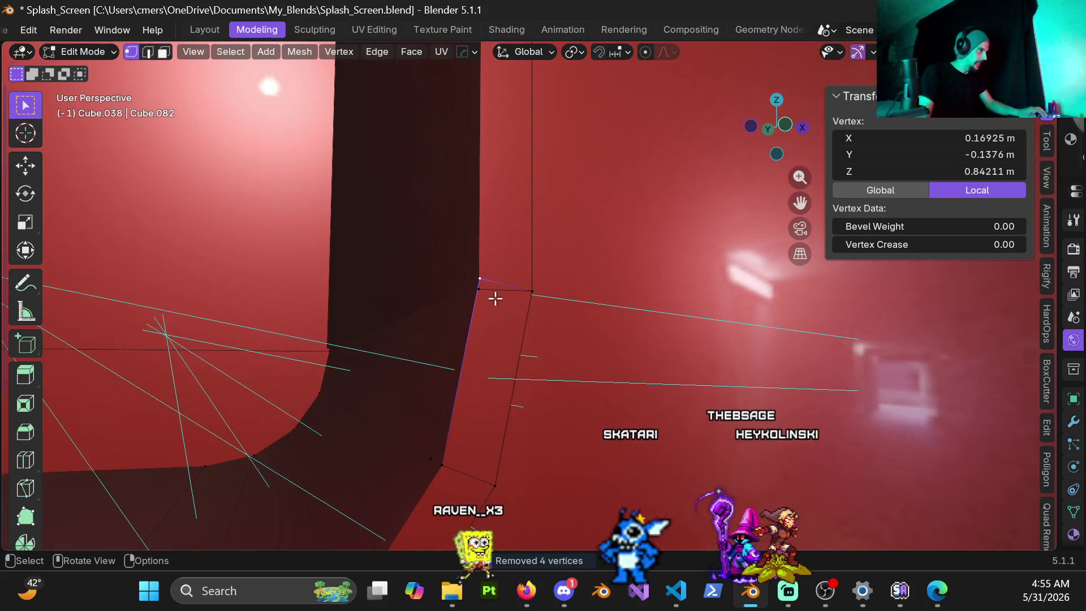
pyautogui.keyDown('shift'); pyautogui.click(481, 290); pyautogui.keyUp('shift')
pyautogui.press('m')
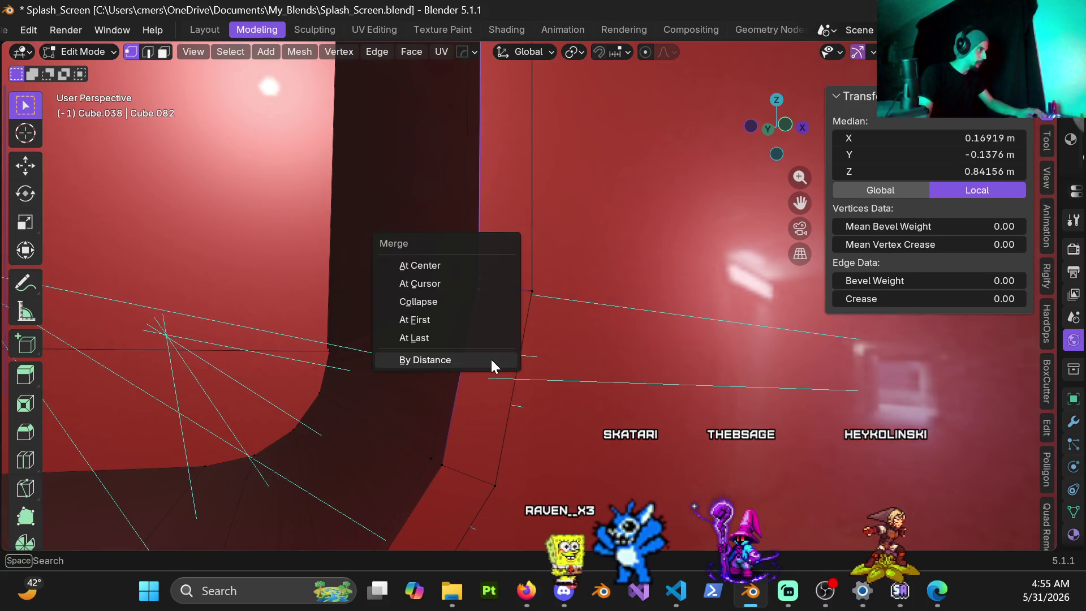
pyautogui.click(450, 338)
pyautogui.moveTo(451, 339)
pyautogui.mouseDown(button='middle')
pyautogui.moveTo(480, 332)
pyautogui.moveTo(567, 353)
pyautogui.mouseUp(button='middle')
# Step: Weld two more hidden vertex pairs At Last, using wireframe shading to reach them
pyautogui.click(586, 333)
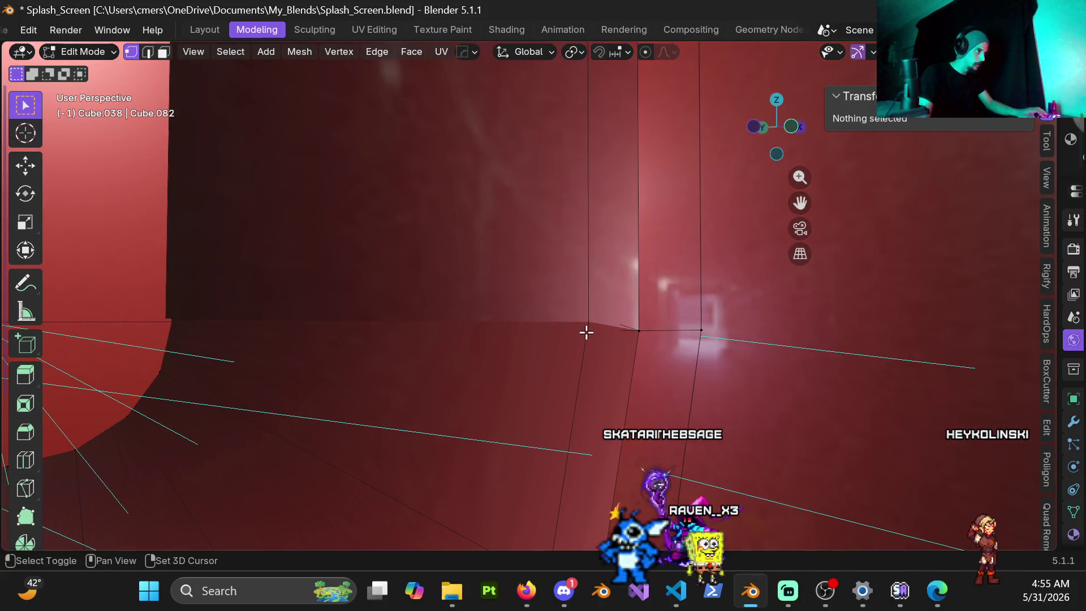
pyautogui.hotkey('shift', 'z')
pyautogui.click(592, 326)
pyautogui.keyDown('shift'); pyautogui.click(590, 329); pyautogui.keyUp('shift')
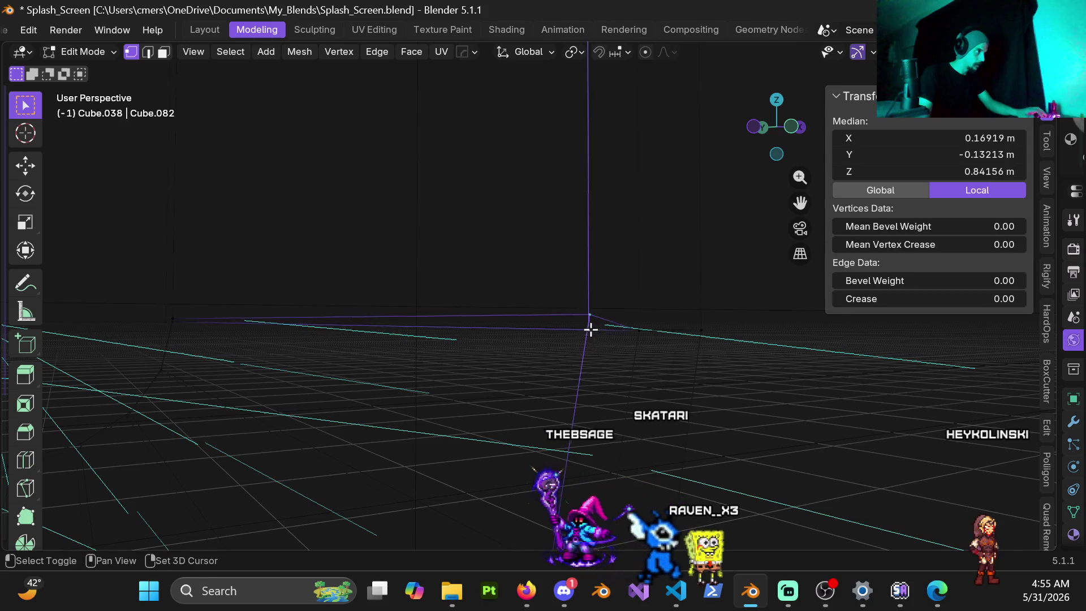
pyautogui.press('m')
pyautogui.click(591, 367)
pyautogui.moveTo(592, 367)
pyautogui.mouseDown(button='middle')
pyautogui.moveTo(334, 311)
pyautogui.moveTo(590, 316)
pyautogui.moveTo(368, 303)
pyautogui.moveTo(482, 337)
pyautogui.moveTo(394, 387)
pyautogui.moveTo(460, 317)
pyautogui.moveTo(495, 242)
pyautogui.moveTo(560, 260)
pyautogui.moveTo(420, 315)
pyautogui.mouseUp(button='middle')
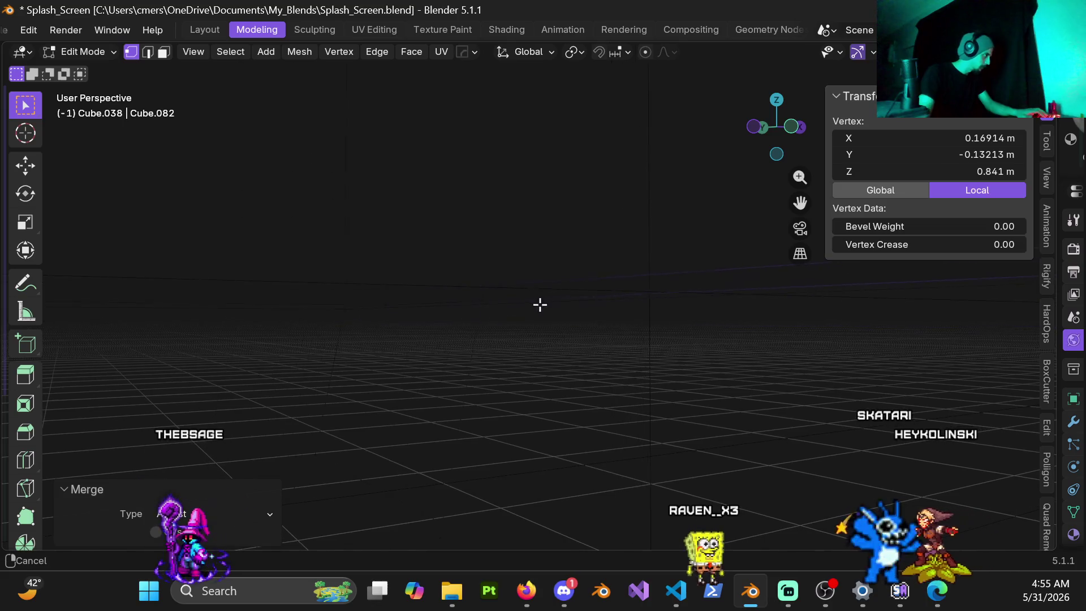
pyautogui.keyDown('shift'); pyautogui.click(435, 307); pyautogui.keyUp('shift')
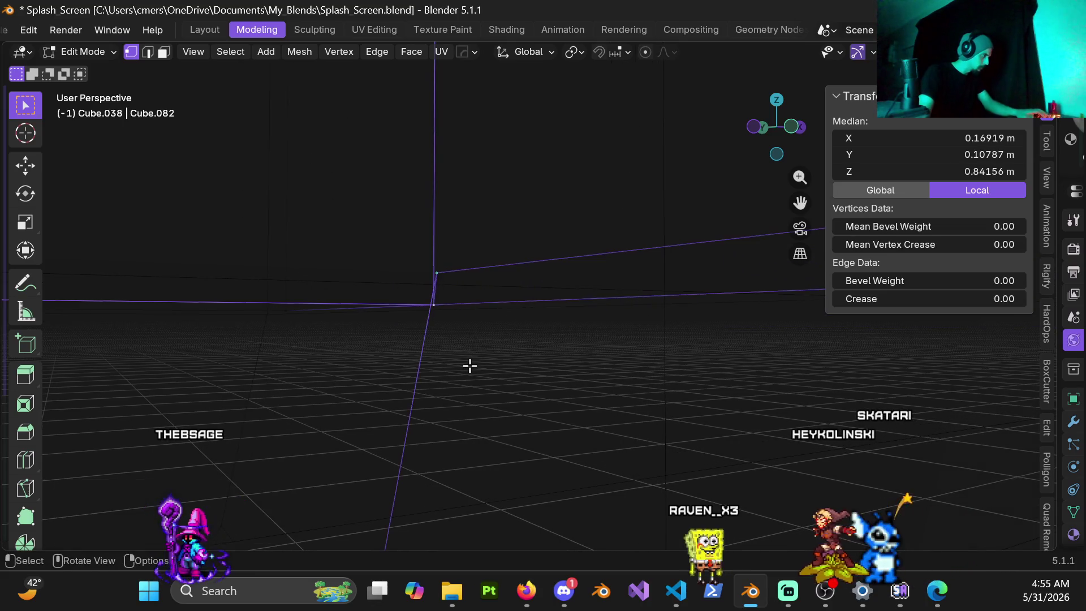
pyautogui.click(468, 364)
pyautogui.moveTo(281, 307)
pyautogui.mouseDown(button='middle')
pyautogui.moveTo(470, 359)
pyautogui.moveTo(495, 345)
pyautogui.moveTo(380, 346)
pyautogui.mouseUp(button='middle')
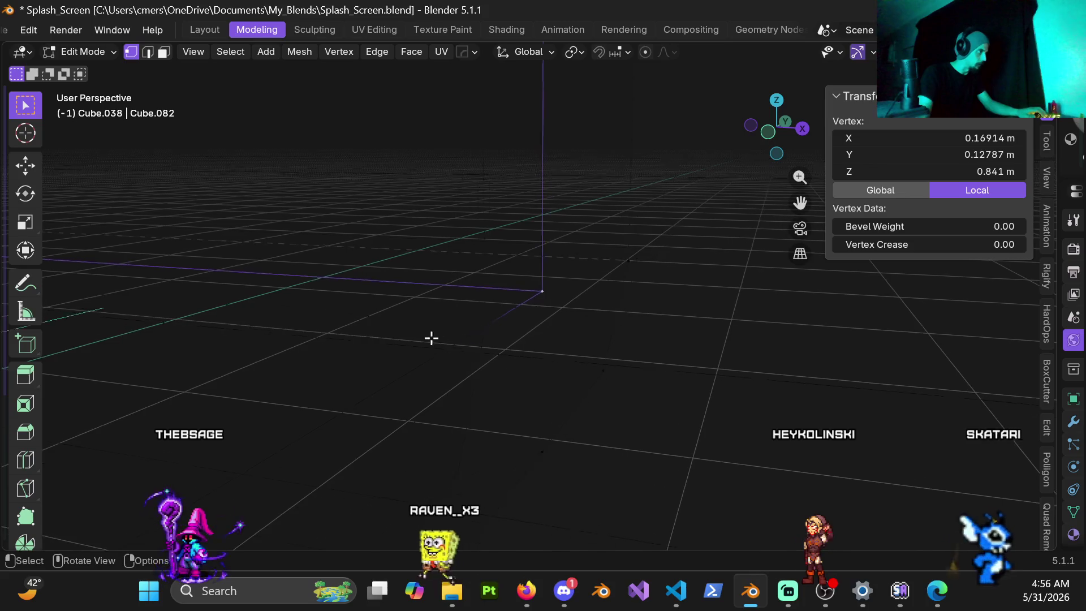
pyautogui.moveTo(368, 341)
pyautogui.keyDown('shift'); pyautogui.mouseDown(button='middle')
pyautogui.moveTo(429, 354)
pyautogui.moveTo(385, 349)
pyautogui.moveTo(620, 296)
pyautogui.moveTo(530, 277)
pyautogui.moveTo(563, 286)
pyautogui.moveTo(616, 334)
pyautogui.moveTo(511, 371)
pyautogui.moveTo(548, 207)
pyautogui.moveTo(520, 272)
pyautogui.moveTo(477, 303)
pyautogui.moveTo(402, 277)
pyautogui.moveTo(459, 296)
pyautogui.mouseUp(button='middle'); pyautogui.keyUp('shift')
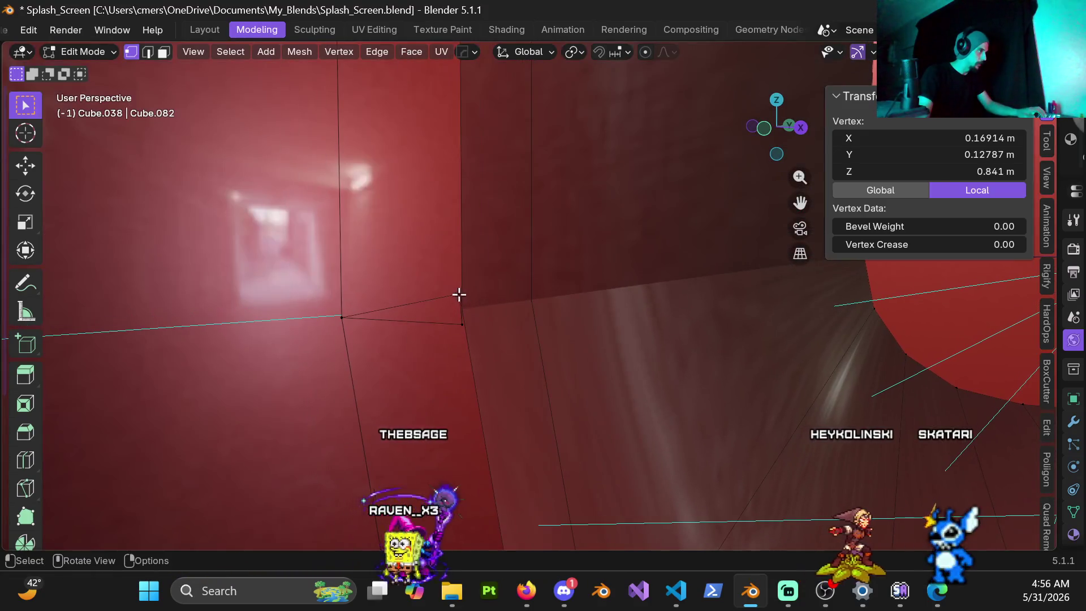
# Step: Weld the remaining stray vertex pairs At Last, viewing through wireframe
pyautogui.keyDown('shift'); pyautogui.click(462, 338); pyautogui.keyUp('shift')
pyautogui.press('m')
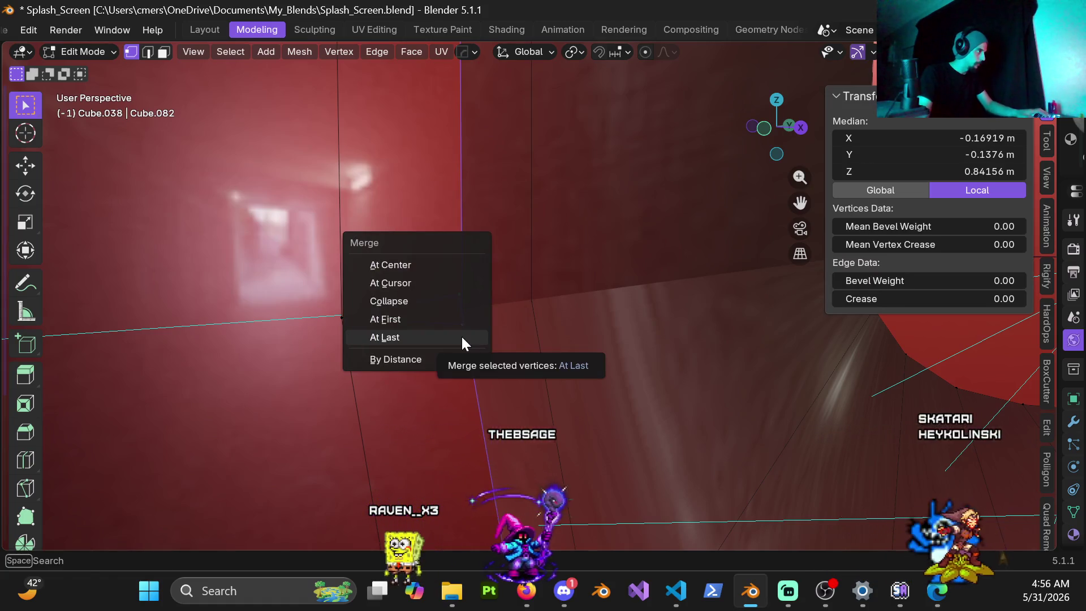
pyautogui.click(462, 337)
pyautogui.keyDown('ctrl'); pyautogui.scroll(-3, 462, 338); pyautogui.keyUp('ctrl')
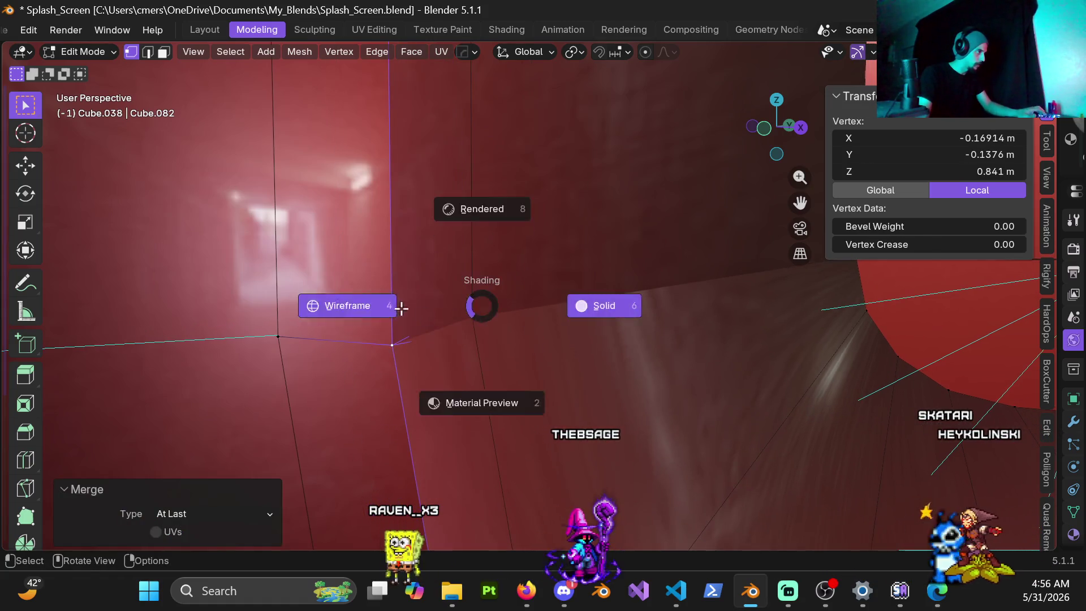
pyautogui.click(408, 306)
pyautogui.keyDown('shift'); pyautogui.click(475, 325); pyautogui.keyUp('shift')
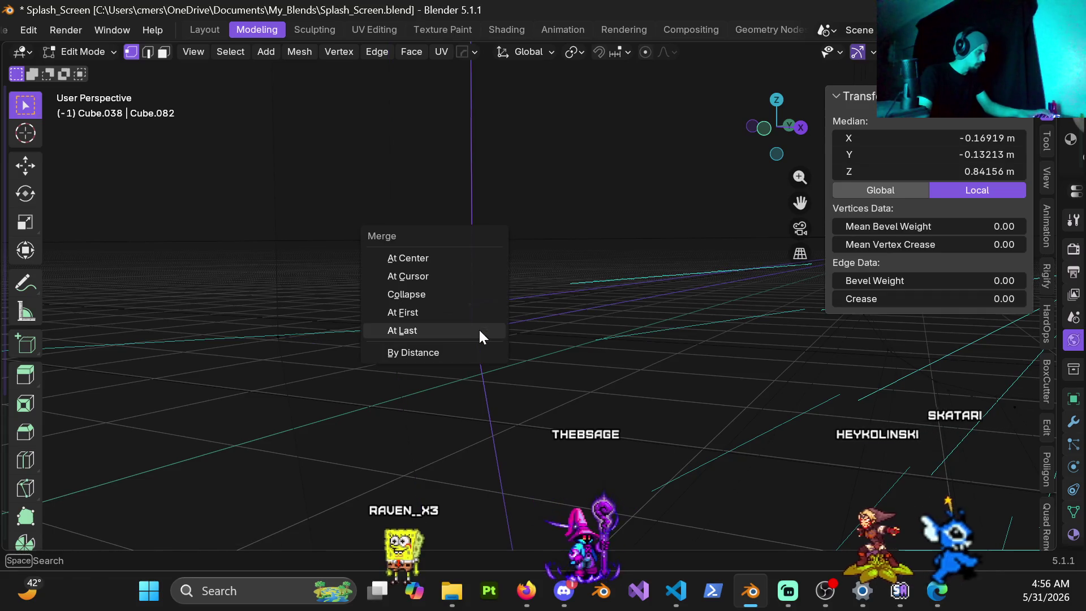
pyautogui.click(471, 329)
pyautogui.moveTo(652, 300)
pyautogui.mouseDown(button='middle')
pyautogui.moveTo(389, 278)
pyautogui.moveTo(354, 393)
pyautogui.moveTo(560, 364)
pyautogui.moveTo(507, 339)
pyautogui.mouseUp(button='middle')
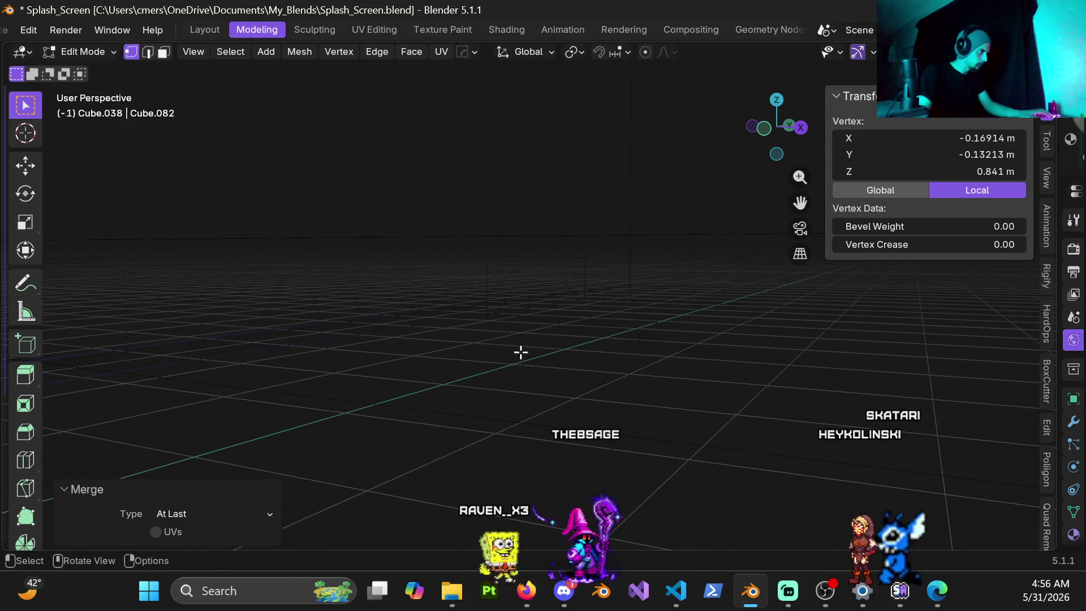
pyautogui.moveTo(632, 211); pyautogui.dragTo(628, 271, button='middle')
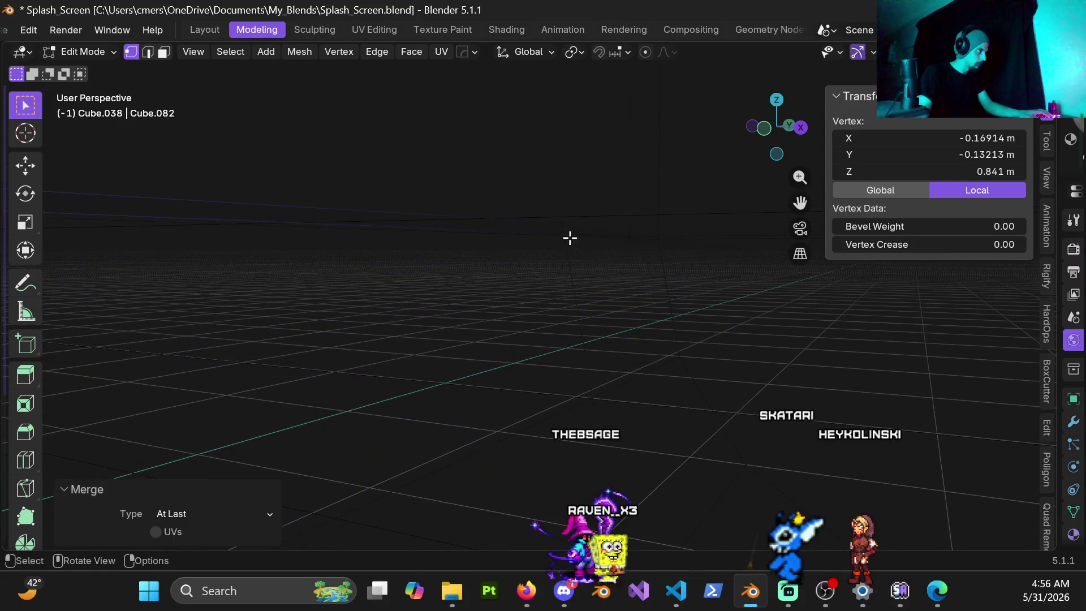
pyautogui.keyDown('shift'); pyautogui.click(573, 216); pyautogui.keyUp('shift')
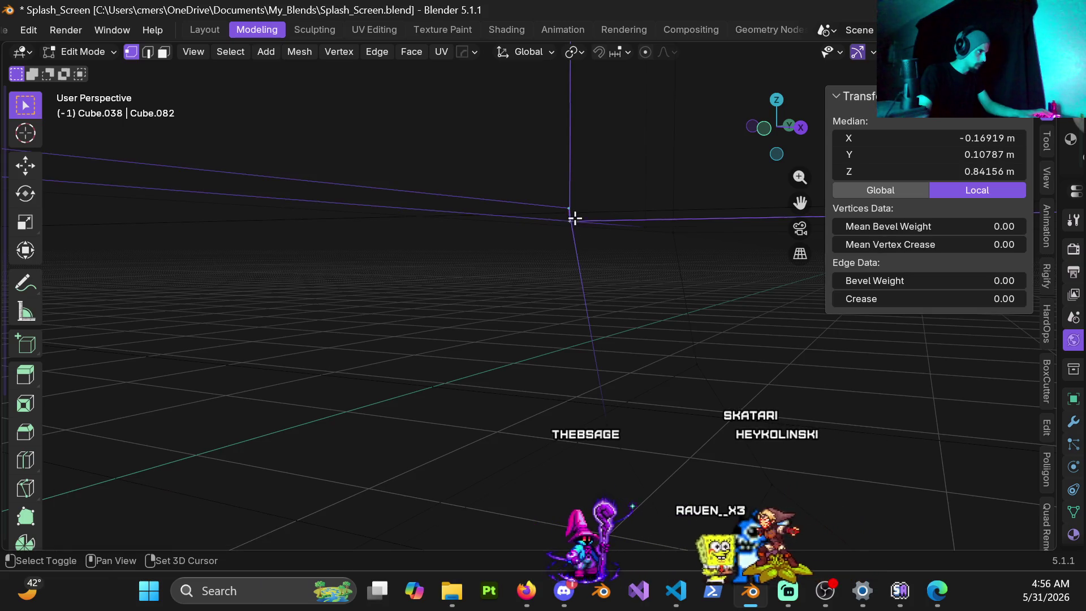
pyautogui.click(583, 273)
pyautogui.moveTo(623, 233)
pyautogui.mouseDown(button='middle')
pyautogui.moveTo(466, 300)
pyautogui.moveTo(538, 323)
pyautogui.moveTo(476, 333)
pyautogui.moveTo(622, 331)
pyautogui.moveTo(487, 311)
pyautogui.moveTo(405, 262)
pyautogui.moveTo(425, 226)
pyautogui.moveTo(402, 260)
pyautogui.moveTo(432, 286)
pyautogui.moveTo(453, 231)
pyautogui.moveTo(449, 163)
pyautogui.moveTo(509, 274)
pyautogui.moveTo(478, 274)
pyautogui.moveTo(536, 325)
pyautogui.moveTo(738, 291)
pyautogui.moveTo(694, 219)
pyautogui.moveTo(478, 267)
pyautogui.moveTo(511, 153)
pyautogui.moveTo(540, 211)
pyautogui.moveTo(496, 263)
pyautogui.mouseUp(button='middle')
# Step: Return to Object Mode with solid shading and save the file
pyautogui.press('Tab')
pyautogui.press('z')
pyautogui.click(523, 327)
pyautogui.hotkey('ctrl', 's')
pyautogui.scroll(-5, 495, 263)
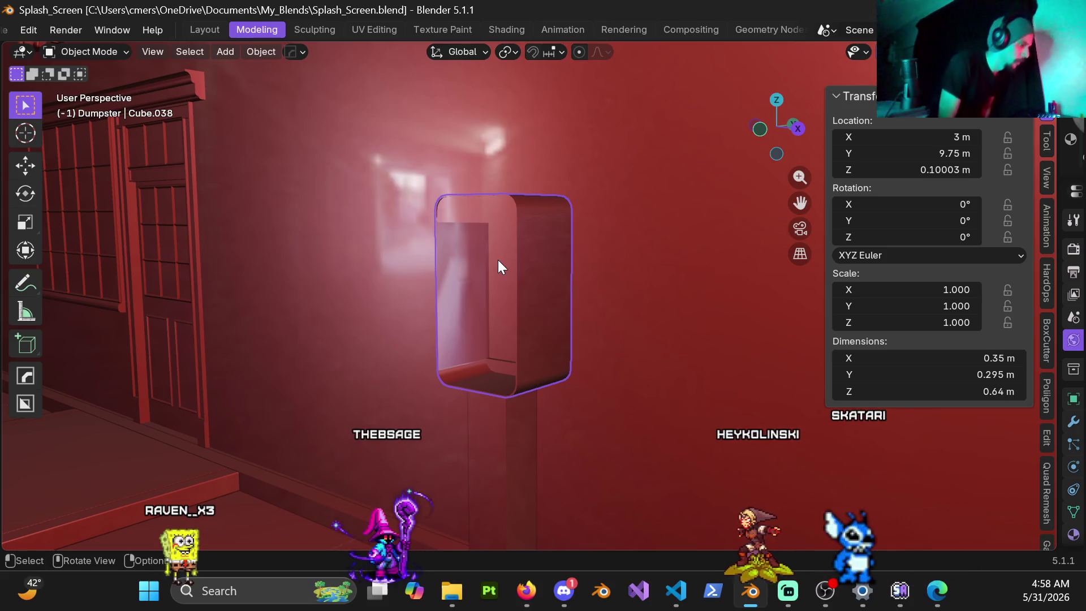
pyautogui.scroll(-4, 498, 260)
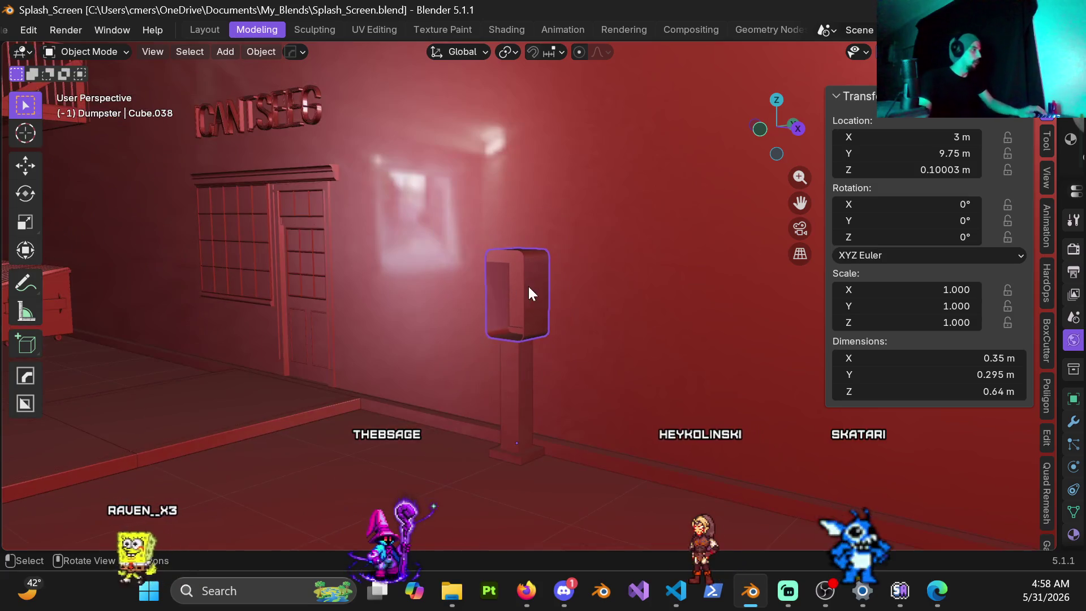
pyautogui.scroll(-10, 529, 286)
pyautogui.moveTo(476, 314); pyautogui.dragTo(650, 358, button='middle')
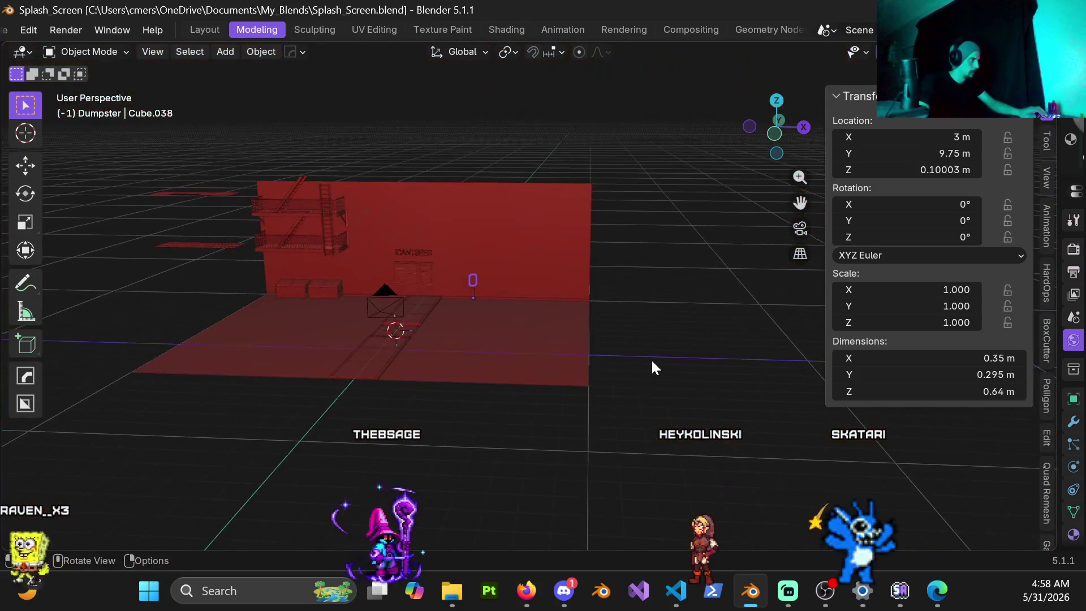
pyautogui.scroll(10, 566, 334)
pyautogui.moveTo(480, 297)
pyautogui.mouseDown(button='middle')
pyautogui.moveTo(584, 345)
pyautogui.moveTo(607, 373)
pyautogui.moveTo(575, 383)
pyautogui.moveTo(562, 331)
pyautogui.moveTo(601, 334)
pyautogui.moveTo(609, 358)
pyautogui.moveTo(470, 359)
pyautogui.moveTo(536, 381)
pyautogui.moveTo(412, 352)
pyautogui.moveTo(466, 349)
pyautogui.moveTo(453, 356)
pyautogui.moveTo(448, 338)
pyautogui.moveTo(466, 365)
pyautogui.moveTo(634, 359)
pyautogui.moveTo(699, 380)
pyautogui.moveTo(615, 415)
pyautogui.moveTo(572, 414)
pyautogui.moveTo(620, 285)
pyautogui.moveTo(552, 277)
pyautogui.mouseUp(button='middle')
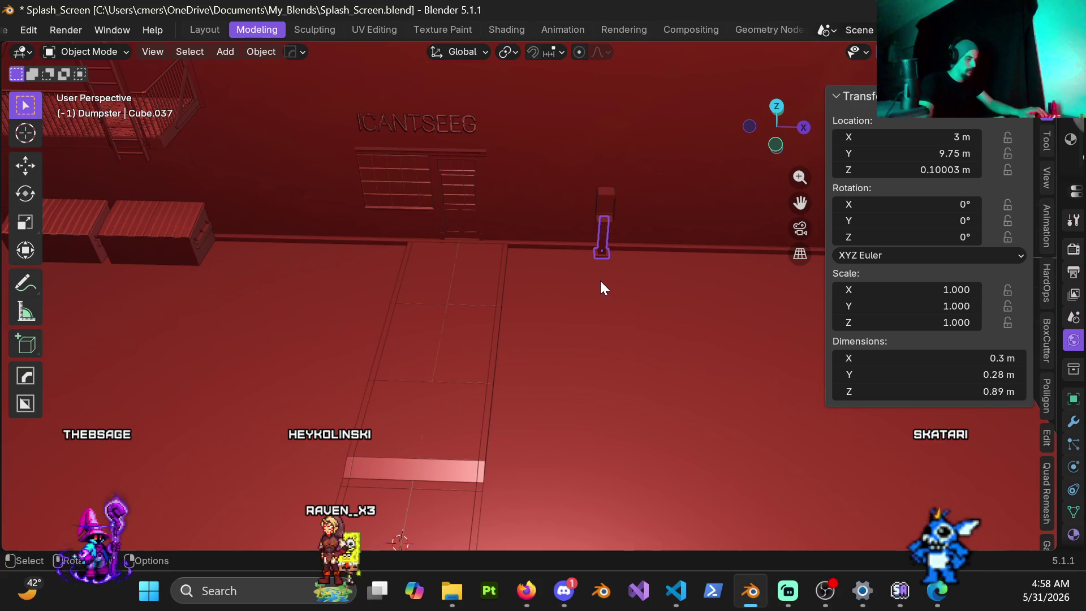
# Step: Look through the scene camera to review how the wall and walkway are framed
pyautogui.press('KP_0')
pyautogui.scroll(-5, 543, 339)
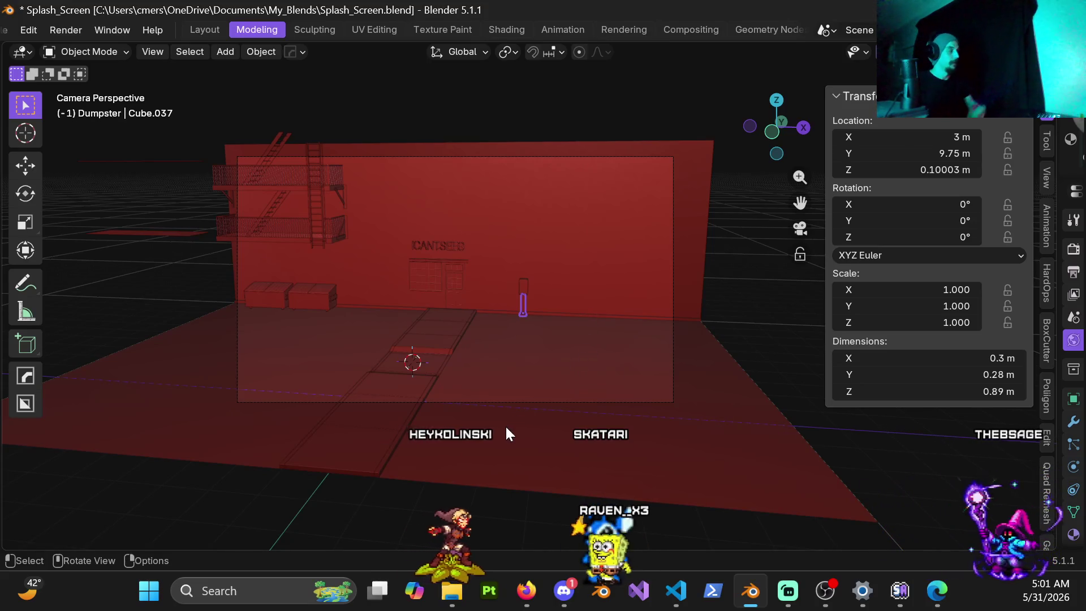
pyautogui.scroll(2, 408, 399)
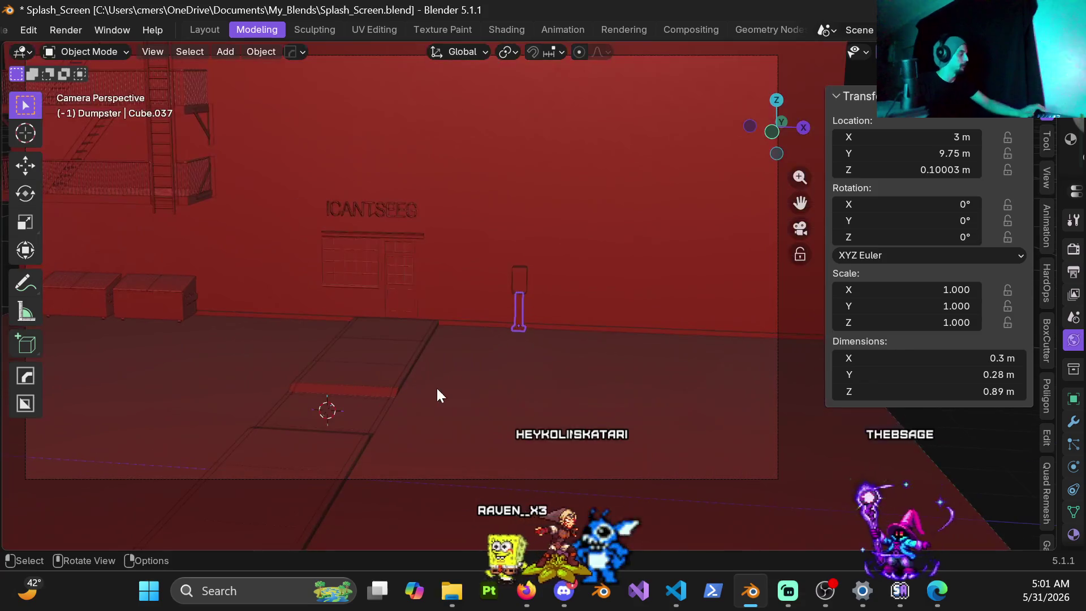
# Step: Leave the camera view to see the whole alley, then save Splash_Screen
pyautogui.moveTo(468, 371)
pyautogui.mouseDown(button='middle')
pyautogui.moveTo(487, 337)
pyautogui.moveTo(436, 353)
pyautogui.mouseUp(button='middle')
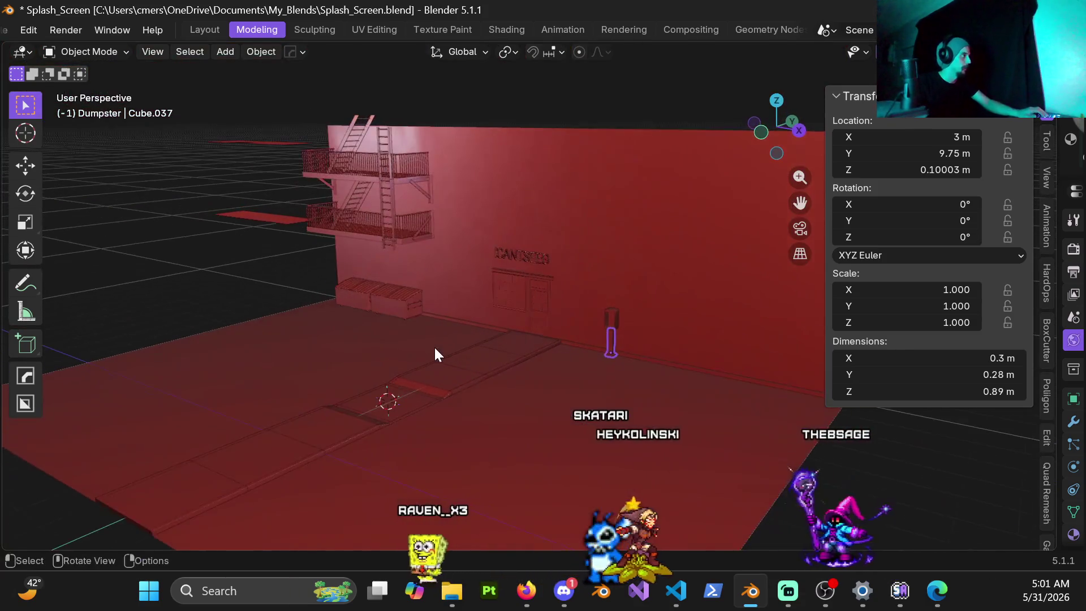
pyautogui.scroll(-4, 436, 353)
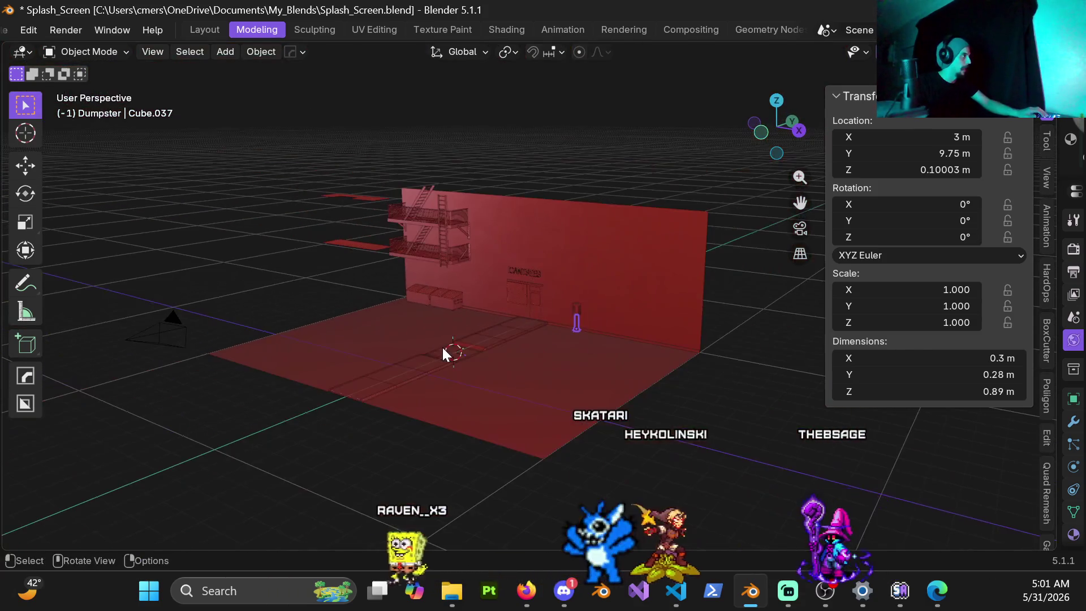
pyautogui.moveTo(668, 397)
pyautogui.keyDown('ctrl'); pyautogui.mouseDown(button='middle')
pyautogui.moveTo(608, 403)
pyautogui.moveTo(582, 357)
pyautogui.moveTo(494, 355)
pyautogui.moveTo(516, 351)
pyautogui.moveTo(496, 341)
pyautogui.moveTo(367, 351)
pyautogui.moveTo(437, 334)
pyautogui.mouseUp(button='middle'); pyautogui.keyUp('ctrl')
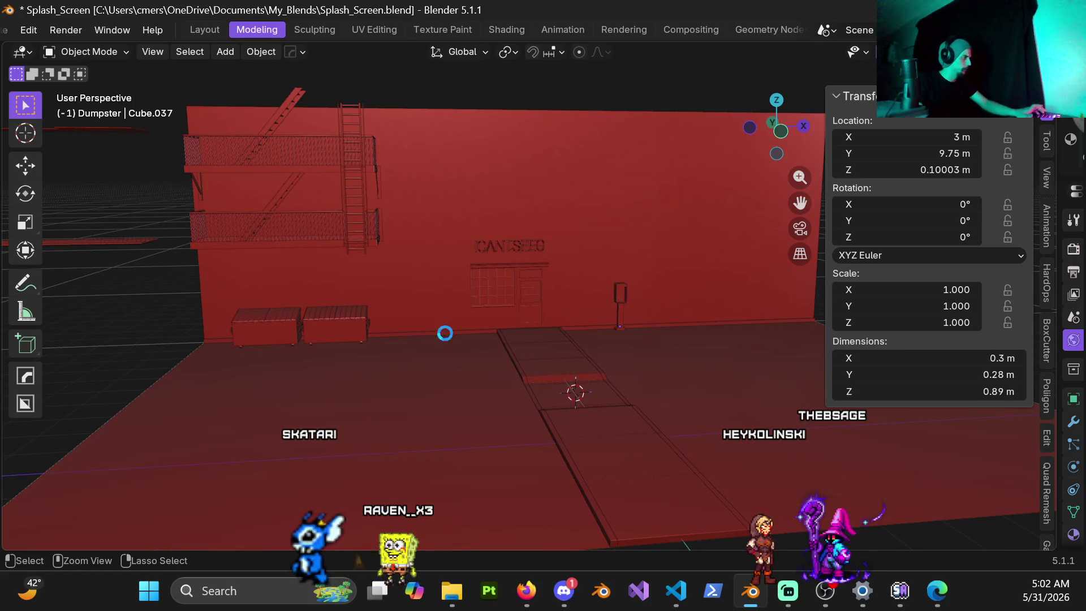
pyautogui.hotkey('ctrl', 's')
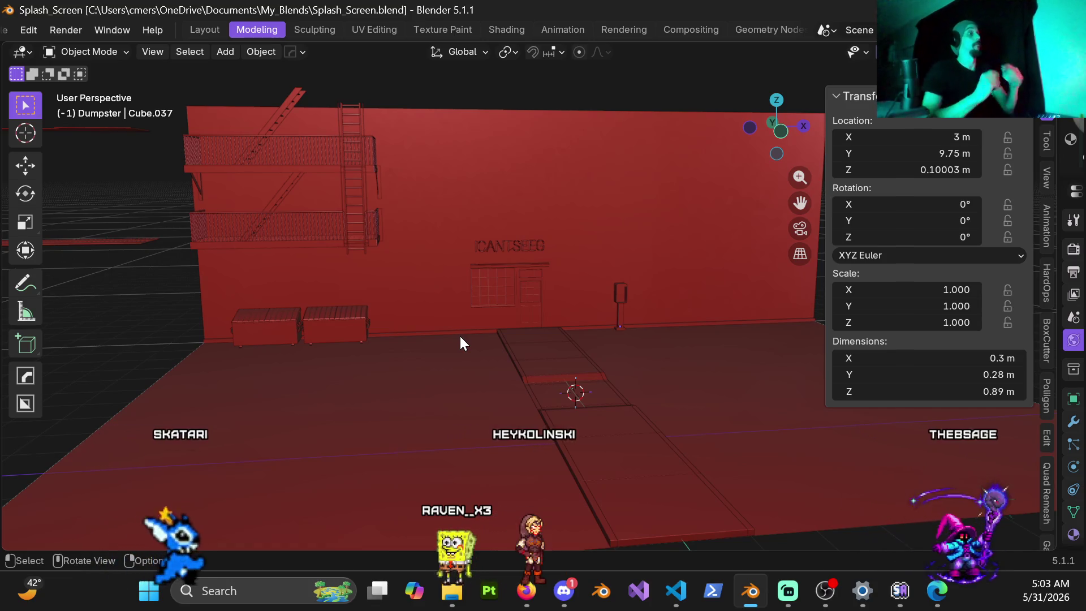
# Step: Zoom in on the neon sign lettering and switch to Rendered shading
pyautogui.scroll(2, 577, 430)
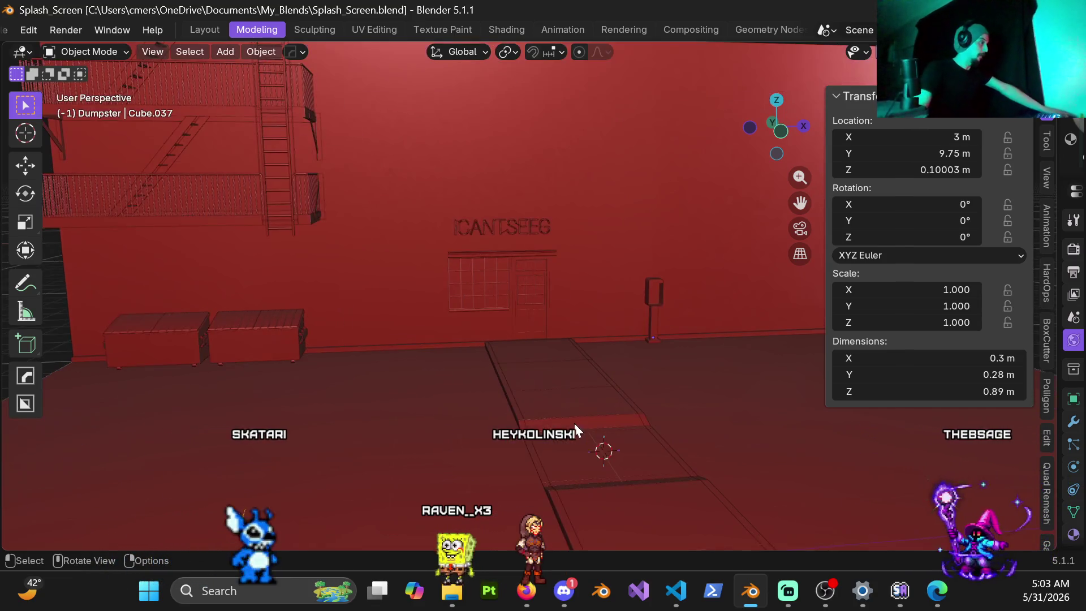
pyautogui.moveTo(567, 388)
pyautogui.mouseDown(button='middle')
pyautogui.moveTo(547, 362)
pyautogui.moveTo(521, 358)
pyautogui.moveTo(575, 406)
pyautogui.mouseUp(button='middle')
pyautogui.scroll(6, 572, 405)
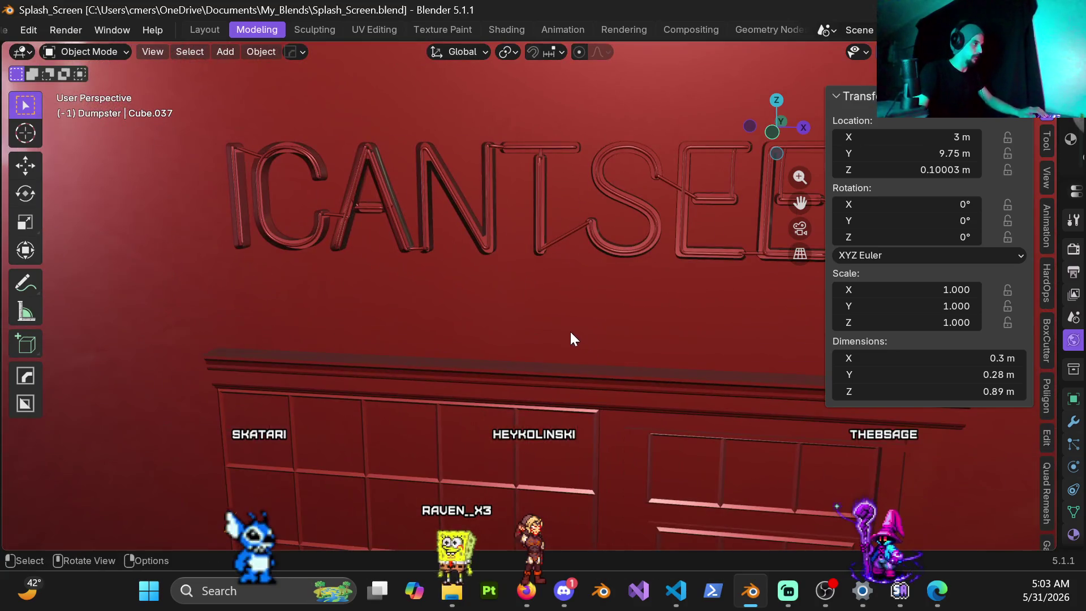
pyautogui.scroll(5, 534, 248)
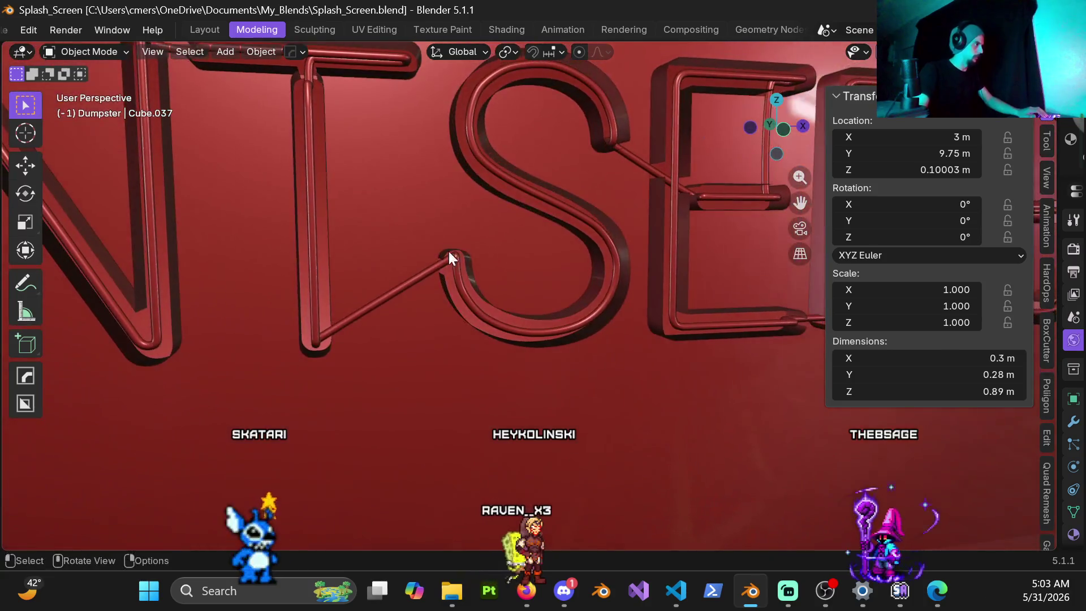
pyautogui.moveTo(483, 256)
pyautogui.mouseDown(button='middle')
pyautogui.moveTo(542, 246)
pyautogui.moveTo(422, 250)
pyautogui.moveTo(432, 246)
pyautogui.mouseUp(button='middle')
pyautogui.press('z')
pyautogui.click(431, 185)
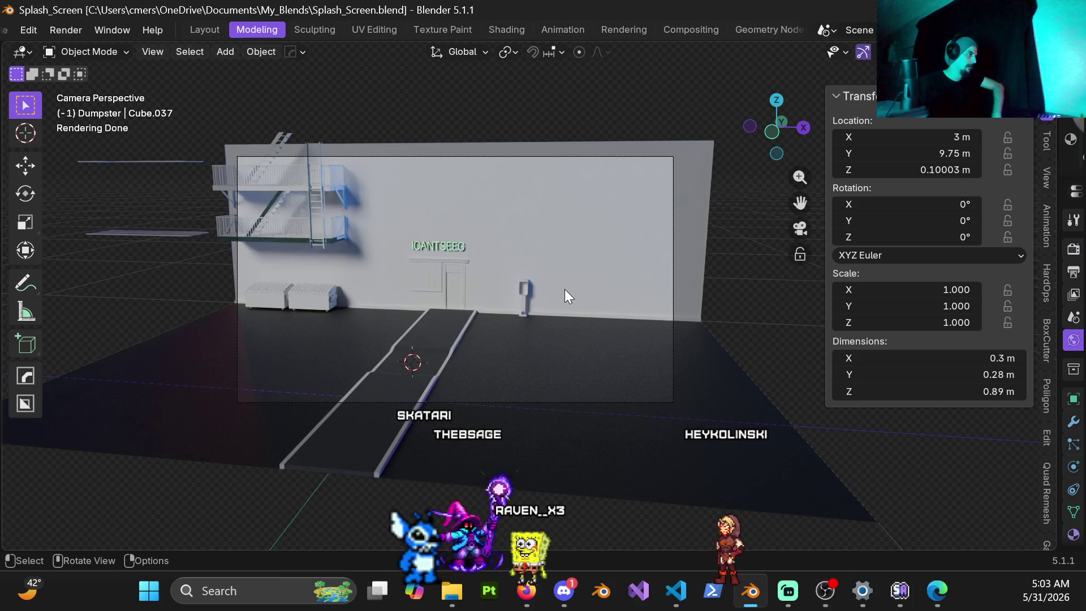
# Step: Select the walkway strip Cube.027 and move to the Shading workspace
pyautogui.click(437, 331)
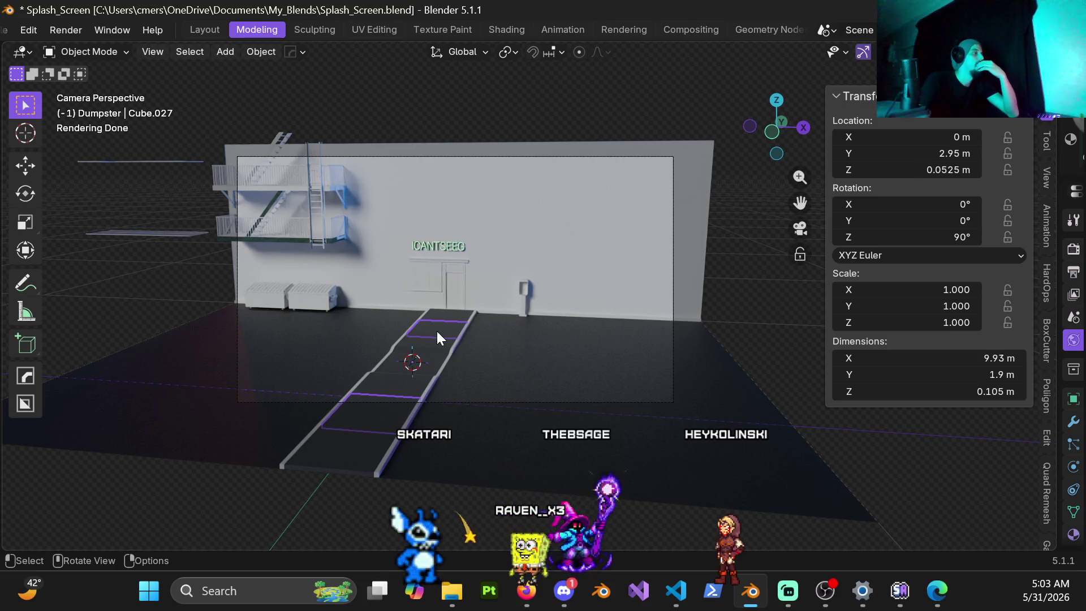
pyautogui.click(501, 33)
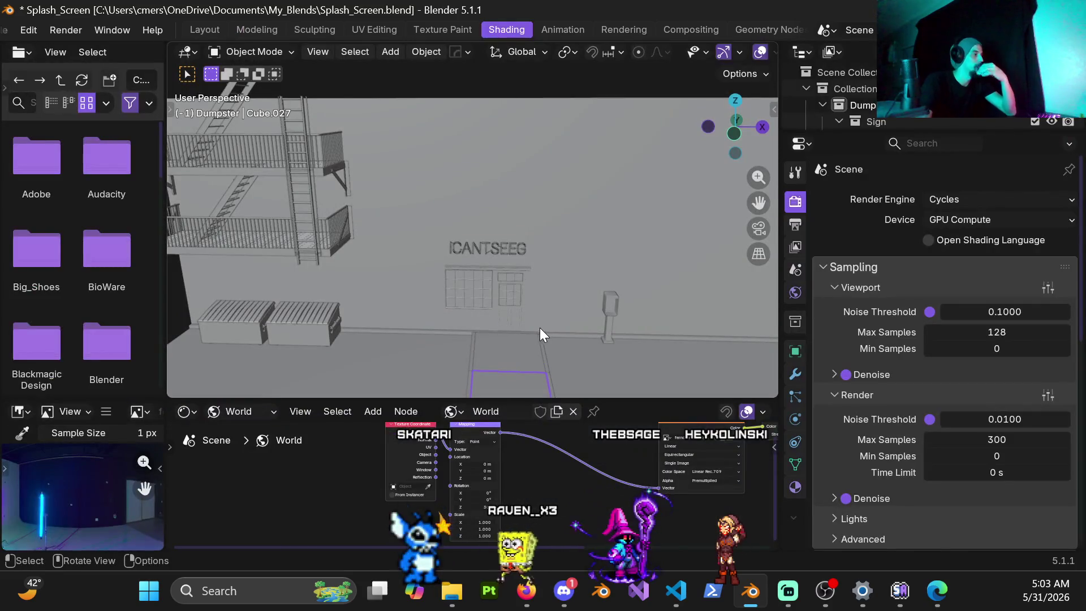
# Step: Show the camera view in Rendered shading in the Shading workspace
pyautogui.scroll(-10, 463, 204)
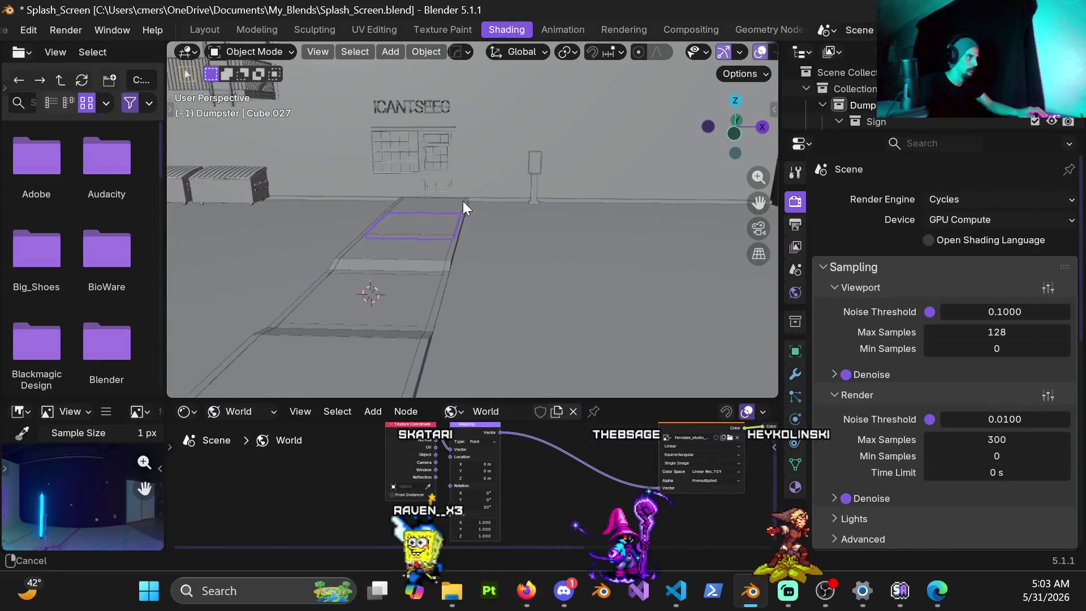
pyautogui.press('KP_0')
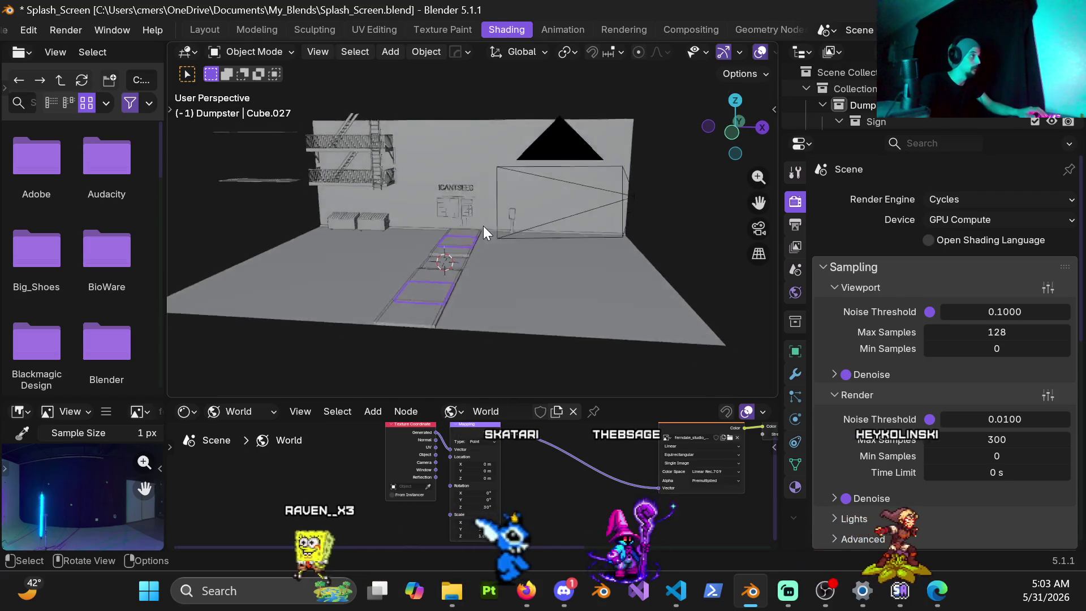
pyautogui.scroll(3, 501, 231)
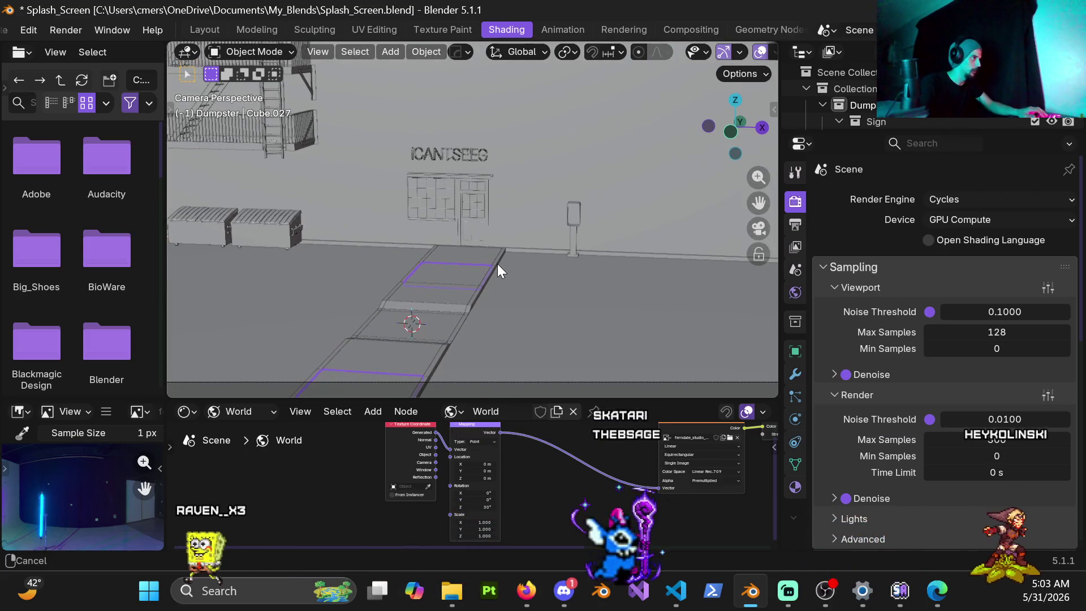
pyautogui.press('z')
pyautogui.click(491, 178)
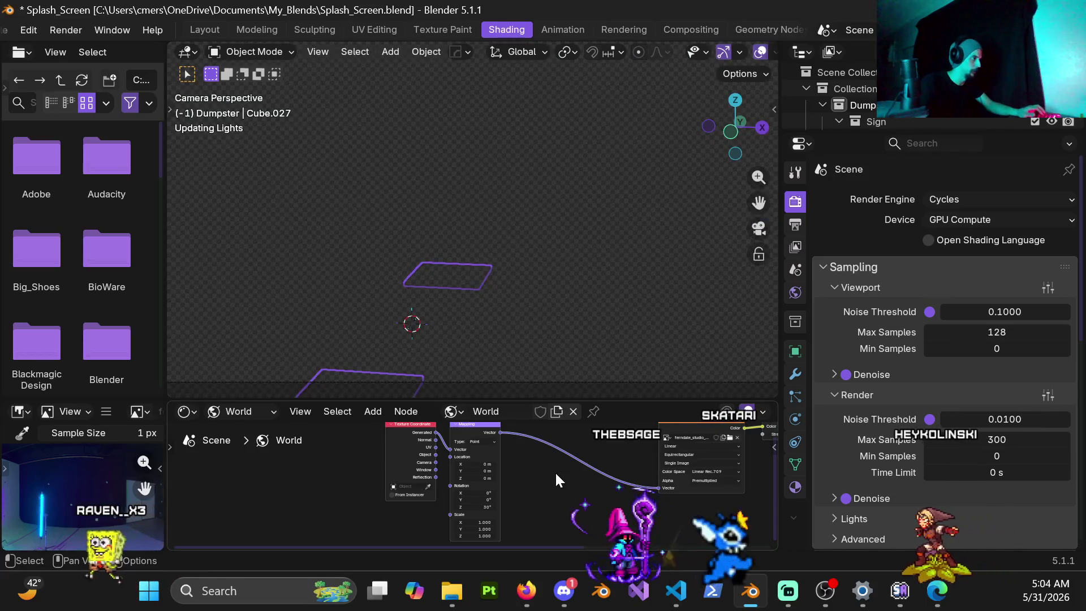
pyautogui.scroll(-1, 545, 481)
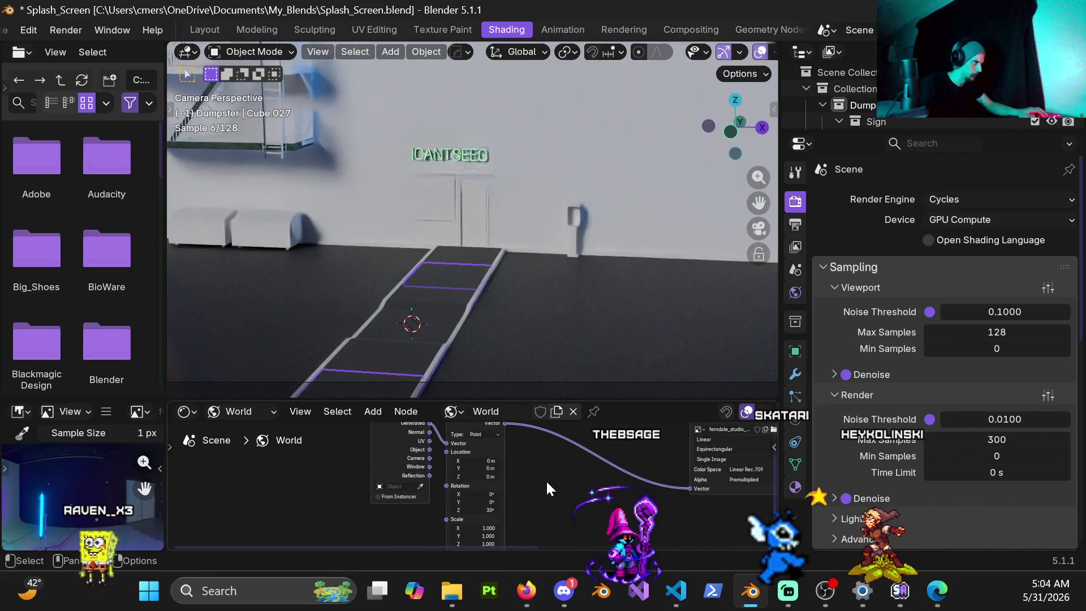
# Step: Switch the Shader Editor from World to Object to show the Concrete material nodes
pyautogui.click(250, 410)
pyautogui.click(250, 452)
pyautogui.scroll(5, 565, 470)
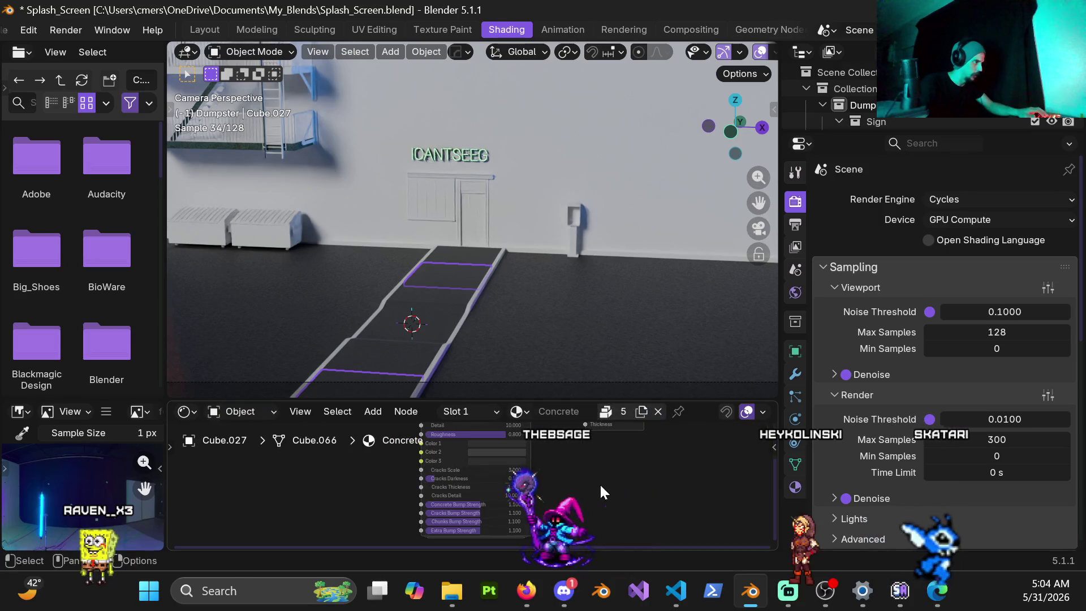
pyautogui.moveTo(510, 503); pyautogui.dragTo(504, 470, button='middle')
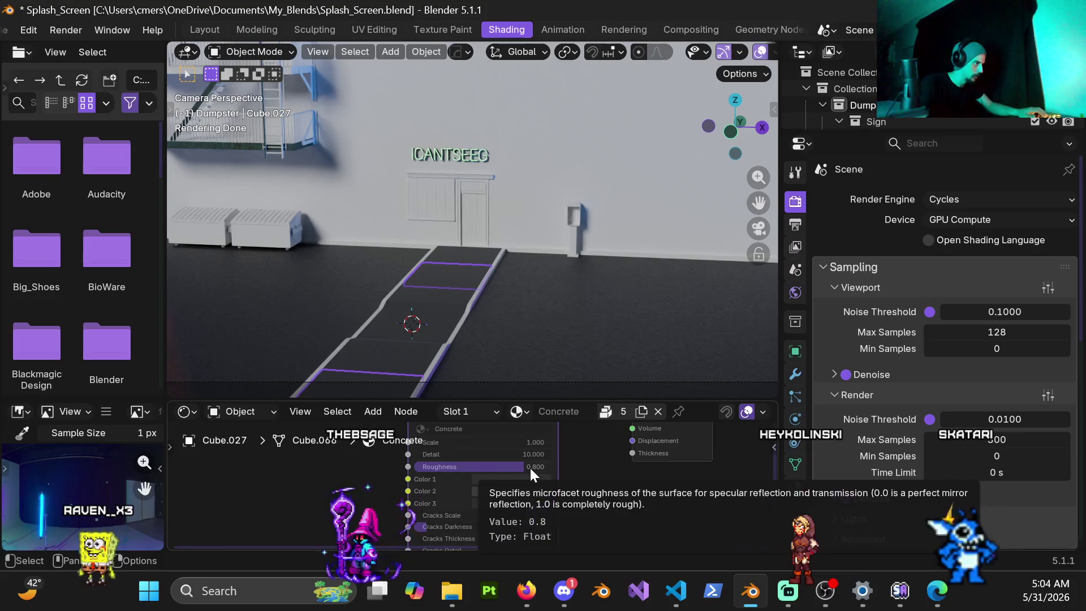
pyautogui.scroll(-2, 511, 470)
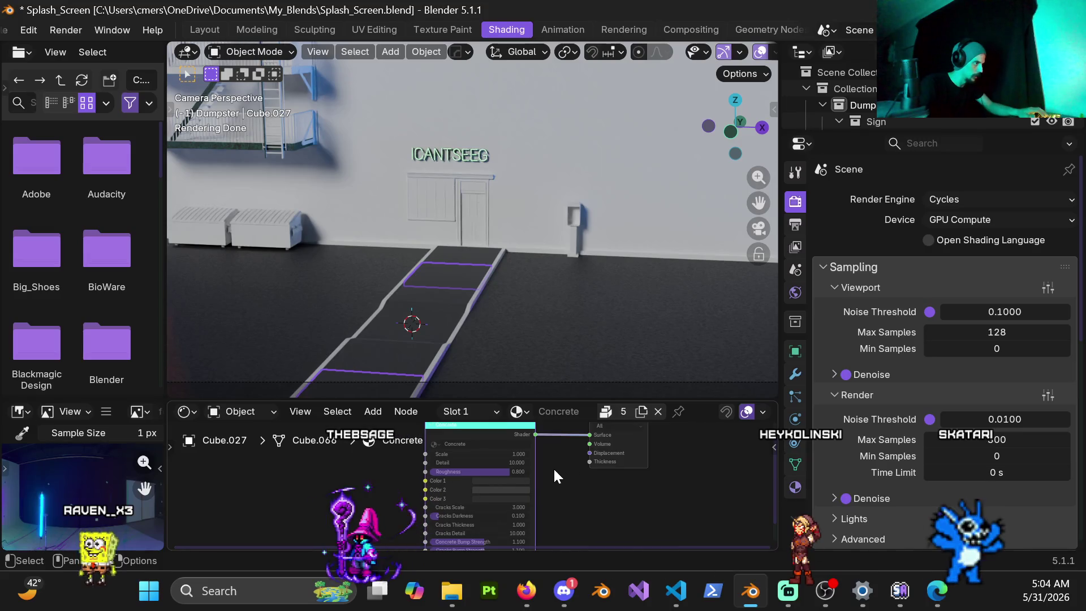
pyautogui.scroll(2, 548, 461)
# Step: Enlarge the node editor panel and frame the Concrete node group
pyautogui.moveTo(525, 398); pyautogui.dragTo(516, 311)
pyautogui.scroll(1, 590, 416)
pyautogui.moveTo(589, 416); pyautogui.dragTo(589, 409, button='middle')
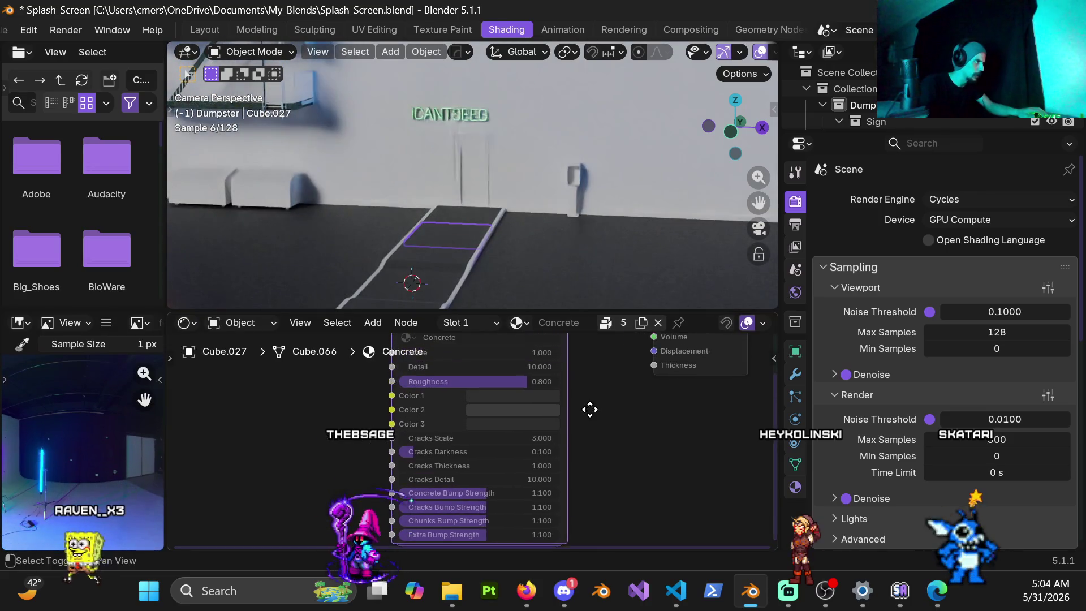
pyautogui.scroll(1, 577, 421)
pyautogui.moveTo(401, 456); pyautogui.dragTo(432, 453)
pyautogui.scroll(-2, 432, 452)
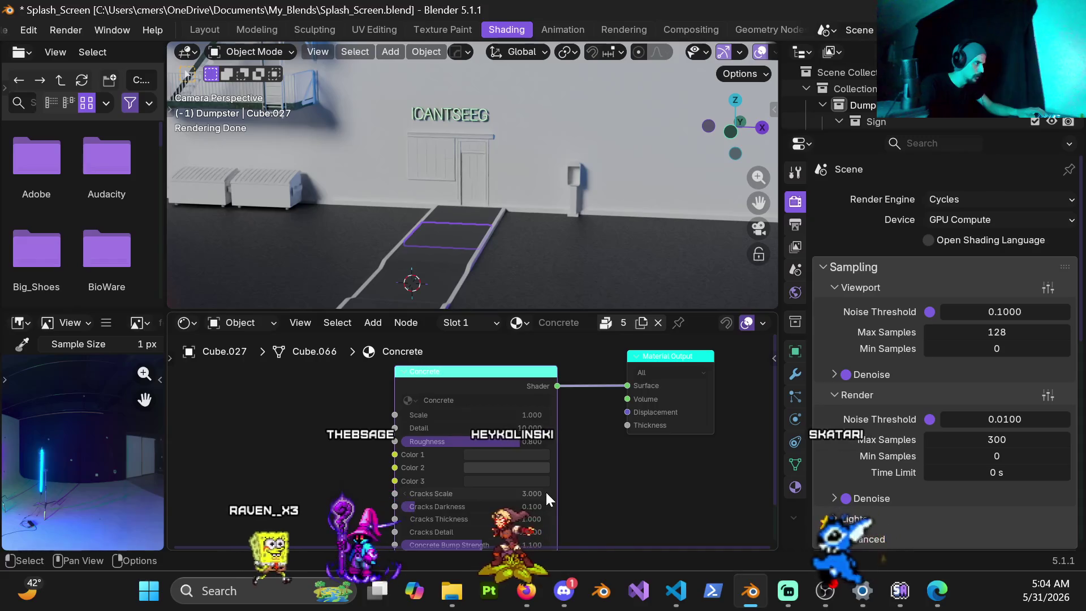
pyautogui.scroll(-1, 539, 449)
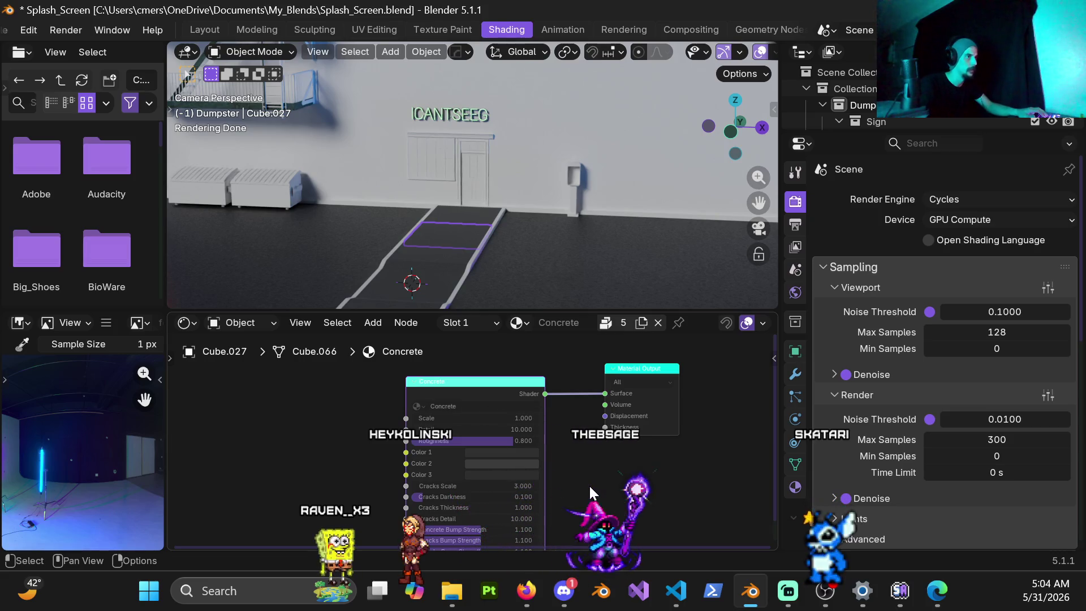
pyautogui.scroll(-1, 588, 483)
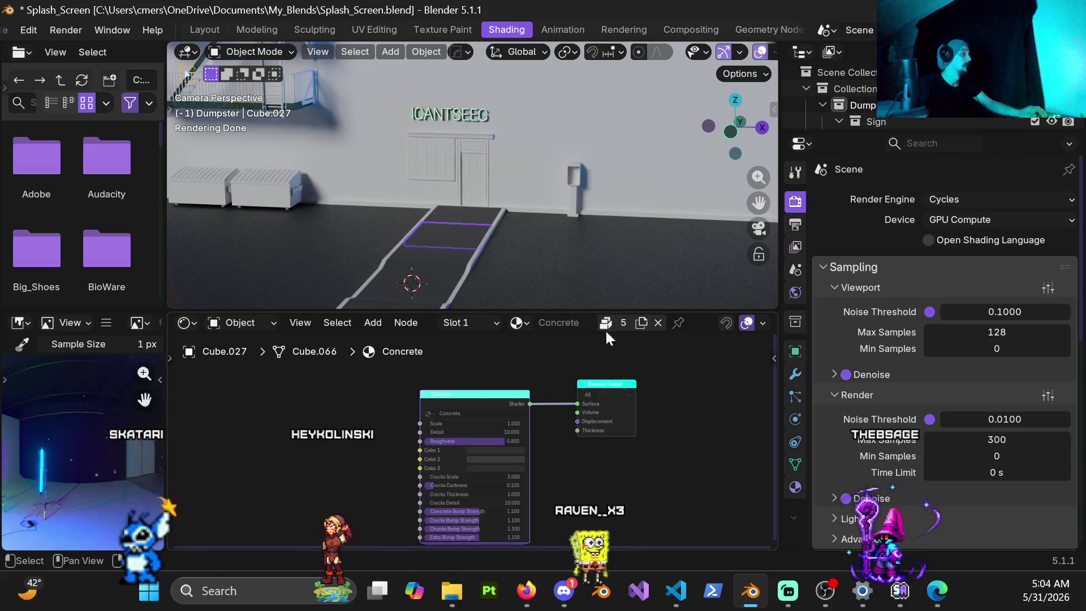
# Step: Select the walkway Cube.008, then narrow the selection to the bottom tile Cube.007
pyautogui.scroll(2, 475, 440)
pyautogui.scroll(1, 426, 400)
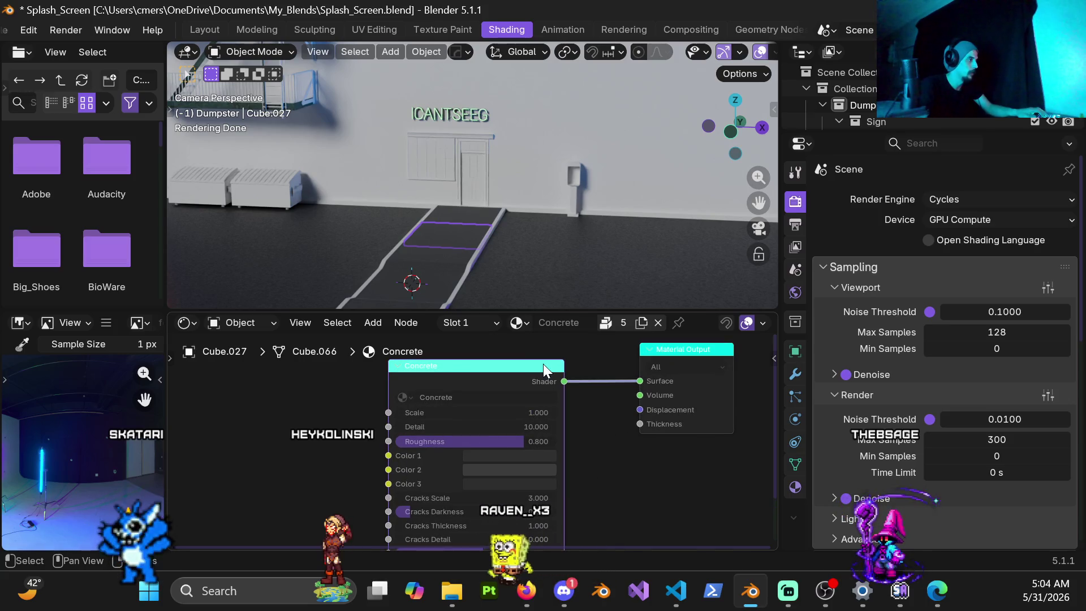
pyautogui.click(448, 250)
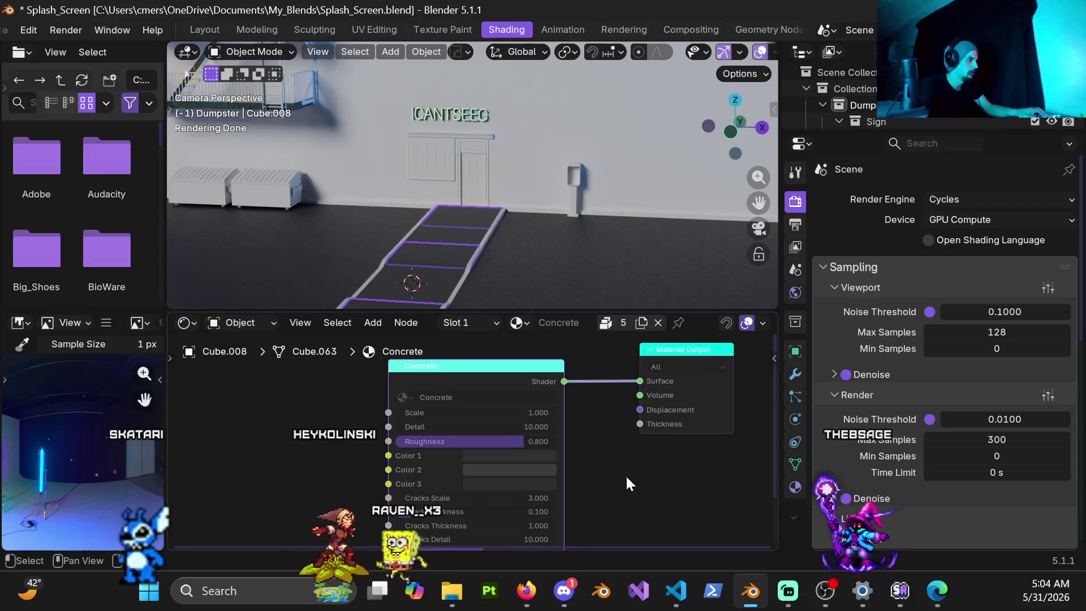
pyautogui.click(445, 287)
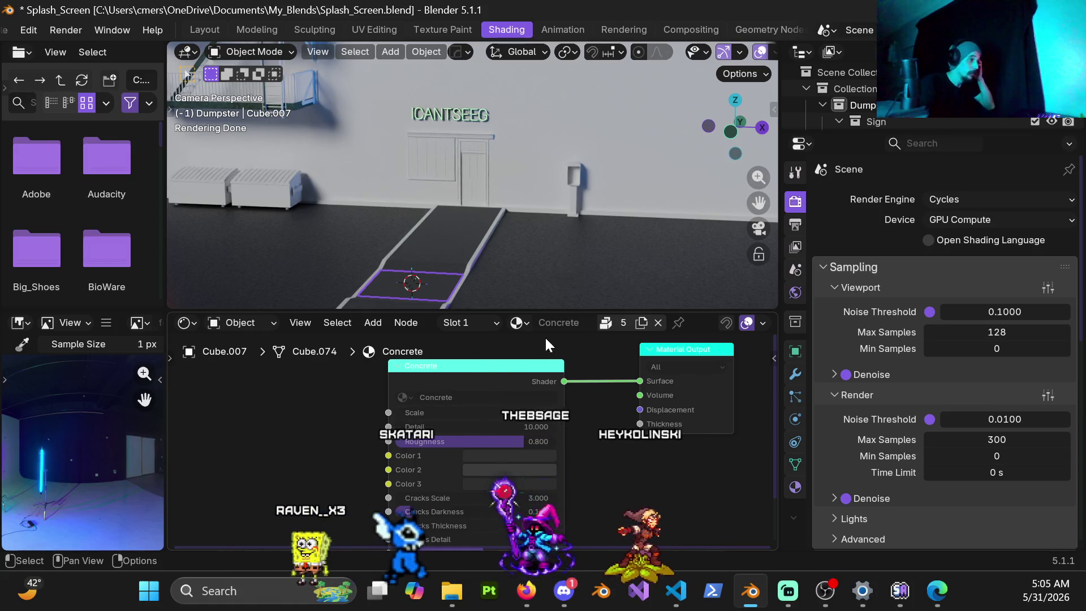
# Step: Make the tile's shared Concrete material local and frame its node
pyautogui.click(609, 320)
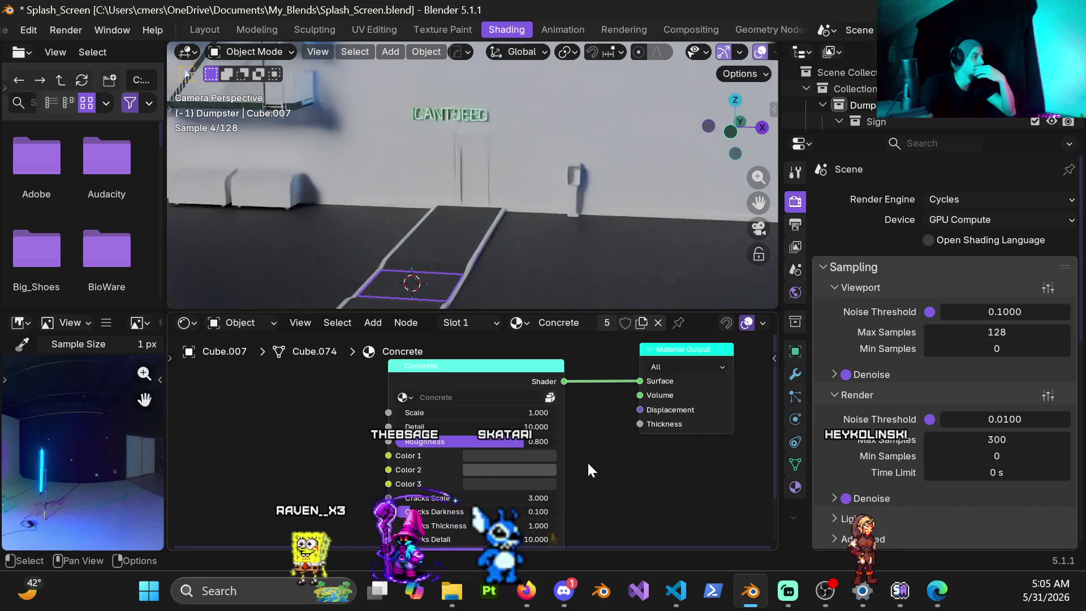
pyautogui.scroll(1, 586, 450)
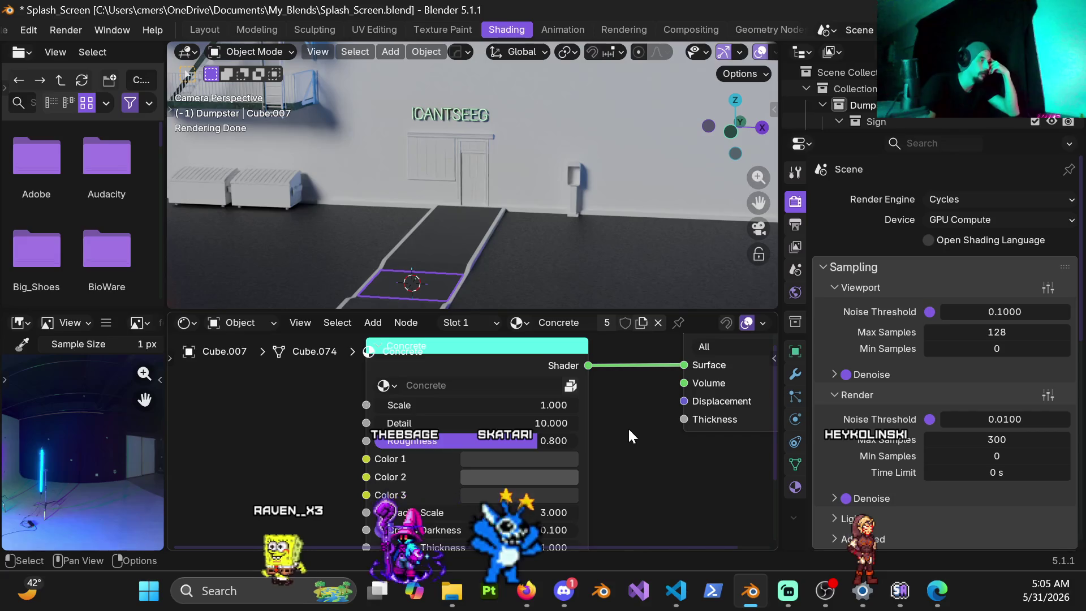
pyautogui.scroll(-1, 604, 455)
pyautogui.moveTo(604, 455)
pyautogui.mouseDown(button='middle')
pyautogui.moveTo(585, 400)
pyautogui.moveTo(597, 432)
pyautogui.mouseUp(button='middle')
pyautogui.scroll(2, 612, 454)
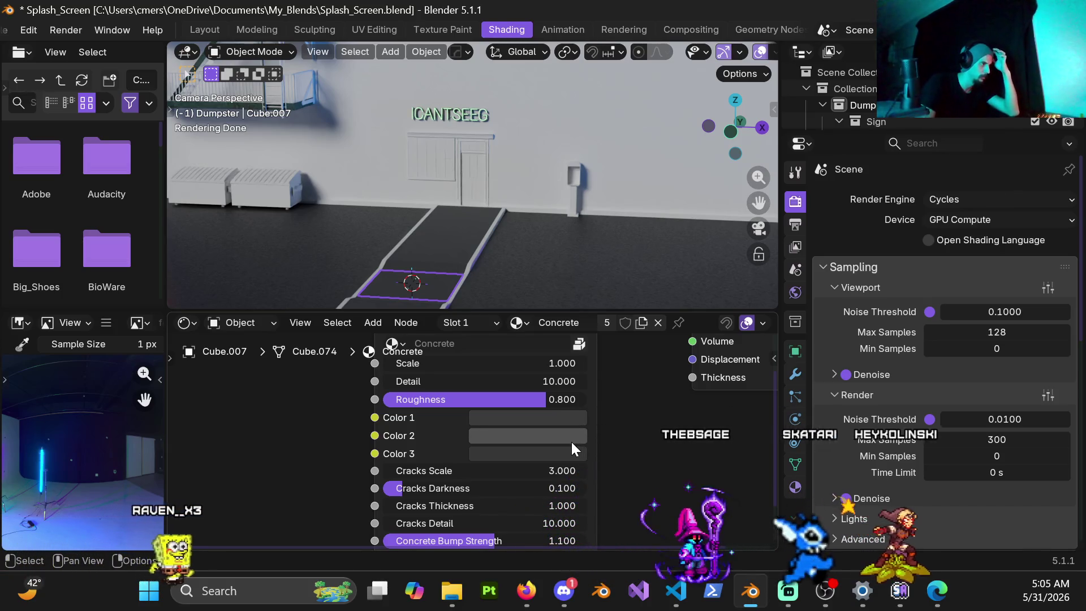
# Step: Brighten the Concrete colours: Color 1 to about 0.32, Color 2 slightly, Color 3 to about 0.27
pyautogui.click(566, 420)
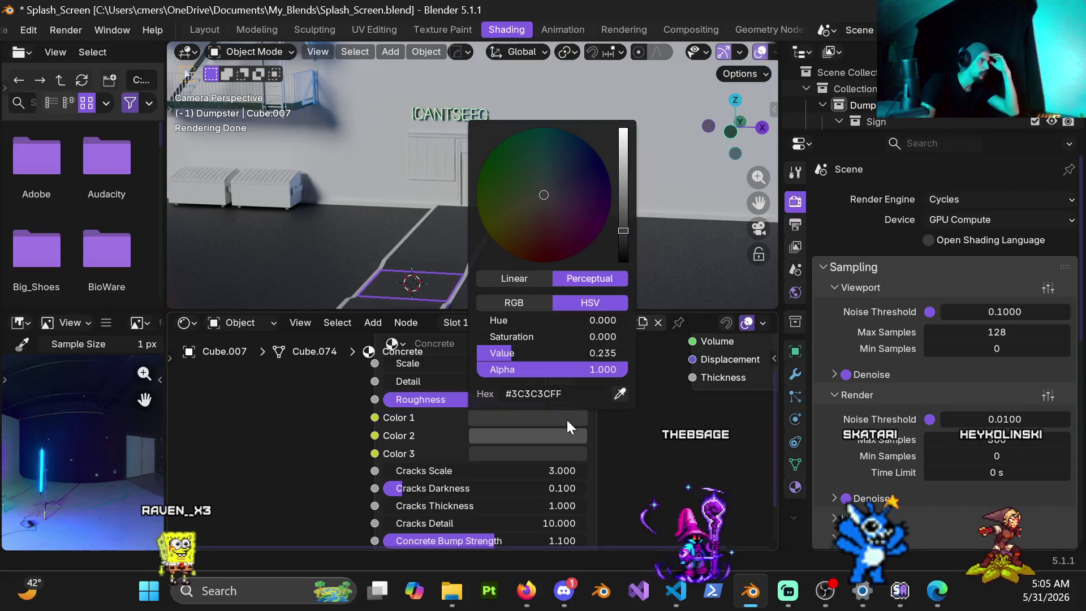
pyautogui.moveTo(625, 230); pyautogui.dragTo(623, 193)
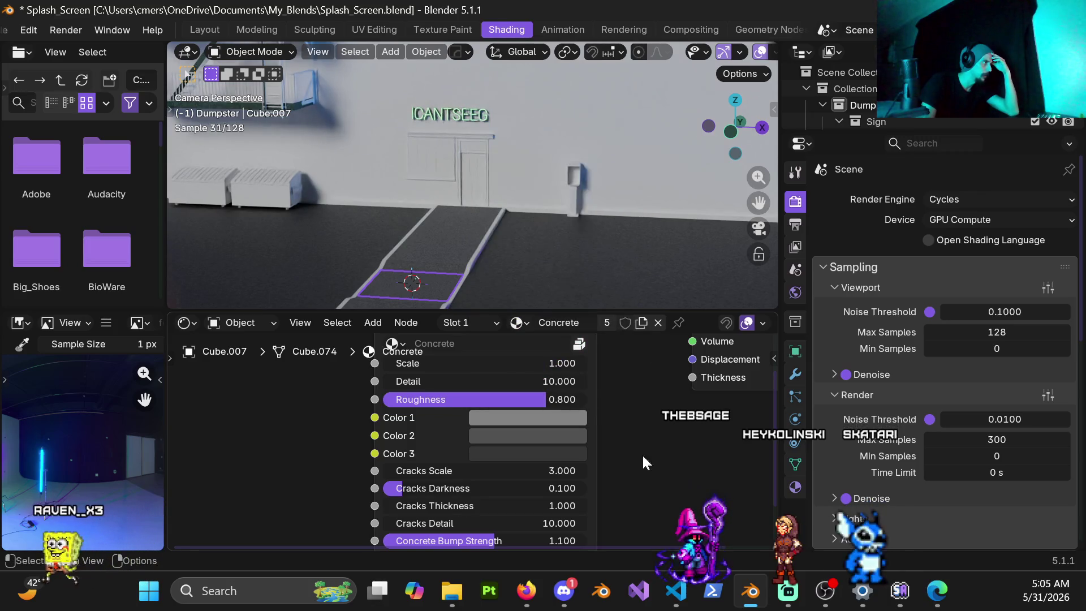
pyautogui.click(544, 437)
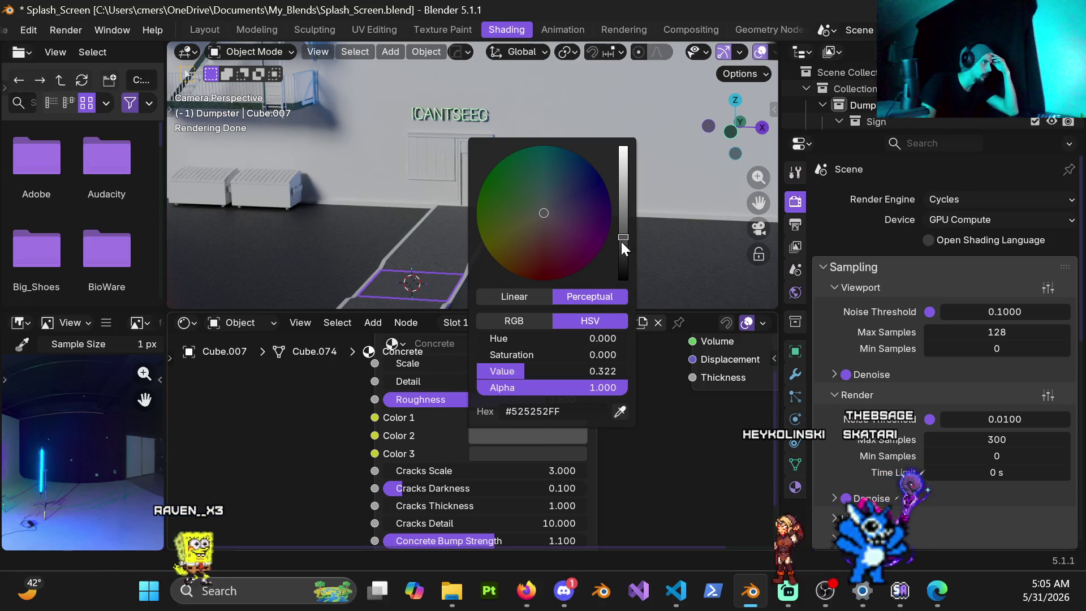
pyautogui.moveTo(623, 237); pyautogui.dragTo(620, 430)
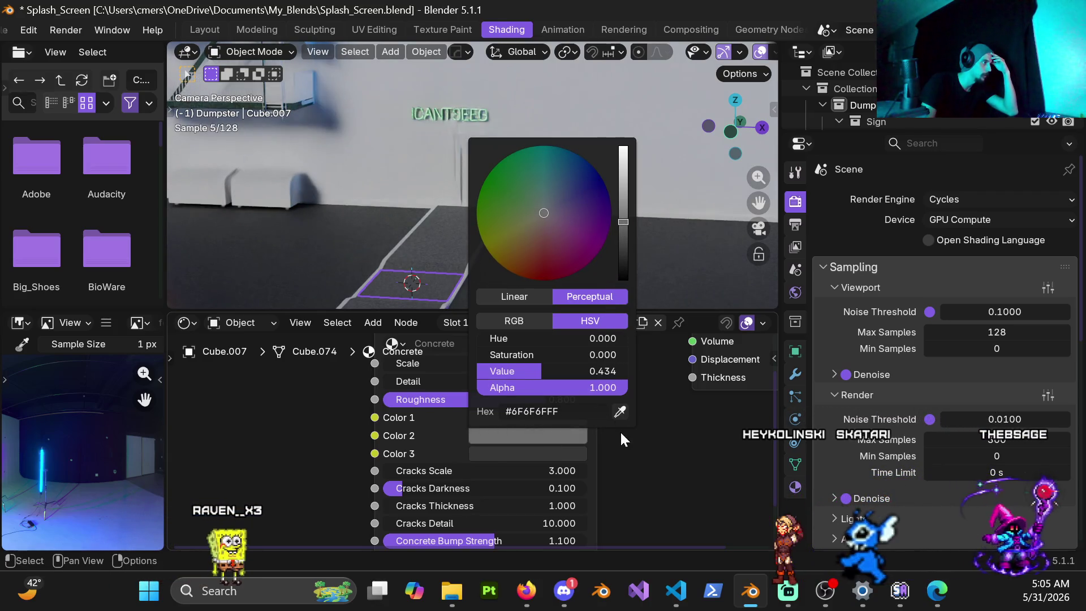
pyautogui.click(561, 454)
pyautogui.moveTo(620, 284)
pyautogui.mouseDown()
pyautogui.moveTo(623, 252)
pyautogui.moveTo(625, 263)
pyautogui.mouseUp()
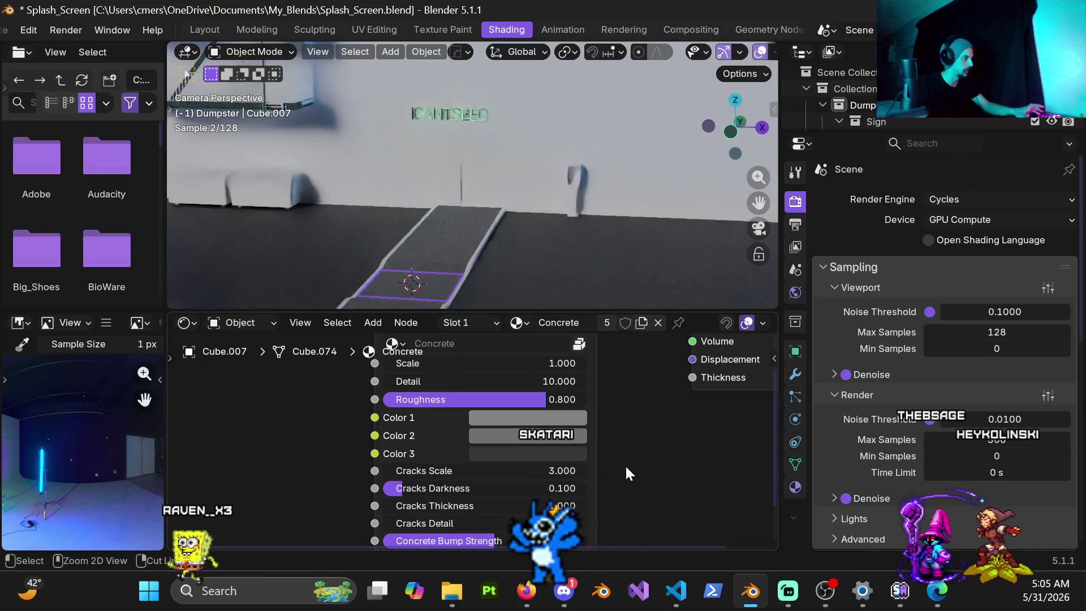
# Step: Retune Color 2 to about 0.52 and Color 3 to 0.33, then lower Color 1's Value to 0.322
pyautogui.click(538, 438)
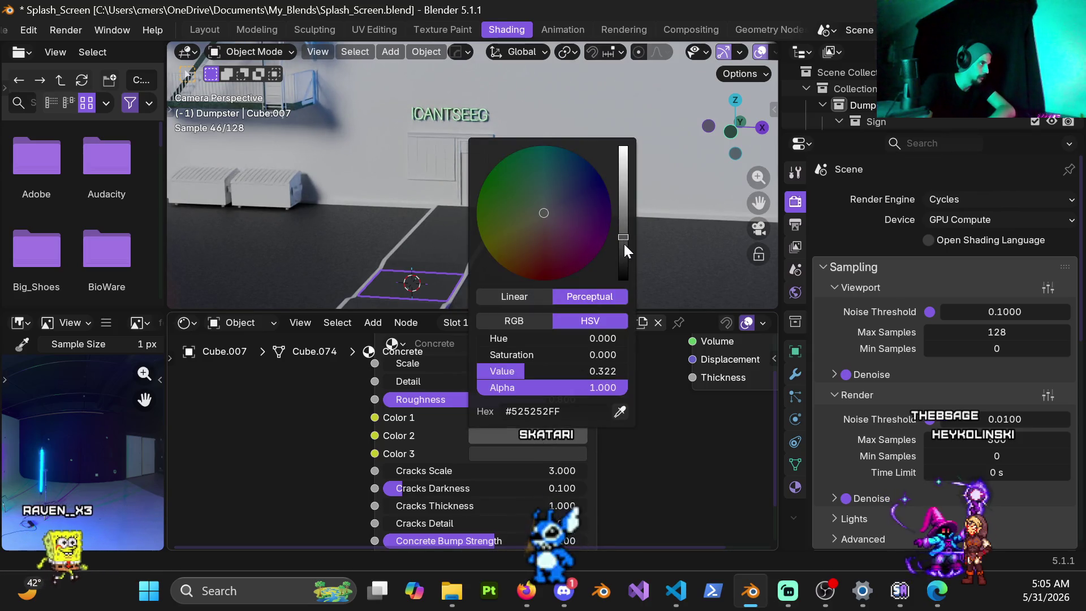
pyautogui.moveTo(623, 244); pyautogui.dragTo(623, 205)
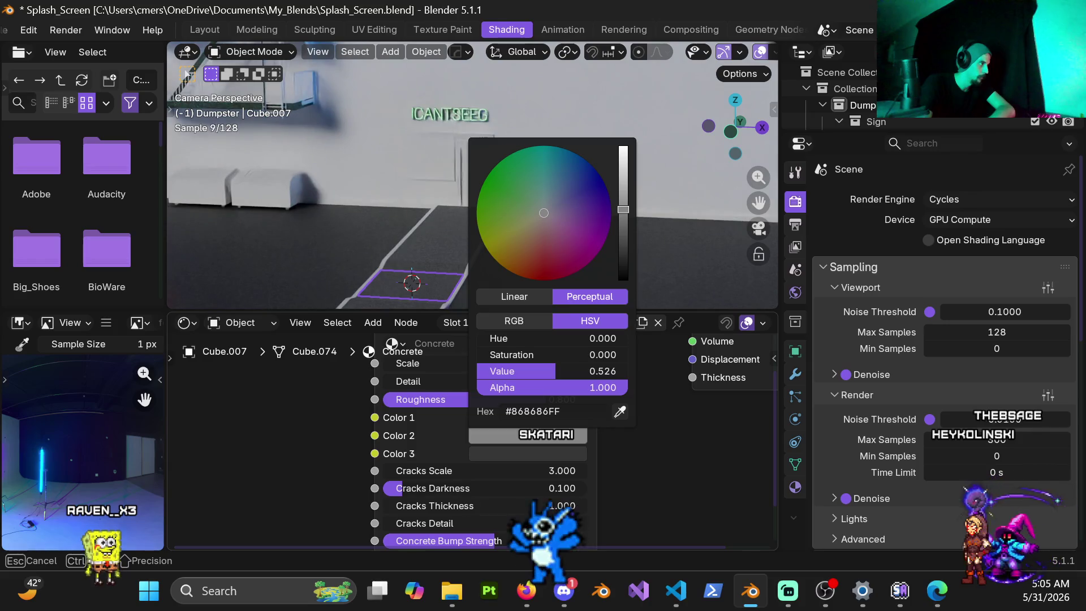
pyautogui.click(573, 456)
pyautogui.moveTo(624, 270); pyautogui.dragTo(623, 229)
pyautogui.click(563, 420)
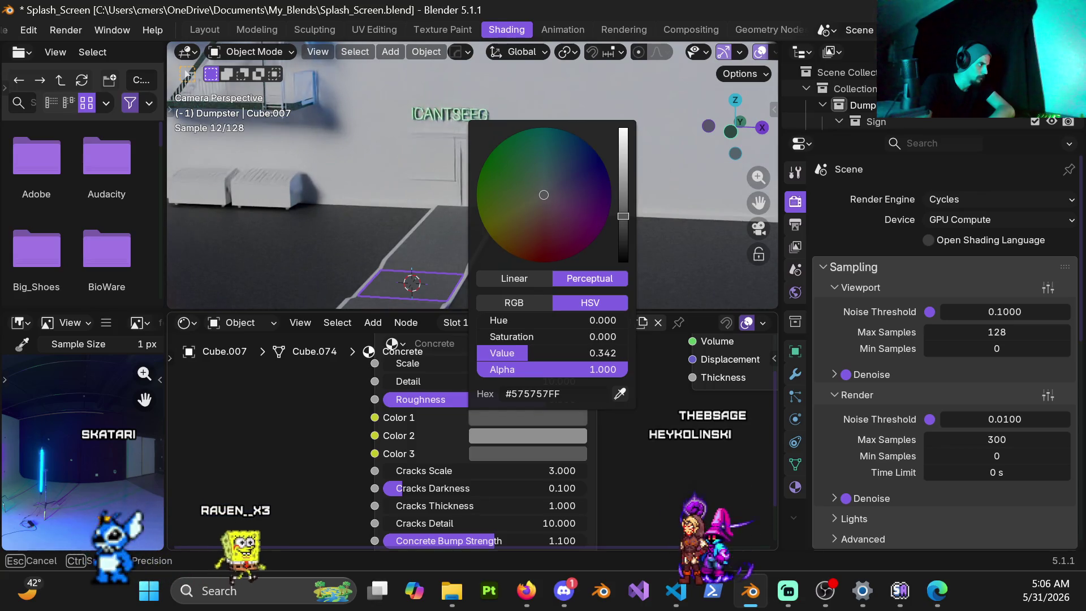
pyautogui.moveTo(623, 216); pyautogui.dragTo(623, 217)
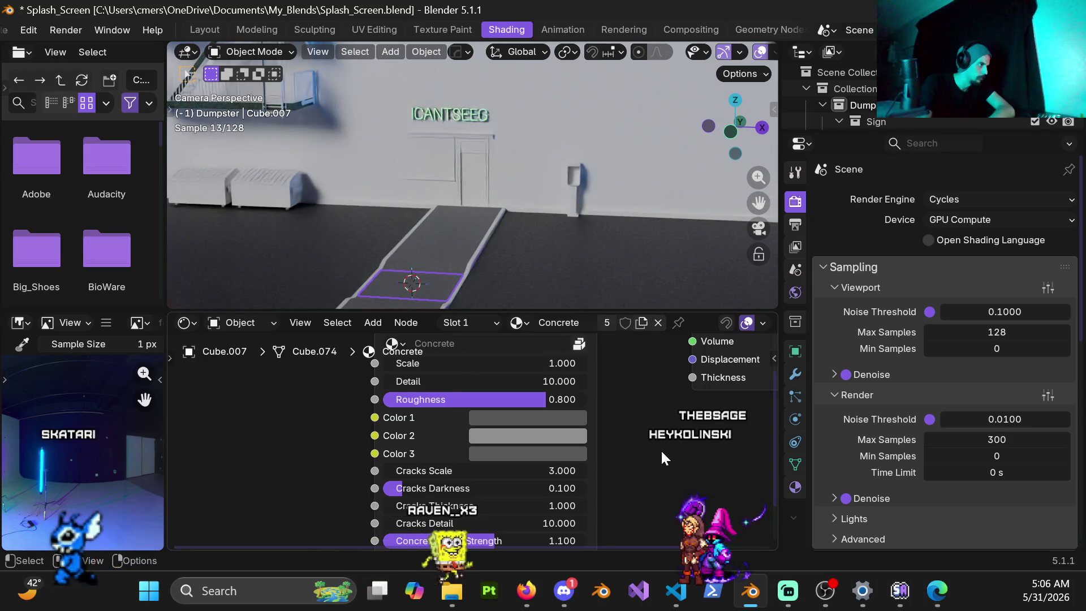
pyautogui.scroll(-2, 470, 246)
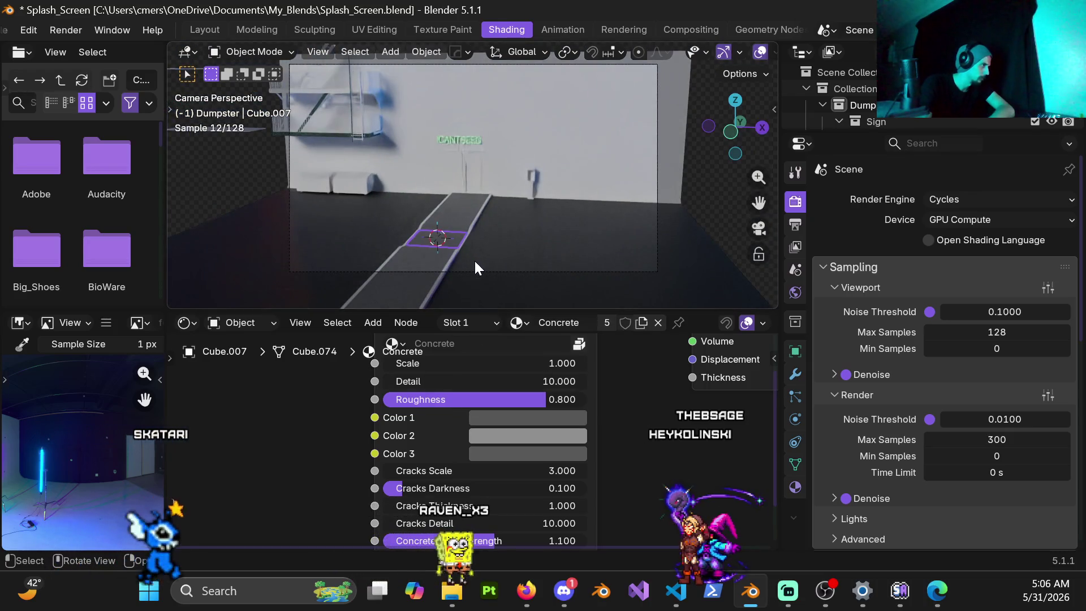
pyautogui.click(721, 212)
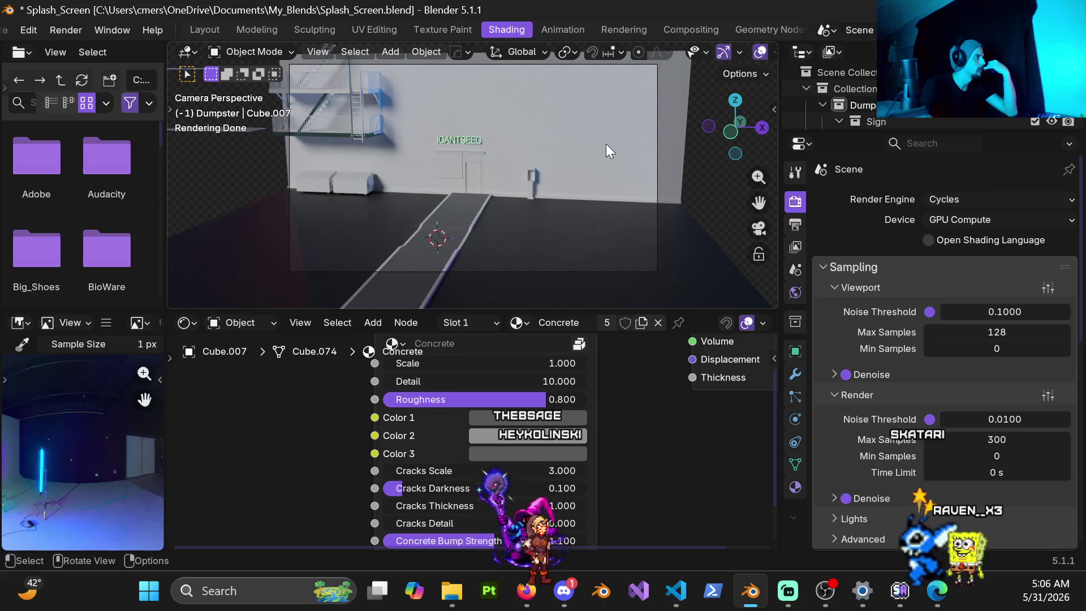
# Step: Switch to the Modeling workspace
pyautogui.click(276, 30)
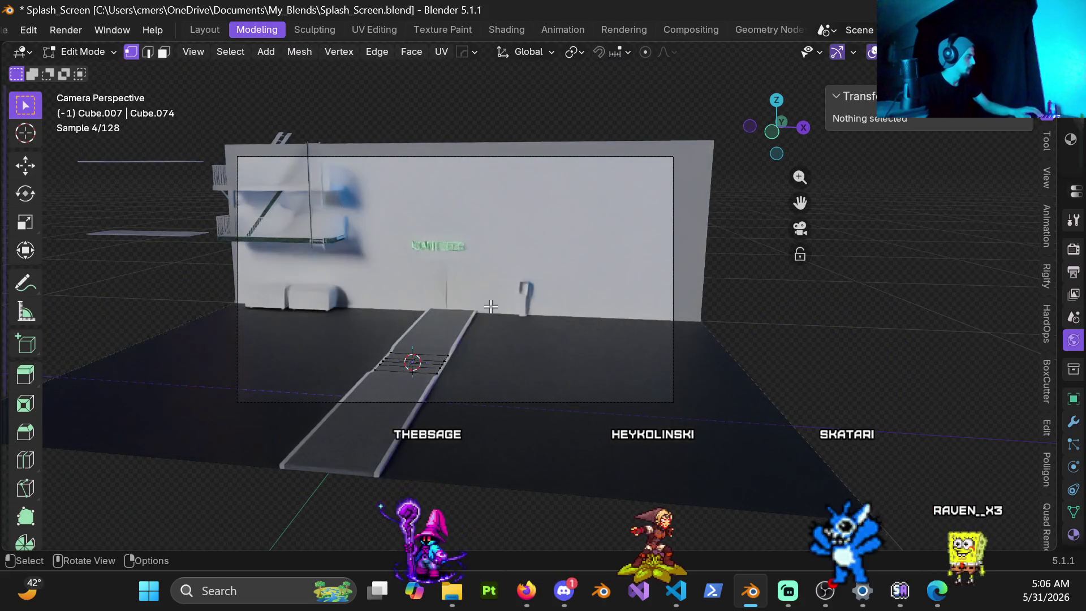
# Step: Switch the viewport to solid shading and view the red alley from above
pyautogui.press('z')
pyautogui.click(586, 306)
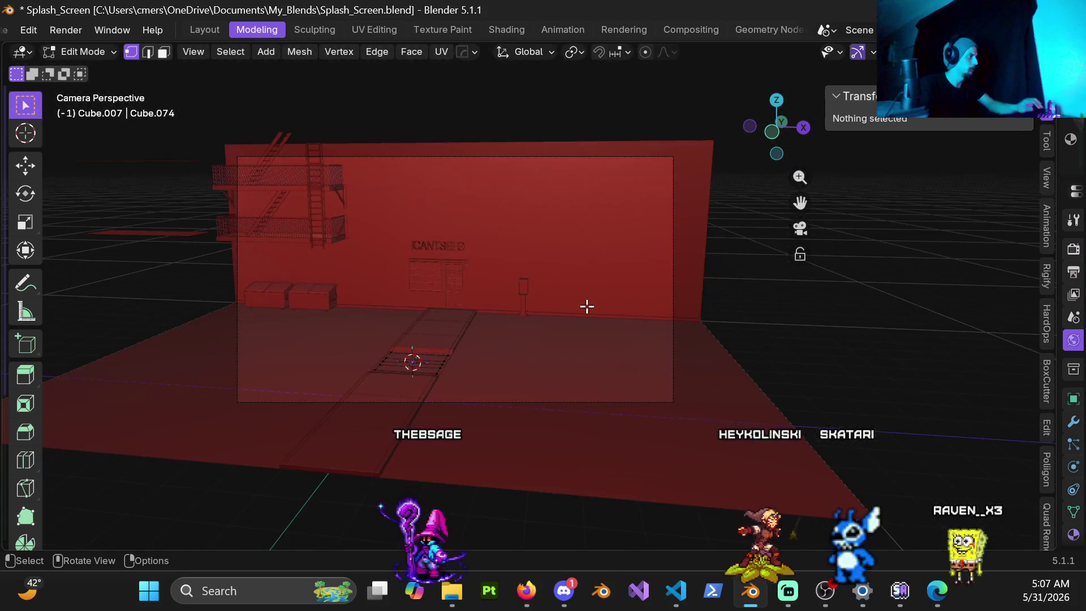
pyautogui.scroll(-2, 582, 301)
pyautogui.scroll(3, 569, 302)
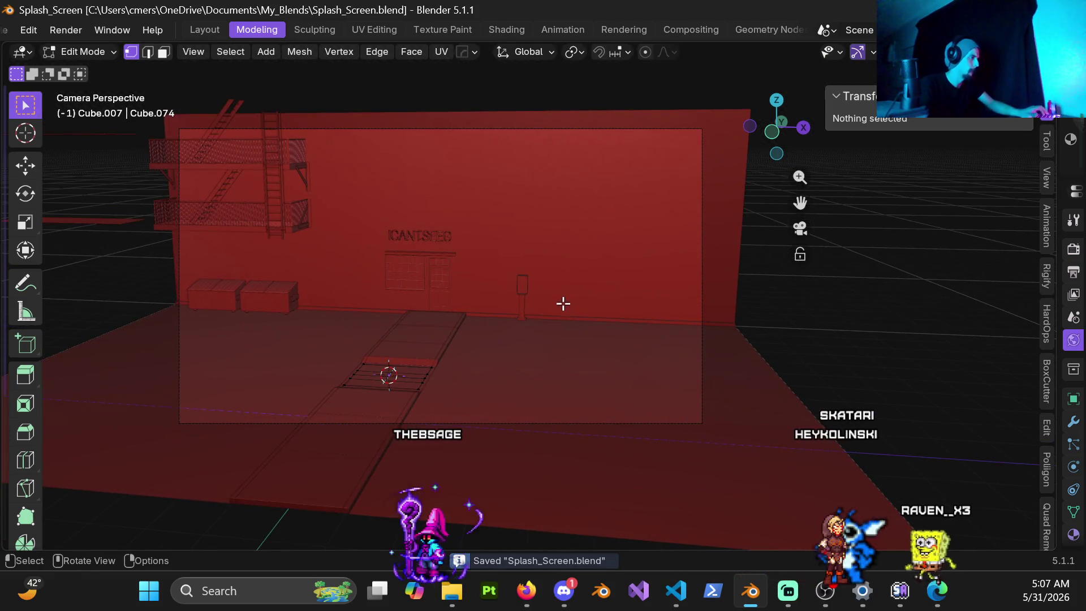
pyautogui.scroll(-2, 563, 304)
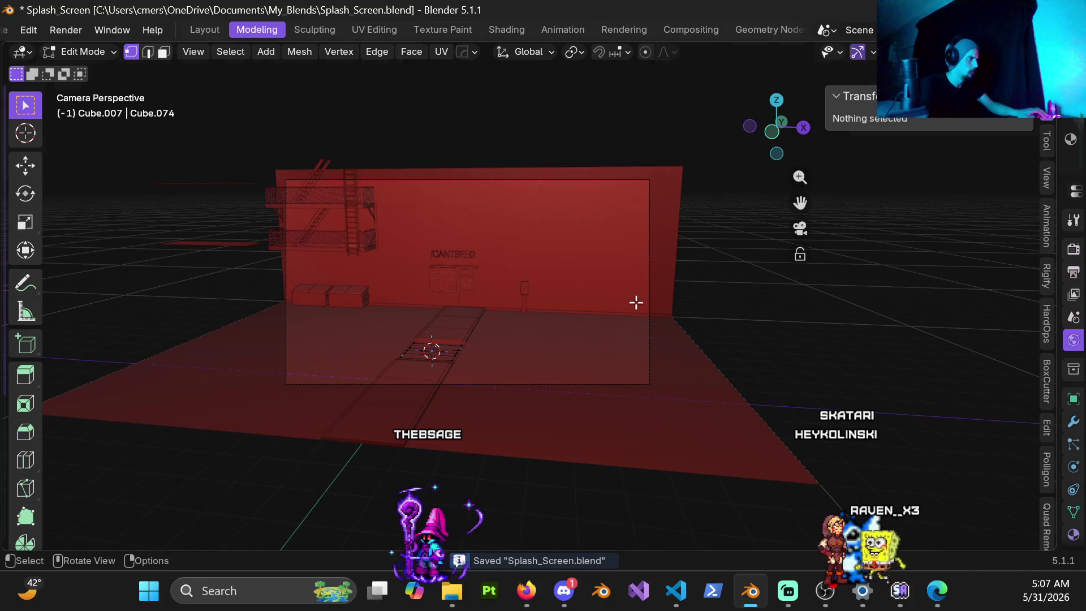
pyautogui.moveTo(636, 302)
pyautogui.mouseDown(button='middle')
pyautogui.moveTo(482, 286)
pyautogui.moveTo(739, 252)
pyautogui.mouseUp(button='middle')
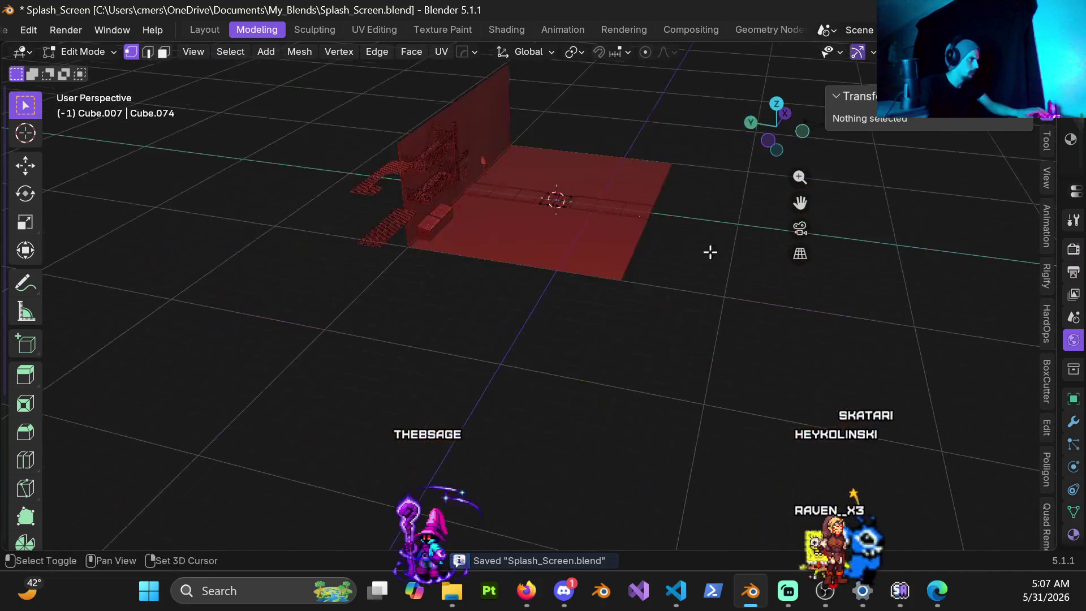
pyautogui.moveTo(521, 226)
pyautogui.mouseDown(button='middle')
pyautogui.moveTo(544, 337)
pyautogui.moveTo(402, 324)
pyautogui.moveTo(441, 350)
pyautogui.moveTo(332, 337)
pyautogui.mouseUp(button='middle')
# Step: Return to Object Mode and delete the box-selected stray railing objects
pyautogui.hotkey('ctrl', 'Tab')
pyautogui.click(223, 342)
pyautogui.moveTo(266, 65); pyautogui.dragTo(380, 441)
pyautogui.scroll(-3, 365, 352)
pyautogui.moveTo(365, 352)
pyautogui.mouseDown(button='middle')
pyautogui.moveTo(426, 368)
pyautogui.moveTo(552, 354)
pyautogui.moveTo(604, 375)
pyautogui.moveTo(463, 314)
pyautogui.moveTo(443, 262)
pyautogui.moveTo(571, 296)
pyautogui.moveTo(417, 226)
pyautogui.moveTo(443, 246)
pyautogui.moveTo(518, 257)
pyautogui.moveTo(422, 214)
pyautogui.moveTo(418, 240)
pyautogui.mouseUp(button='middle')
pyautogui.press('x')
pyautogui.click(425, 371)
pyautogui.scroll(3, 426, 371)
# Step: Orbit around the walkway grating and fire-escape wall with the sidebar hidden
pyautogui.scroll(6, 418, 240)
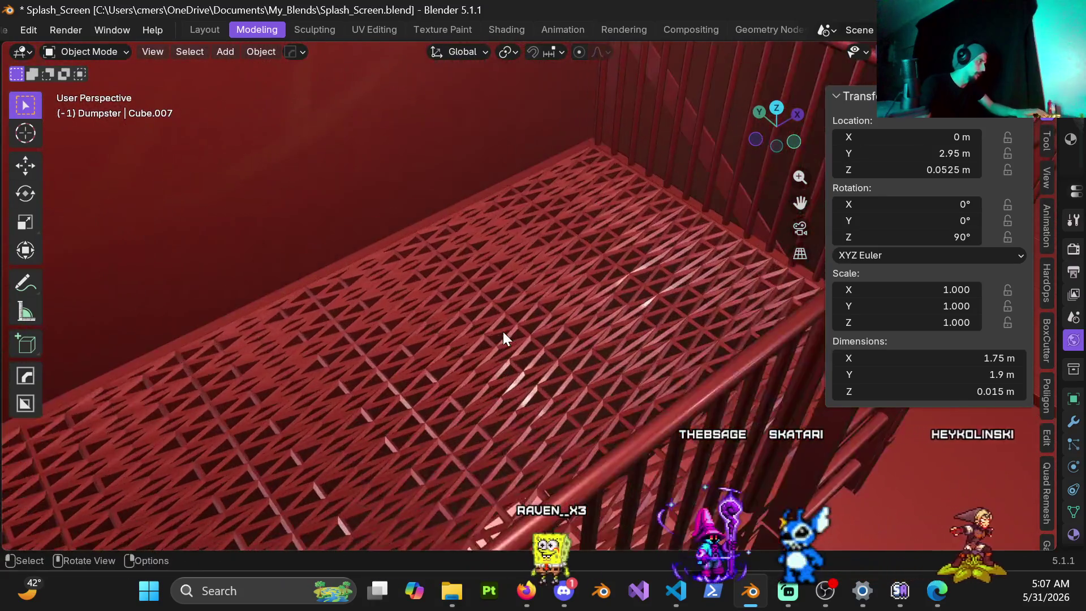
pyautogui.moveTo(504, 334)
pyautogui.mouseDown(button='middle')
pyautogui.moveTo(528, 367)
pyautogui.moveTo(524, 334)
pyautogui.moveTo(514, 347)
pyautogui.moveTo(594, 303)
pyautogui.moveTo(599, 318)
pyautogui.moveTo(457, 326)
pyautogui.moveTo(497, 318)
pyautogui.mouseUp(button='middle')
pyautogui.scroll(-6, 496, 318)
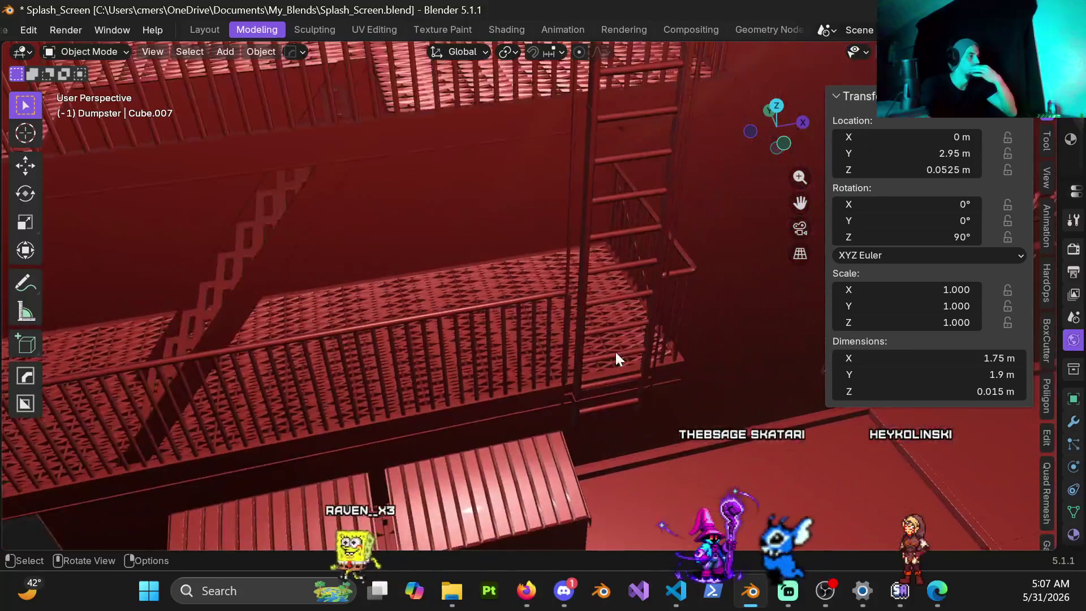
pyautogui.moveTo(588, 329)
pyautogui.mouseDown(button='middle')
pyautogui.moveTo(552, 305)
pyautogui.moveTo(473, 297)
pyautogui.moveTo(484, 259)
pyautogui.moveTo(711, 262)
pyautogui.moveTo(673, 273)
pyautogui.moveTo(552, 265)
pyautogui.mouseUp(button='middle')
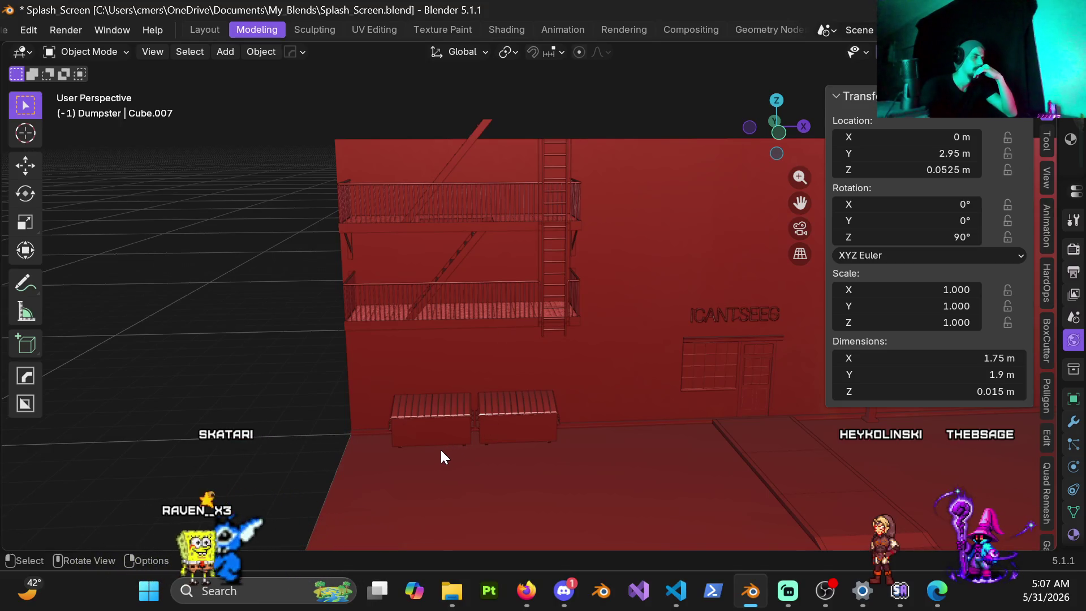
pyautogui.press('n')
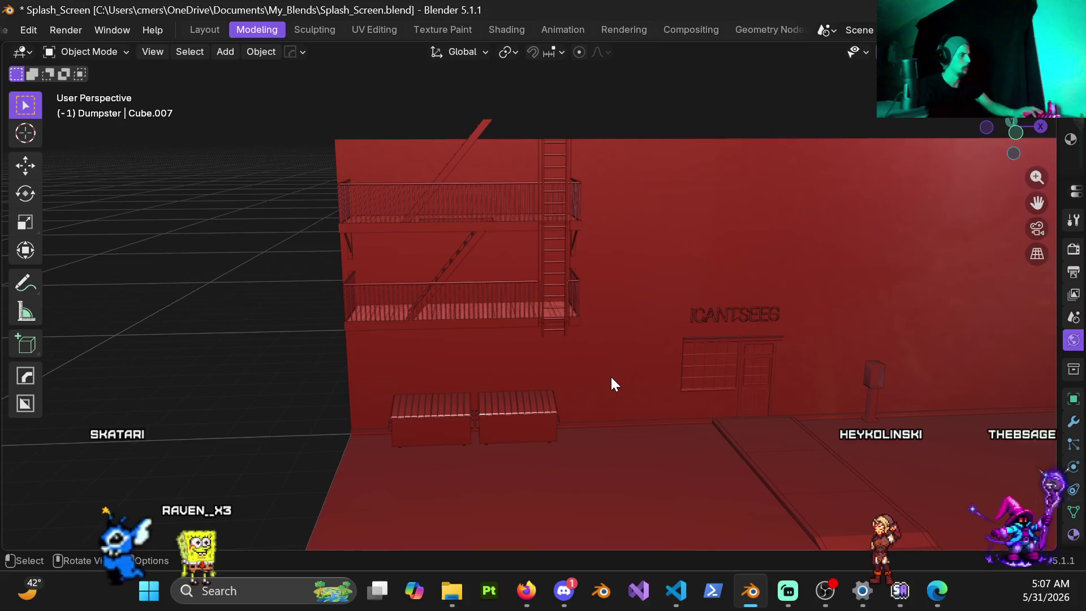
pyautogui.moveTo(739, 300); pyautogui.dragTo(616, 329, button='middle')
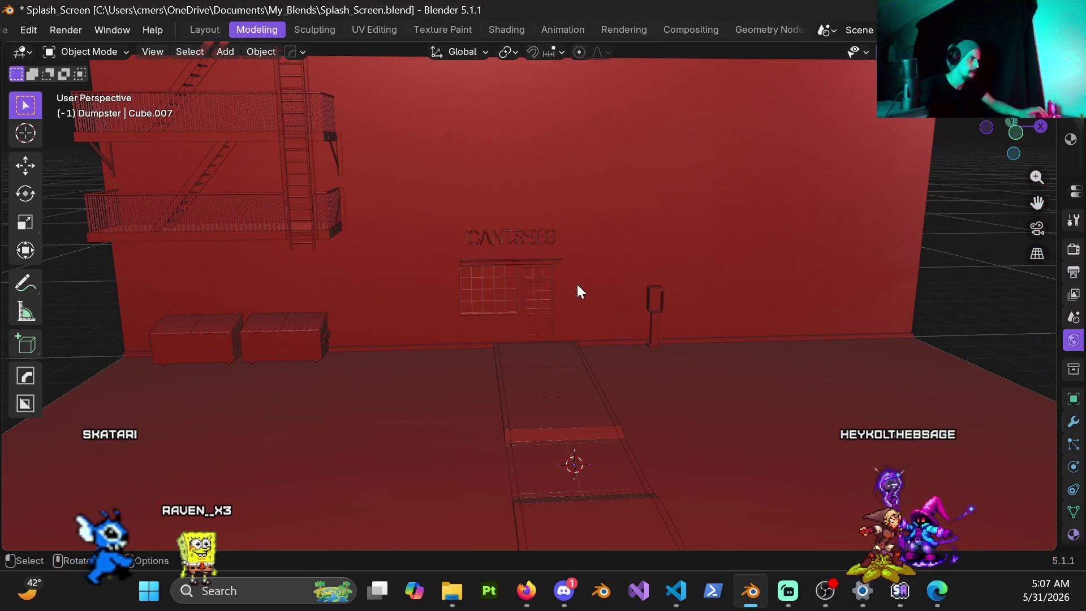
# Step: Add a new plane and move it 13 m along the X axis
pyautogui.scroll(-6, 576, 283)
pyautogui.moveTo(578, 286)
pyautogui.mouseDown(button='middle')
pyautogui.moveTo(575, 310)
pyautogui.moveTo(612, 366)
pyautogui.mouseUp(button='middle')
pyautogui.scroll(4, 605, 339)
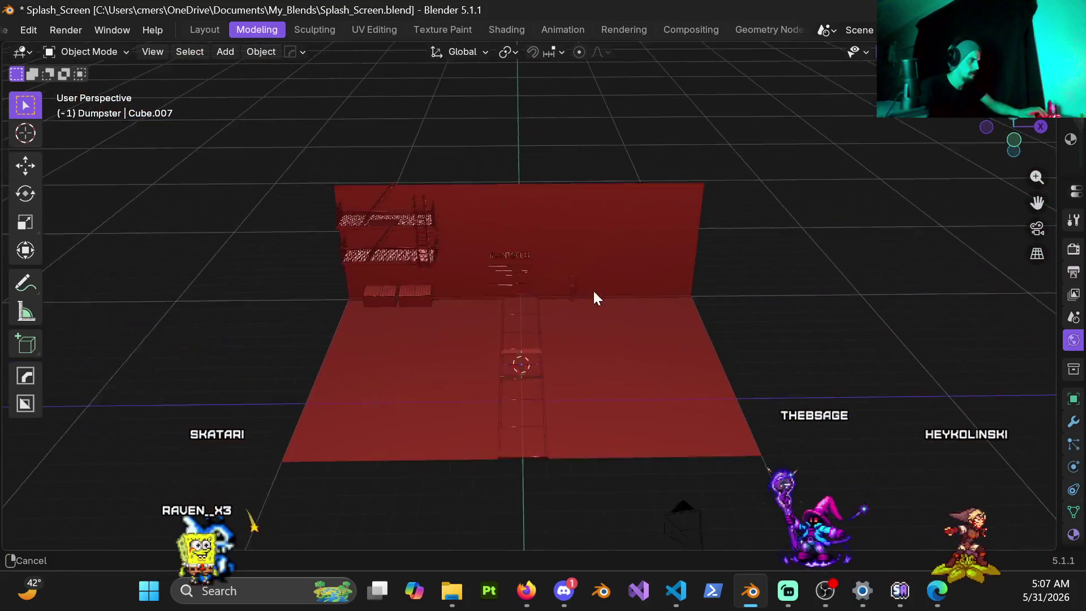
pyautogui.hotkey('shift', 'a')
pyautogui.moveTo(725, 239)
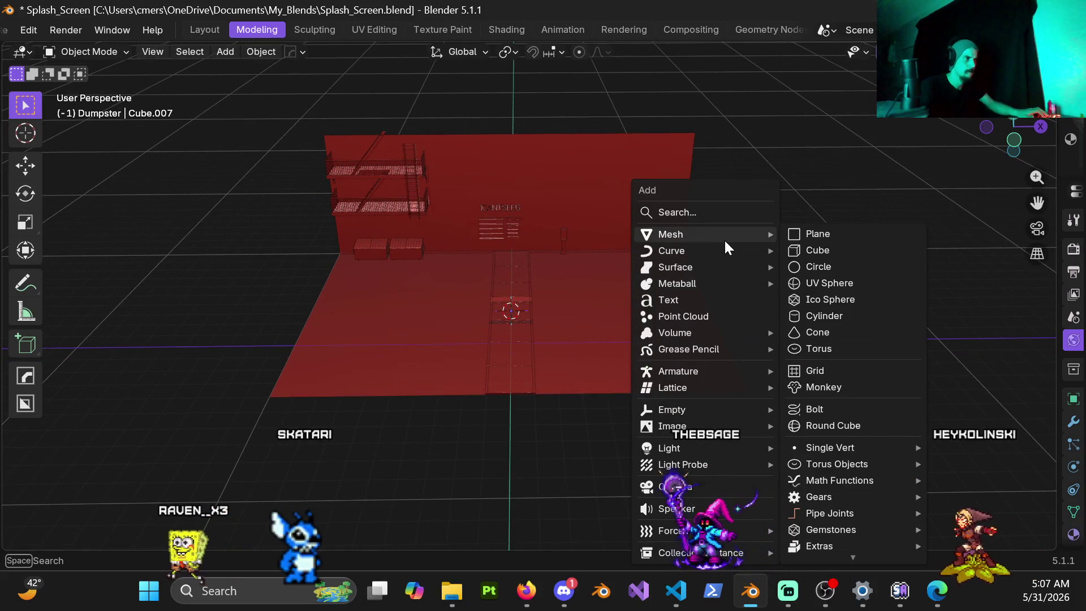
pyautogui.click(847, 234)
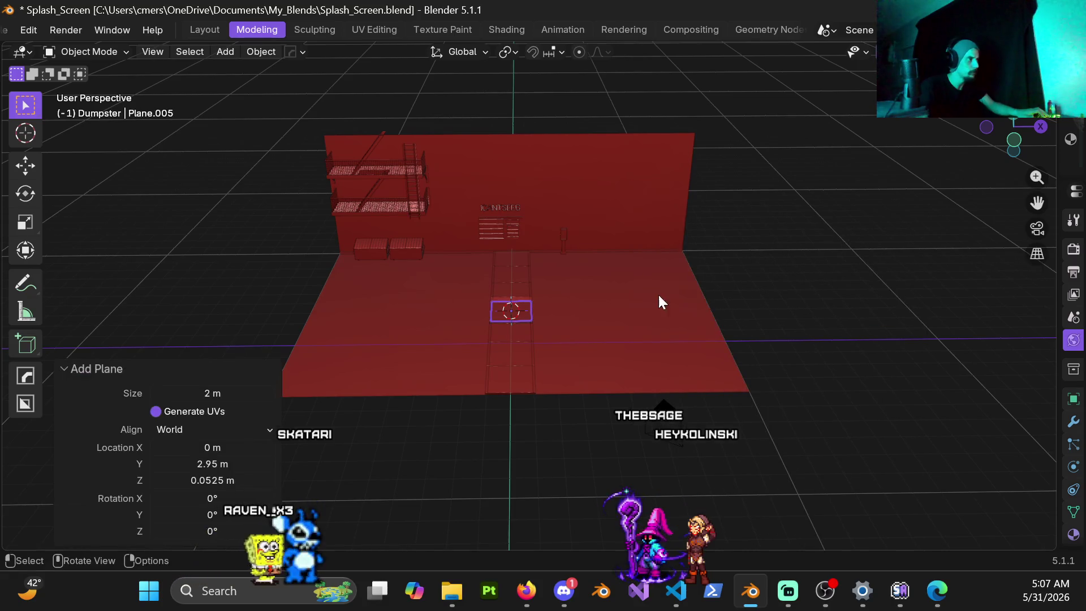
pyautogui.press('g')
pyautogui.press('x')
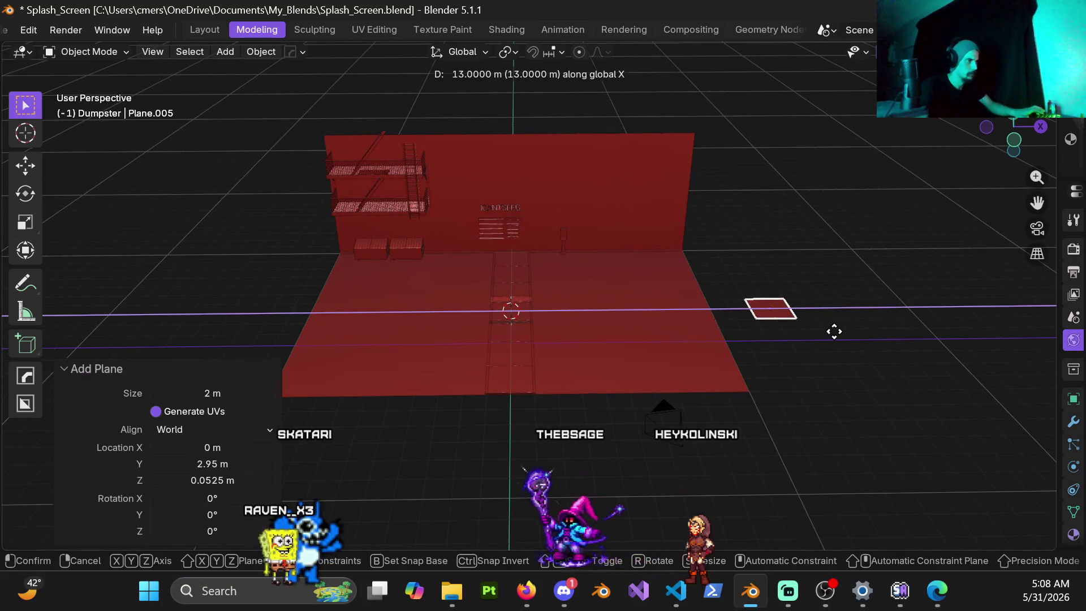
pyautogui.click(834, 331)
# Step: Convert the plane into a curve and select its outline
pyautogui.keyDown('shift'); pyautogui.moveTo(834, 331); pyautogui.dragTo(675, 339, button='middle'); pyautogui.keyUp('shift')
pyautogui.rightClick(644, 237)
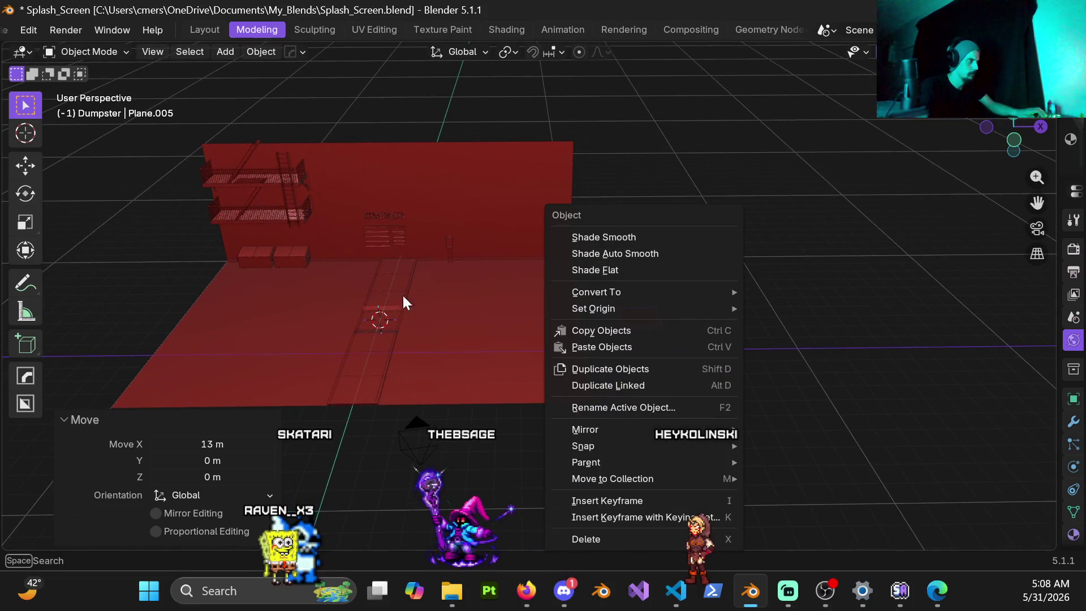
pyautogui.moveTo(616, 294)
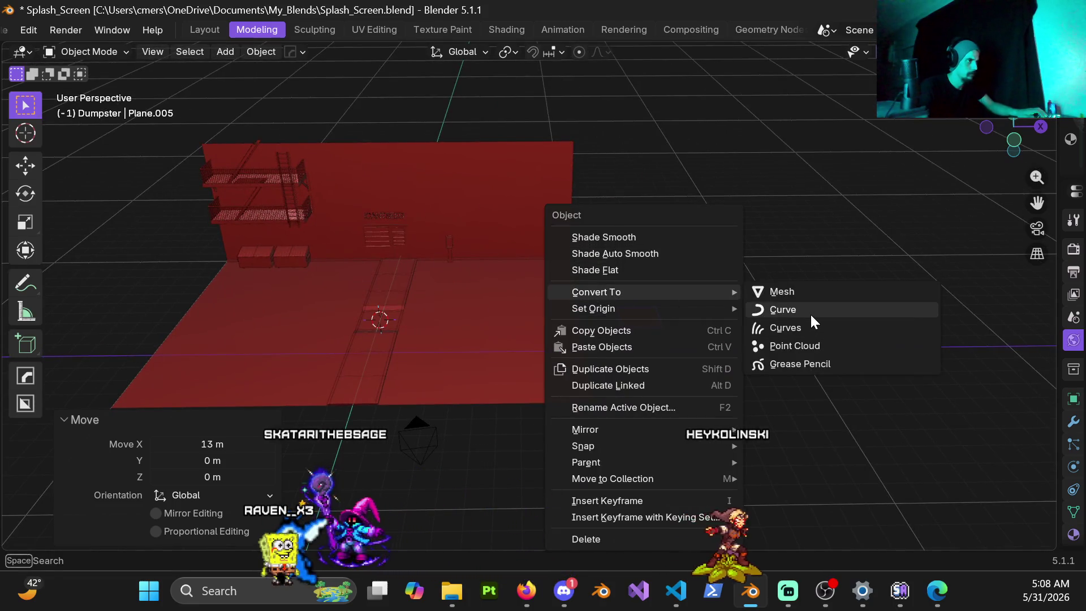
pyautogui.click(810, 313)
pyautogui.scroll(5, 681, 341)
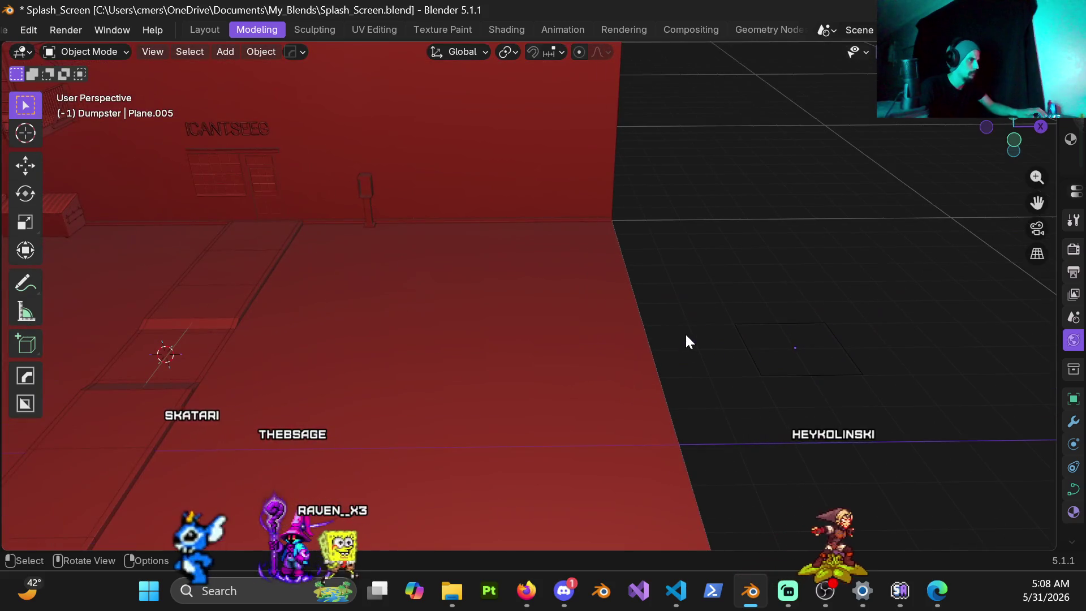
pyautogui.scroll(-3, 460, 342)
pyautogui.keyDown('shift'); pyautogui.moveTo(460, 342); pyautogui.dragTo(611, 325, button='middle'); pyautogui.keyUp('shift')
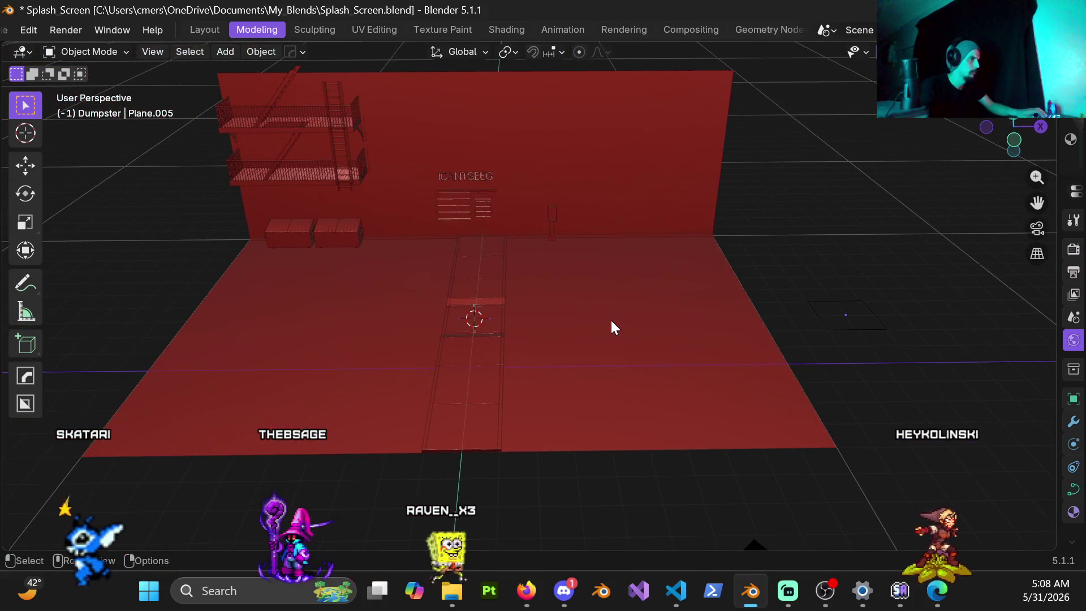
pyautogui.scroll(8, 762, 323)
pyautogui.click(559, 355)
pyautogui.hotkey('ctrl', 'Tab')
# Step: In Edit Mode, pull one endpoint of the curve outline outward
pyautogui.click(724, 356)
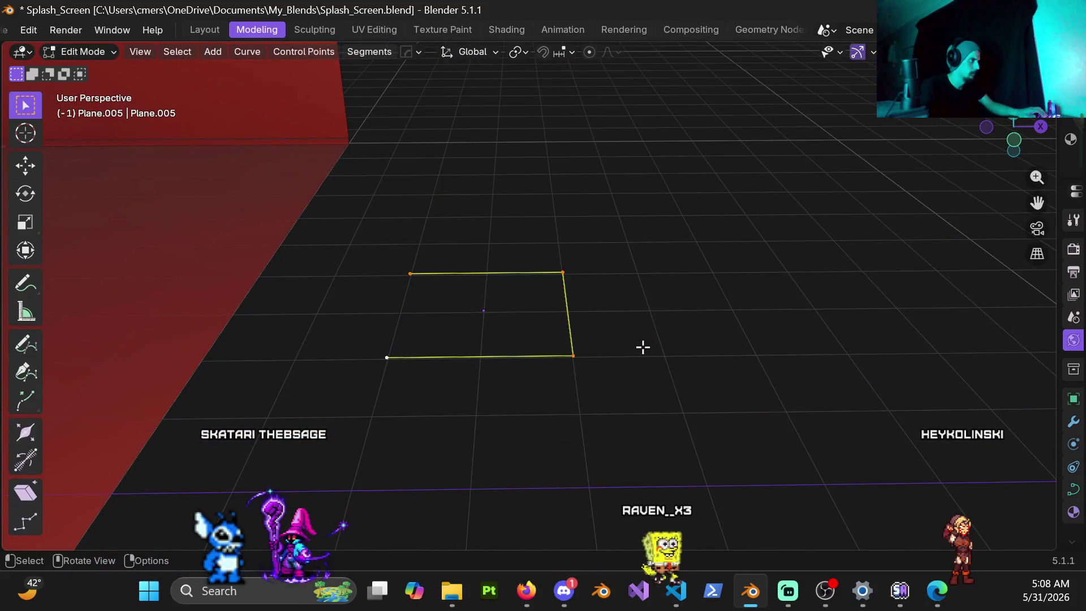
pyautogui.moveTo(478, 329)
pyautogui.mouseDown(button='middle')
pyautogui.moveTo(673, 351)
pyautogui.moveTo(807, 338)
pyautogui.moveTo(669, 322)
pyautogui.moveTo(662, 308)
pyautogui.moveTo(613, 298)
pyautogui.moveTo(549, 303)
pyautogui.mouseUp(button='middle')
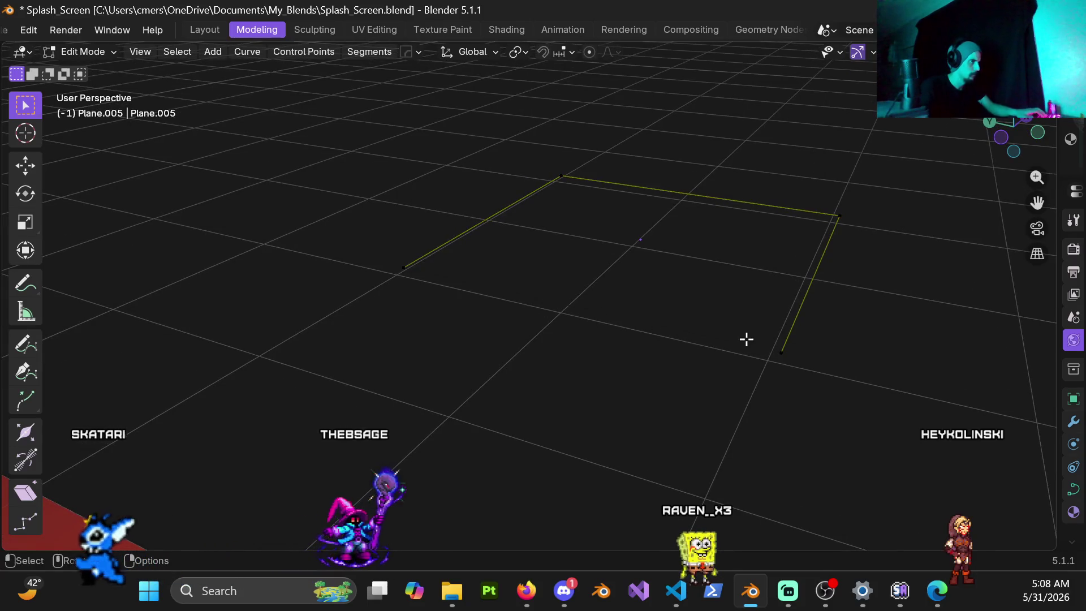
pyautogui.press('g')
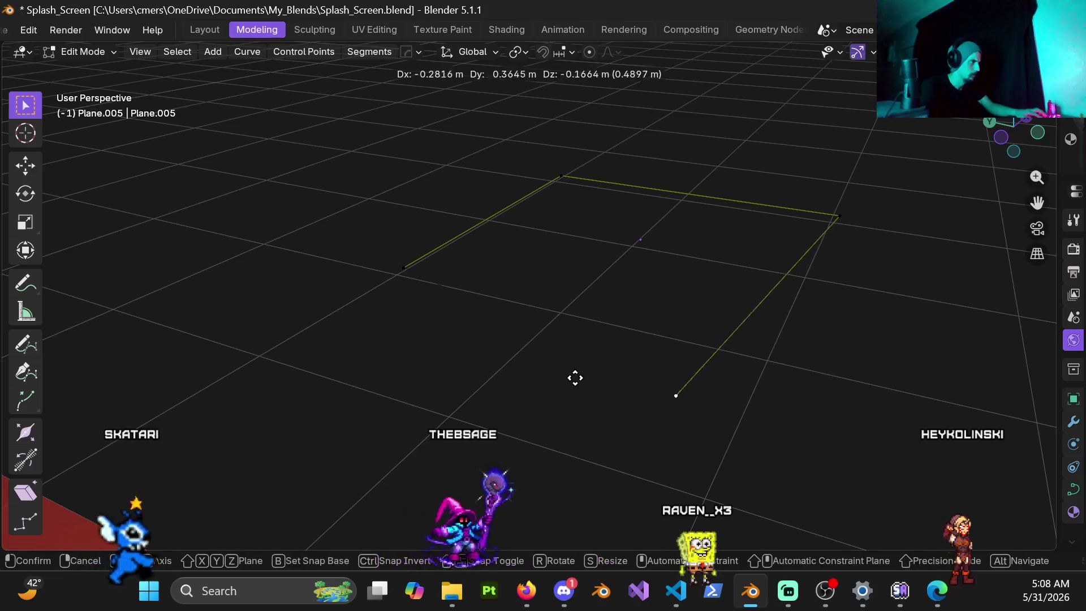
pyautogui.click(640, 315)
pyautogui.moveTo(640, 315)
pyautogui.mouseDown(button='middle')
pyautogui.moveTo(587, 320)
pyautogui.moveTo(633, 294)
pyautogui.moveTo(556, 343)
pyautogui.moveTo(689, 349)
pyautogui.mouseUp(button='middle')
# Step: Give the curve points Free handles and set the spline type to Bézier
pyautogui.rightClick(708, 284)
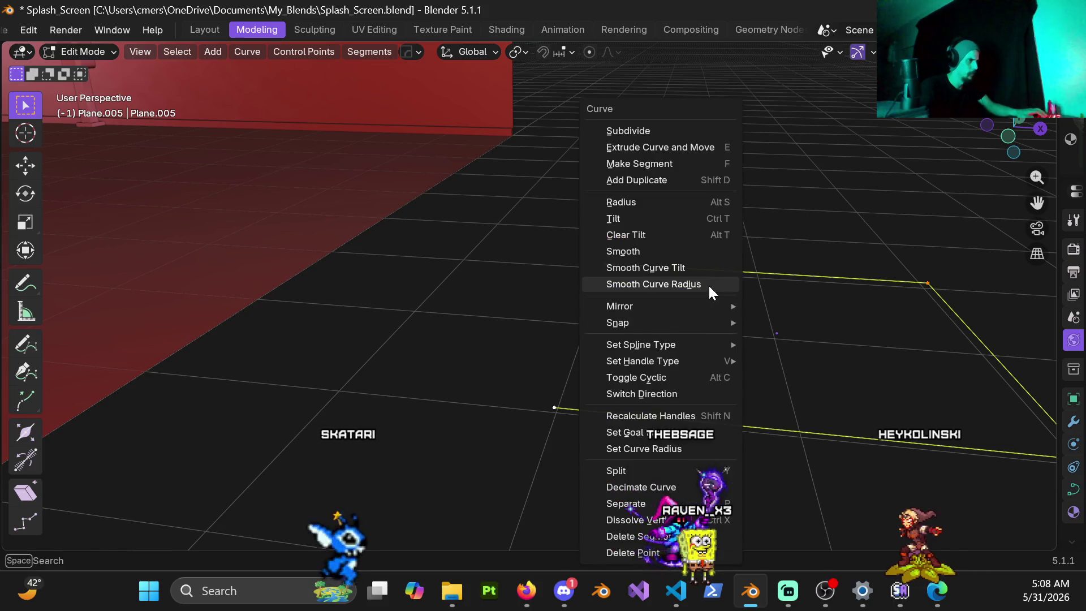
pyautogui.moveTo(693, 361)
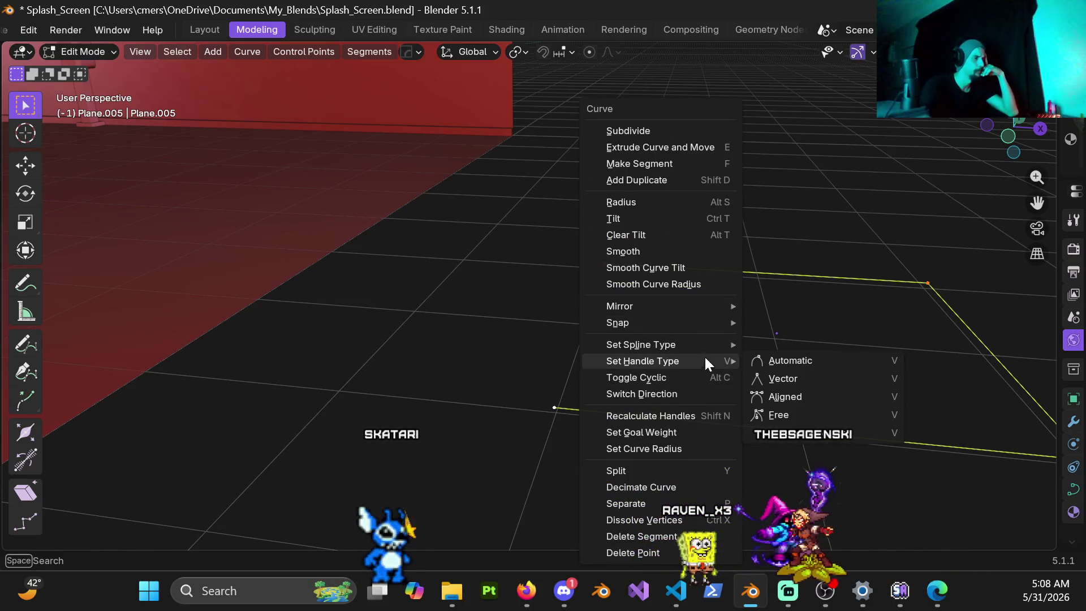
pyautogui.click(804, 396)
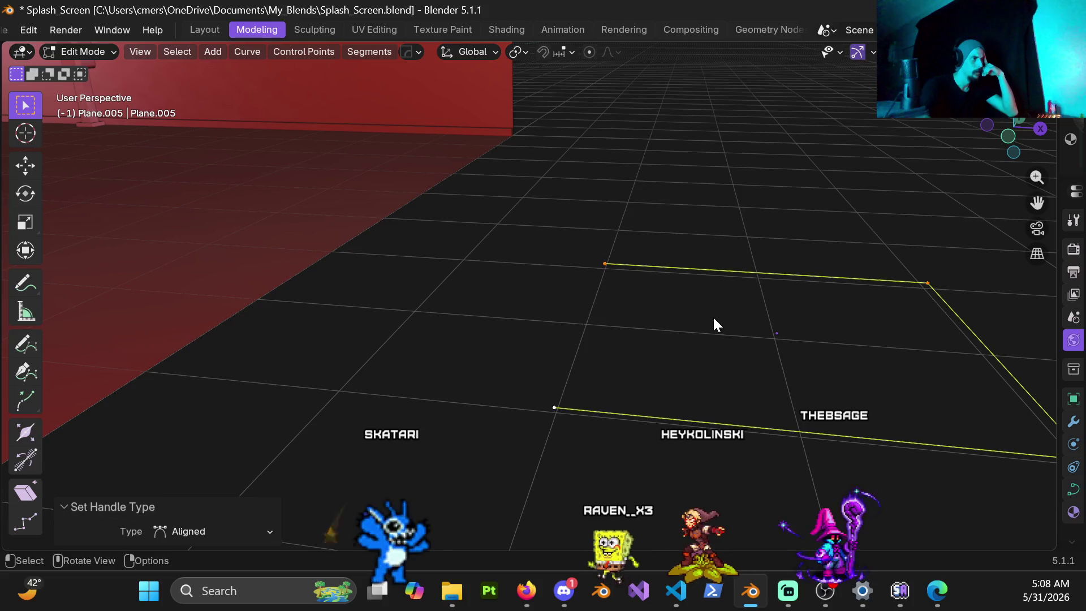
pyautogui.rightClick(712, 316)
pyautogui.click(803, 372)
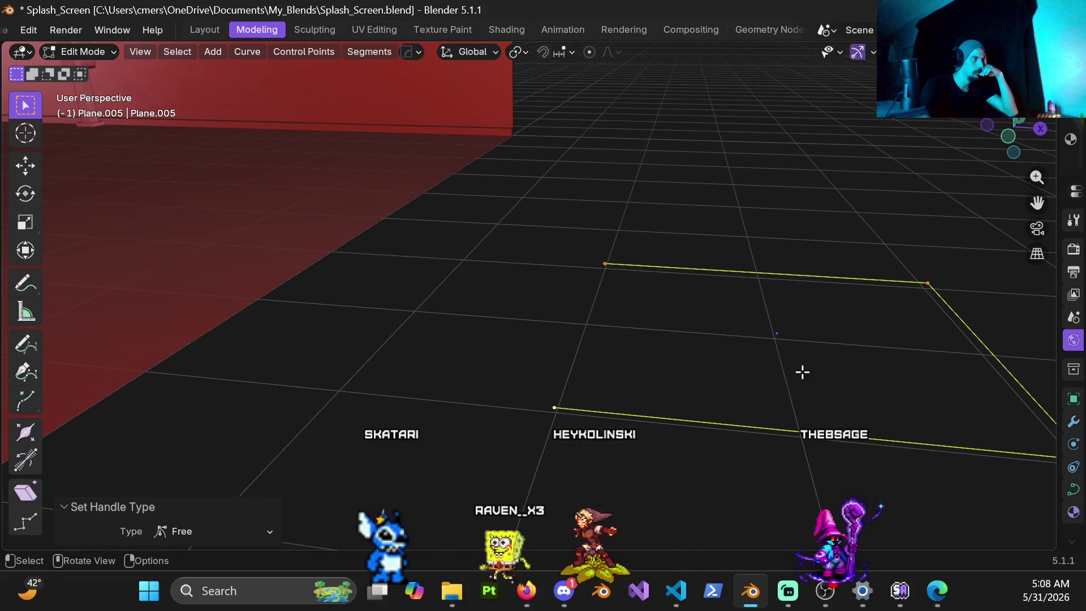
pyautogui.rightClick(671, 355)
pyautogui.moveTo(698, 341)
pyautogui.click(759, 355)
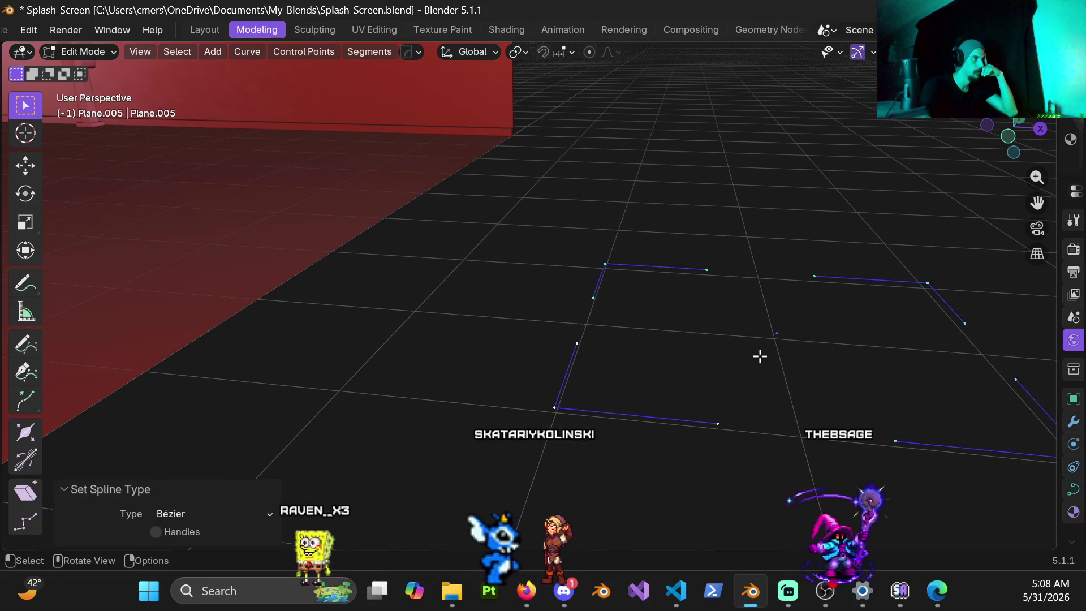
# Step: Return to Object Mode and view the wall from the front
pyautogui.moveTo(830, 344)
pyautogui.mouseDown(button='middle')
pyautogui.moveTo(788, 366)
pyautogui.moveTo(894, 379)
pyautogui.moveTo(817, 344)
pyautogui.moveTo(739, 346)
pyautogui.moveTo(644, 391)
pyautogui.mouseUp(button='middle')
pyautogui.click(586, 380)
pyautogui.moveTo(601, 325)
pyautogui.mouseDown(button='middle')
pyautogui.moveTo(528, 373)
pyautogui.moveTo(577, 347)
pyautogui.moveTo(463, 304)
pyautogui.moveTo(539, 286)
pyautogui.moveTo(747, 366)
pyautogui.mouseUp(button='middle')
pyautogui.scroll(5, 695, 390)
pyautogui.scroll(-5, 511, 277)
pyautogui.moveTo(510, 276); pyautogui.dragTo(460, 296, button='middle')
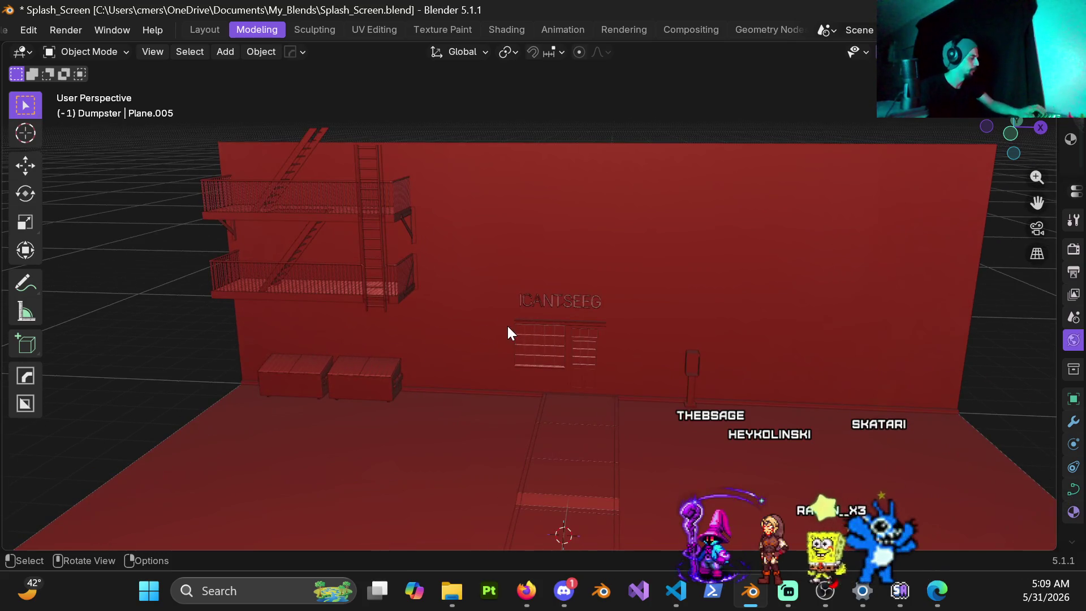
# Step: Add a Bézier curve and raise it along Z above the floor
pyautogui.hotkey('shift', 'a')
pyautogui.moveTo(492, 249)
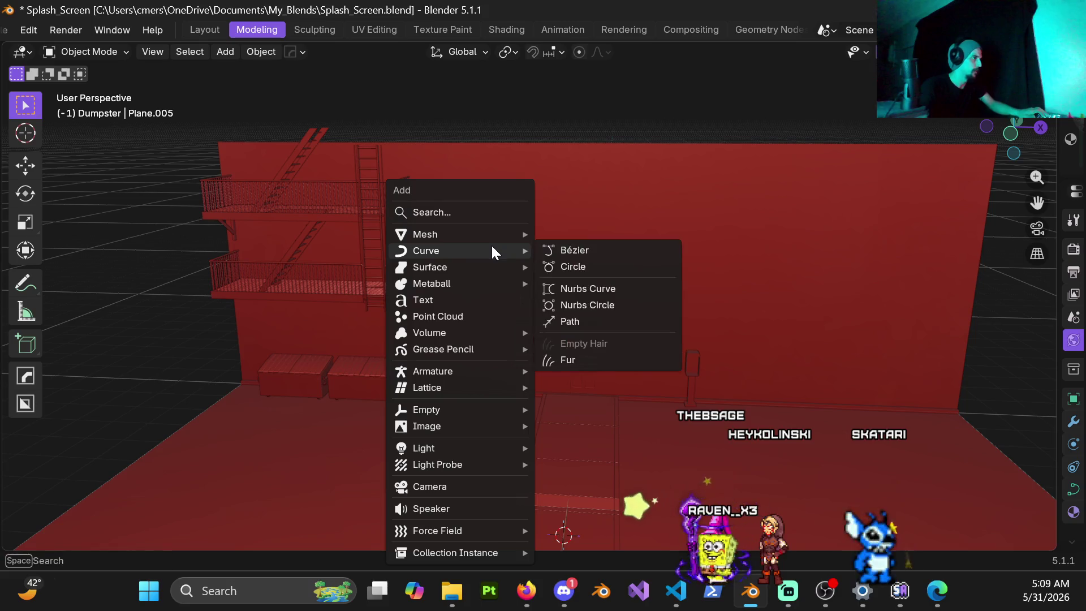
pyautogui.click(605, 252)
pyautogui.moveTo(597, 285)
pyautogui.mouseDown(button='middle')
pyautogui.moveTo(589, 396)
pyautogui.moveTo(611, 376)
pyautogui.moveTo(589, 448)
pyautogui.moveTo(583, 423)
pyautogui.mouseUp(button='middle')
pyautogui.press('g')
pyautogui.press('z')
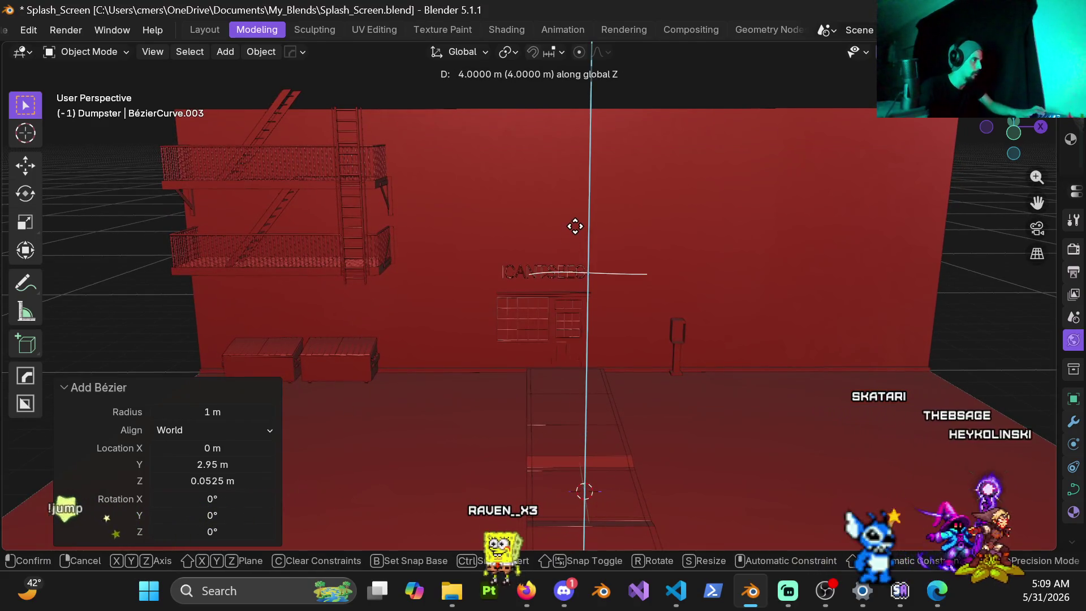
pyautogui.click(580, 210)
pyautogui.moveTo(581, 209)
pyautogui.mouseDown(button='middle')
pyautogui.moveTo(585, 337)
pyautogui.moveTo(540, 347)
pyautogui.moveTo(544, 318)
pyautogui.mouseUp(button='middle')
# Step: Rotate one end handle -45° about Z and shrink both end handles to 0.1 scale
pyautogui.press('Tab')
pyautogui.press('r')
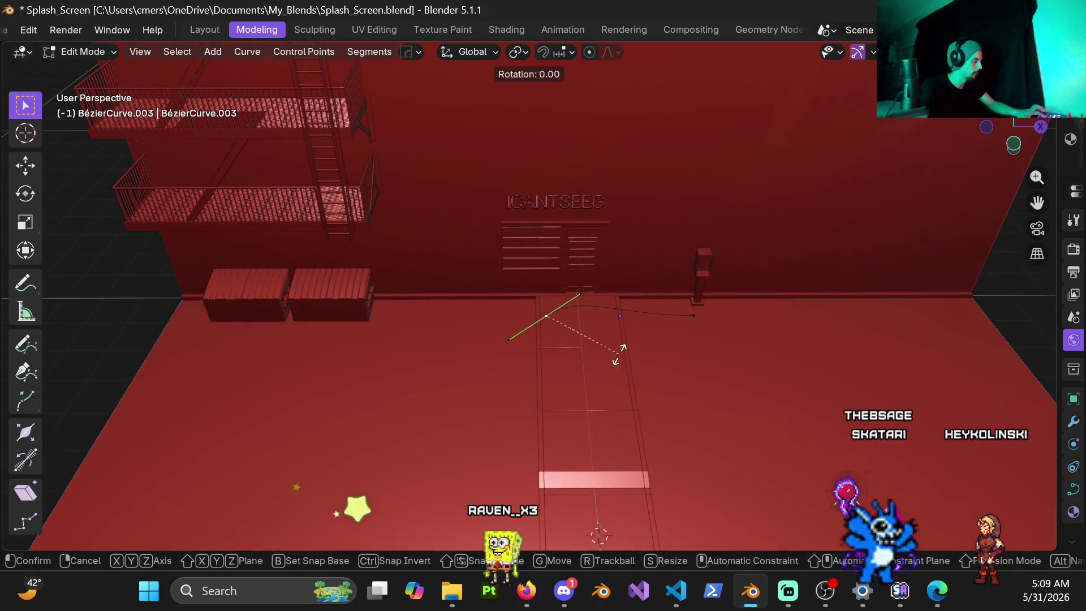
pyautogui.press('z')
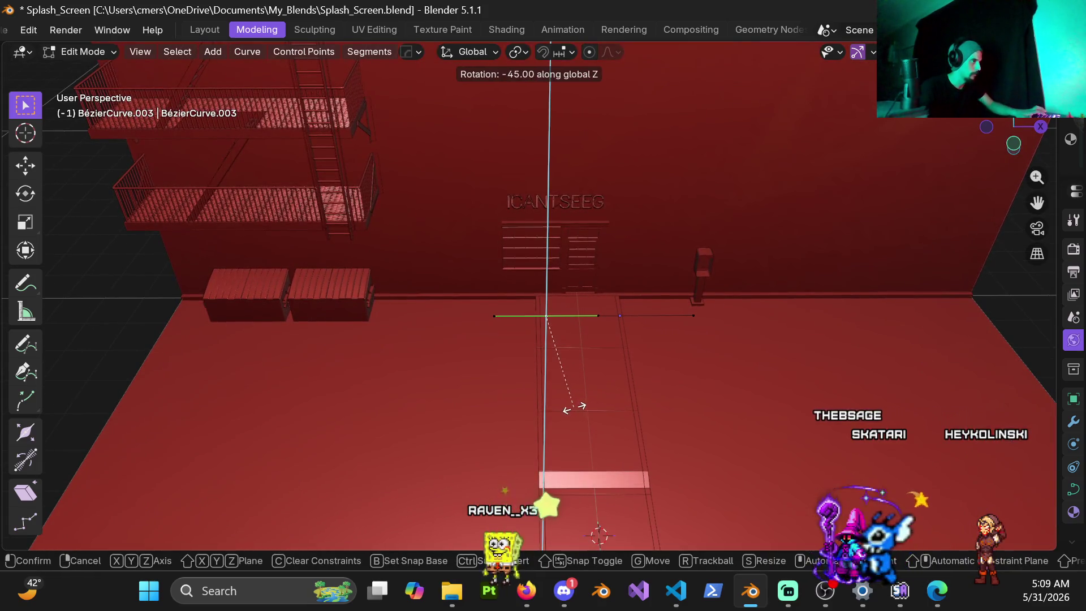
pyautogui.click(574, 407)
pyautogui.press('s')
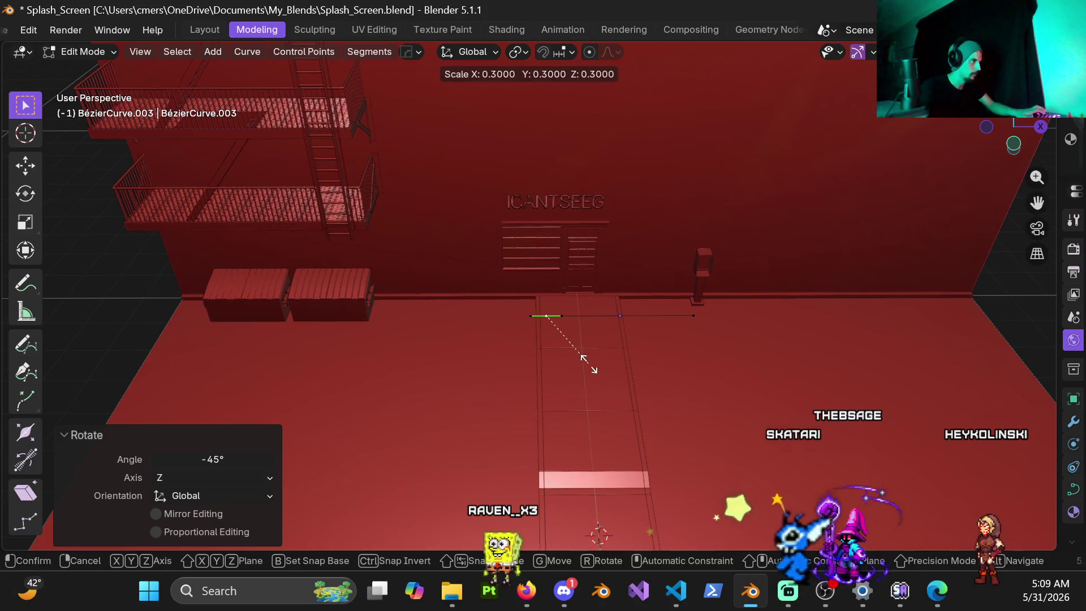
pyautogui.click(563, 332)
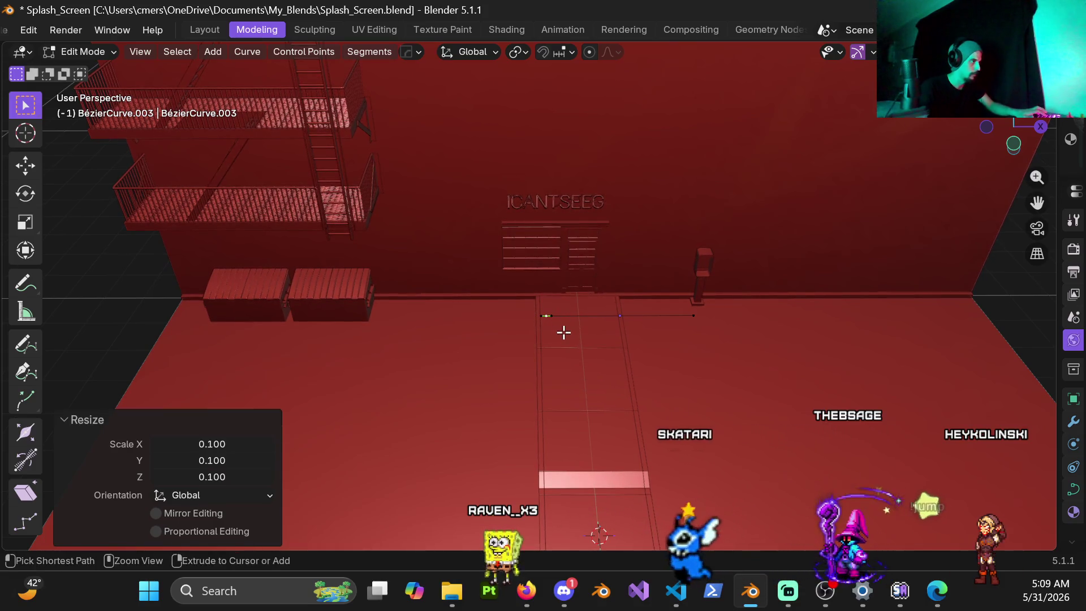
pyautogui.click(751, 398)
pyautogui.press('s')
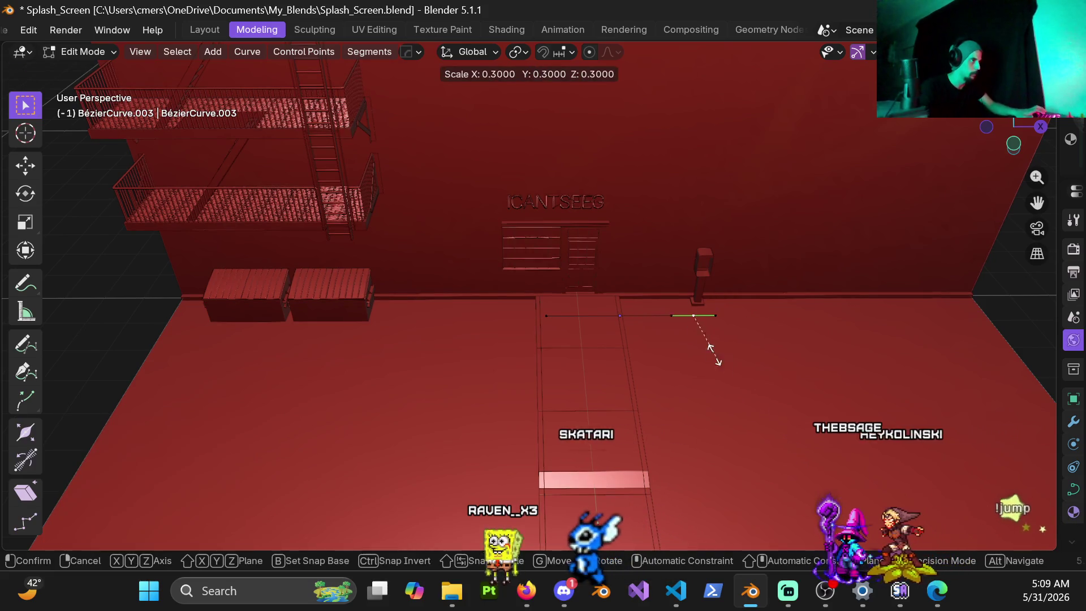
pyautogui.click(688, 330)
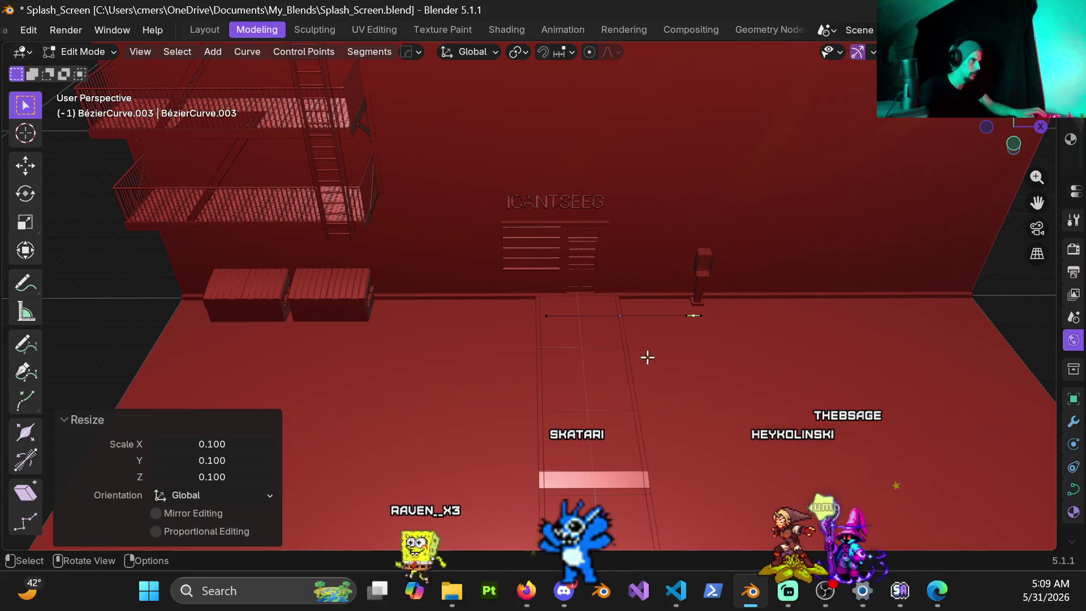
pyautogui.press('Tab')
pyautogui.moveTo(565, 344)
pyautogui.mouseDown(button='middle')
pyautogui.moveTo(524, 331)
pyautogui.moveTo(796, 341)
pyautogui.mouseUp(button='middle')
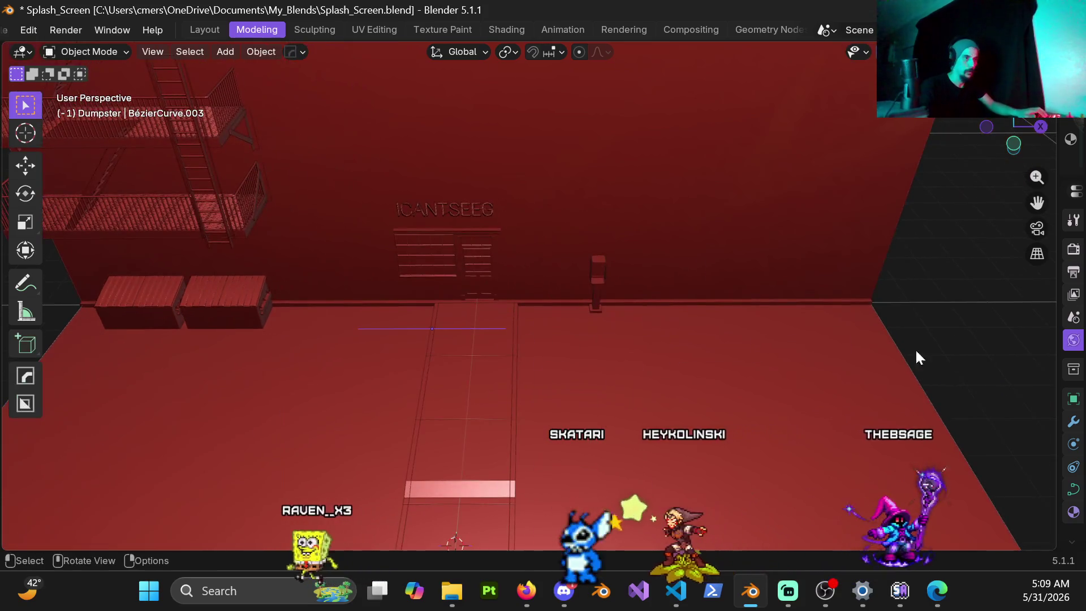
pyautogui.moveTo(1051, 387)
pyautogui.mouseDown()
pyautogui.moveTo(765, 390)
pyautogui.moveTo(849, 408)
pyautogui.moveTo(859, 440)
pyautogui.mouseUp()
# Step: Set the curve's Geometry Bevel to Object, picking Plane.005 as the profile
pyautogui.click(852, 493)
pyautogui.scroll(-5, 956, 396)
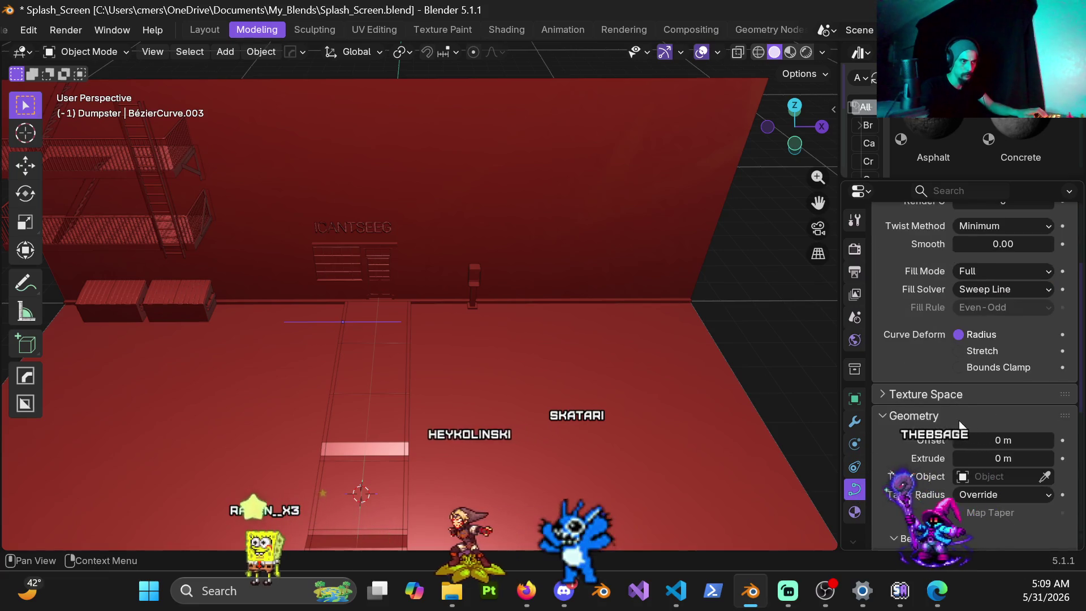
pyautogui.scroll(-3, 917, 429)
pyautogui.moveTo(768, 381)
pyautogui.keyDown('shift'); pyautogui.mouseDown(button='middle')
pyautogui.moveTo(528, 315)
pyautogui.moveTo(506, 295)
pyautogui.mouseUp(button='middle'); pyautogui.keyUp('shift')
pyautogui.scroll(-4, 906, 453)
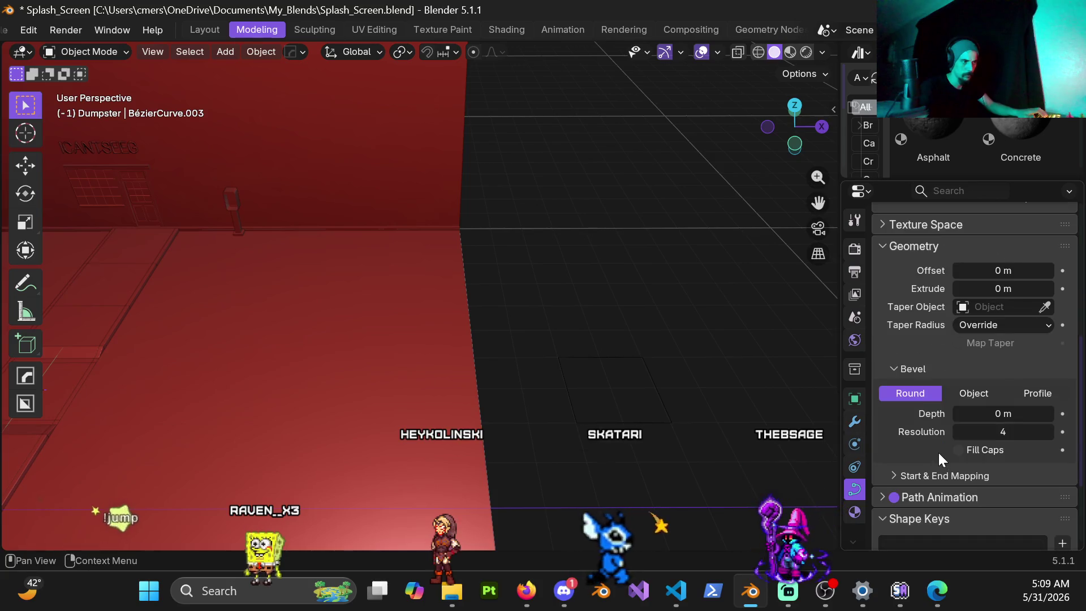
pyautogui.click(976, 392)
pyautogui.click(1045, 413)
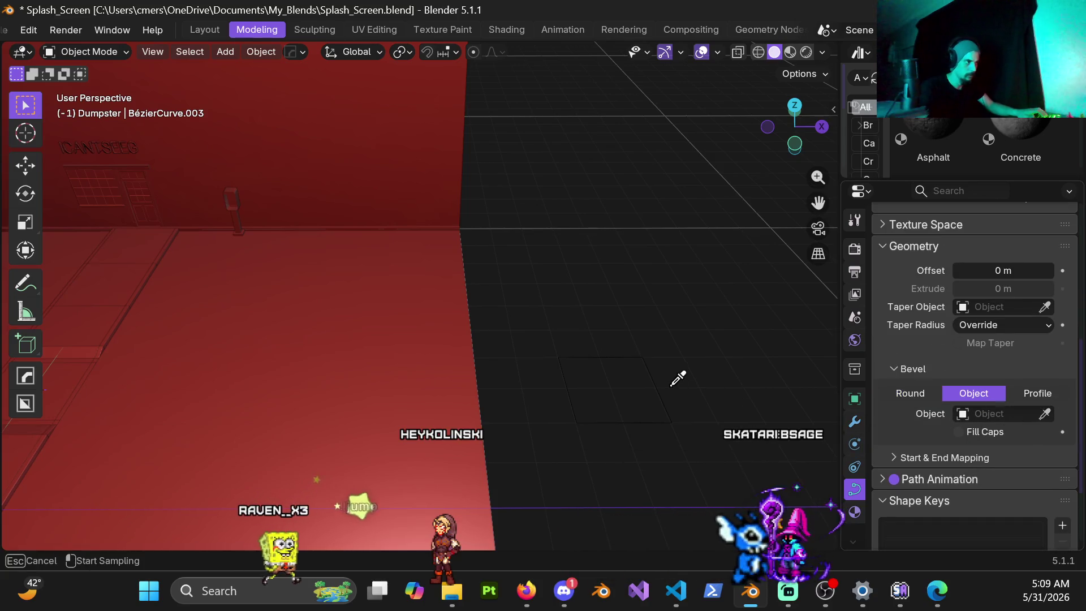
pyautogui.click(668, 380)
# Step: Frame the new rectangular duct and orbit around it to inspect the shape
pyautogui.press('KP_Decimal')
pyautogui.moveTo(603, 371)
pyautogui.mouseDown(button='middle')
pyautogui.moveTo(566, 337)
pyautogui.moveTo(398, 294)
pyautogui.moveTo(280, 236)
pyautogui.moveTo(433, 336)
pyautogui.moveTo(659, 373)
pyautogui.moveTo(698, 419)
pyautogui.moveTo(663, 491)
pyautogui.moveTo(496, 317)
pyautogui.moveTo(511, 338)
pyautogui.moveTo(765, 368)
pyautogui.moveTo(484, 315)
pyautogui.moveTo(440, 406)
pyautogui.moveTo(458, 399)
pyautogui.mouseUp(button='middle')
pyautogui.scroll(-1, 928, 416)
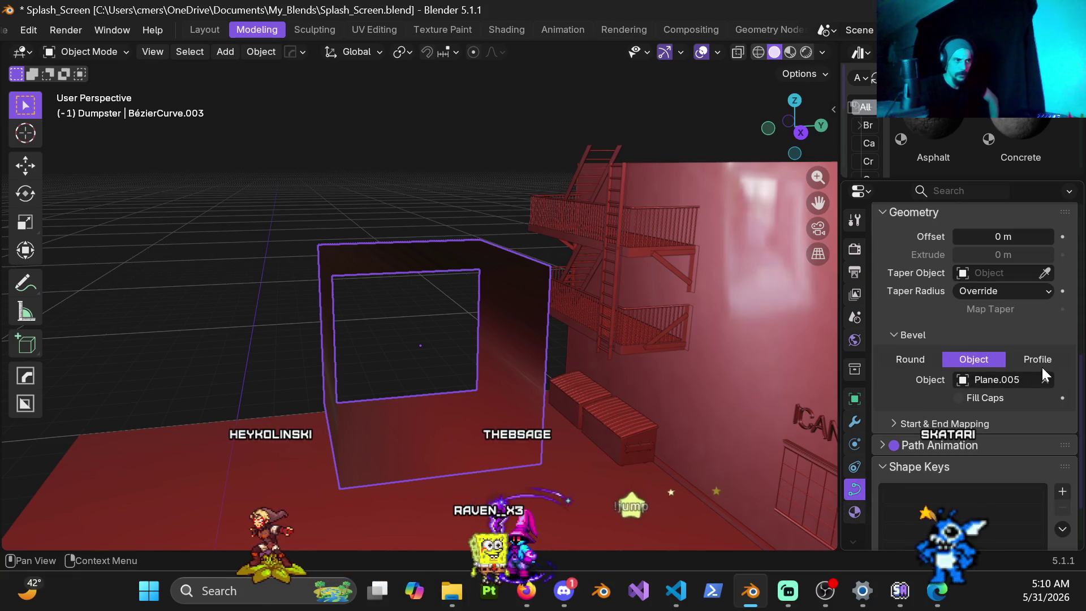
pyautogui.scroll(2, 950, 437)
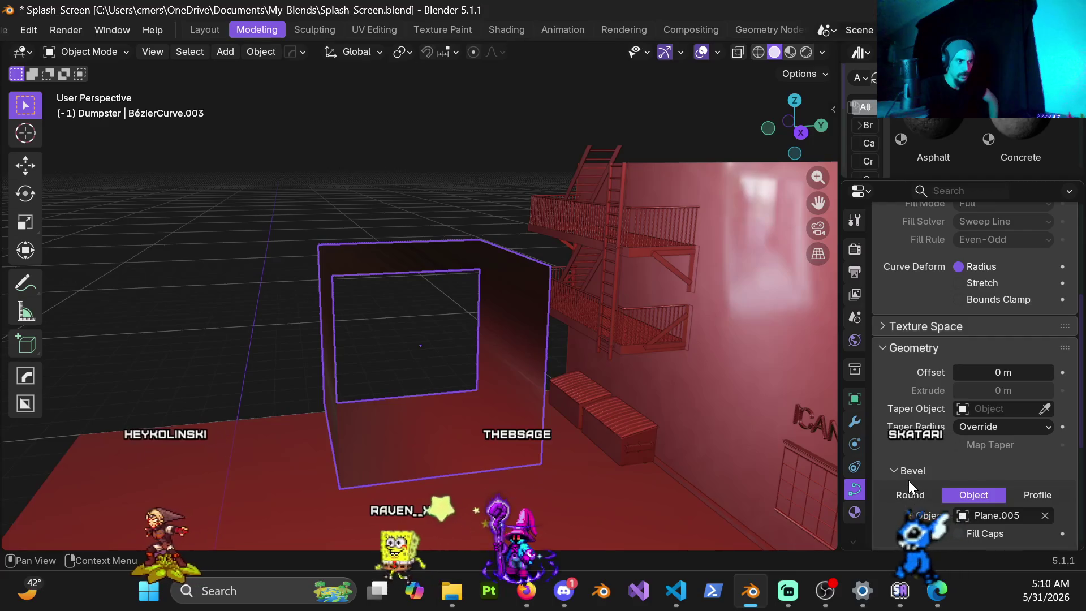
pyautogui.scroll(2, 952, 474)
pyautogui.scroll(8, 952, 474)
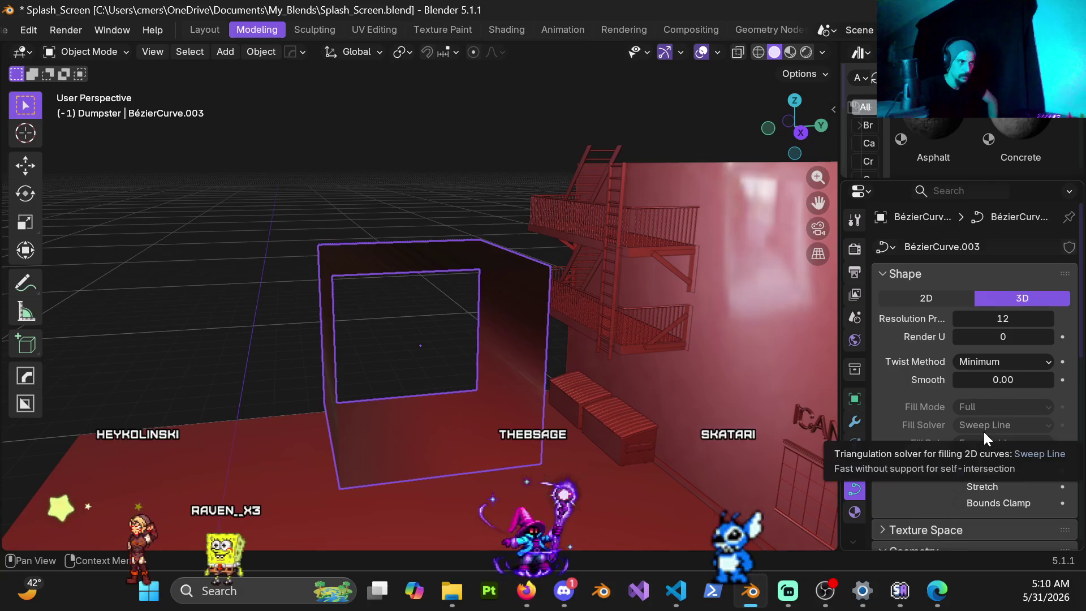
pyautogui.moveTo(359, 288)
pyautogui.mouseDown(button='middle')
pyautogui.moveTo(524, 327)
pyautogui.moveTo(531, 313)
pyautogui.moveTo(572, 384)
pyautogui.moveTo(557, 355)
pyautogui.mouseUp(button='middle')
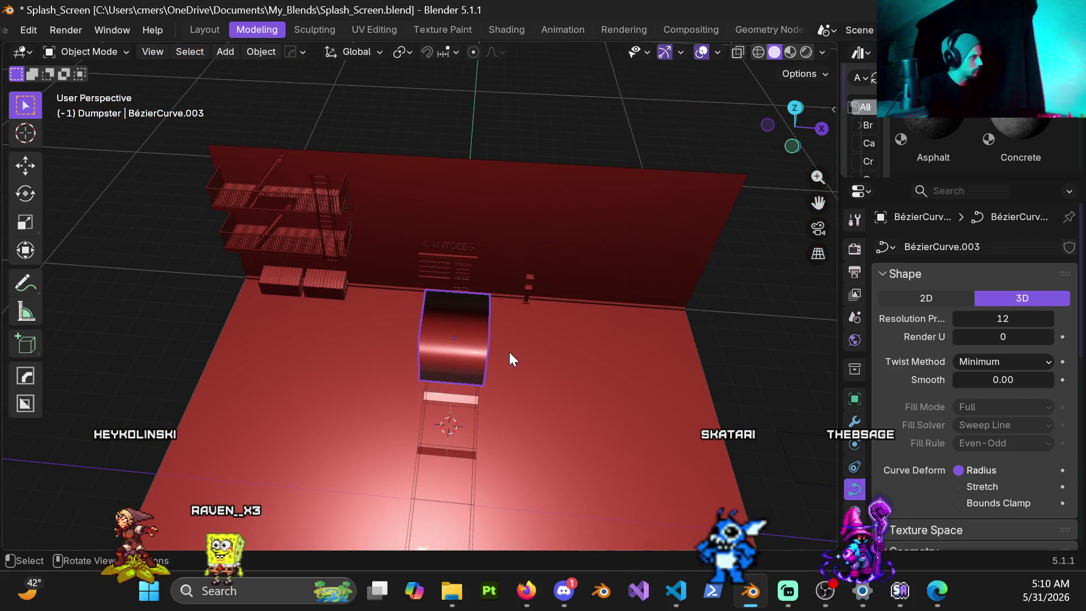
# Step: Orbit down toward the wall around the duct, dipping into Edit Mode and back to Object Mode
pyautogui.scroll(4, 467, 392)
pyautogui.moveTo(471, 359)
pyautogui.mouseDown(button='middle')
pyautogui.moveTo(483, 403)
pyautogui.moveTo(528, 361)
pyautogui.moveTo(765, 372)
pyautogui.moveTo(441, 418)
pyautogui.moveTo(298, 413)
pyautogui.mouseUp(button='middle')
pyautogui.moveTo(513, 484)
pyautogui.mouseDown(button='middle')
pyautogui.moveTo(473, 473)
pyautogui.moveTo(475, 413)
pyautogui.moveTo(672, 413)
pyautogui.mouseUp(button='middle')
pyautogui.press('Tab')
pyautogui.moveTo(516, 379)
pyautogui.mouseDown(button='middle')
pyautogui.moveTo(347, 317)
pyautogui.moveTo(461, 358)
pyautogui.mouseUp(button='middle')
pyautogui.hotkey('ctrl', 'Tab')
pyautogui.click(413, 354)
pyautogui.moveTo(381, 334)
pyautogui.mouseDown(button='middle')
pyautogui.moveTo(550, 344)
pyautogui.moveTo(552, 364)
pyautogui.moveTo(576, 351)
pyautogui.mouseUp(button='middle')
# Step: Turn the duct -90° about Z and shrink it to 0.4
pyautogui.press('r')
pyautogui.press('z')
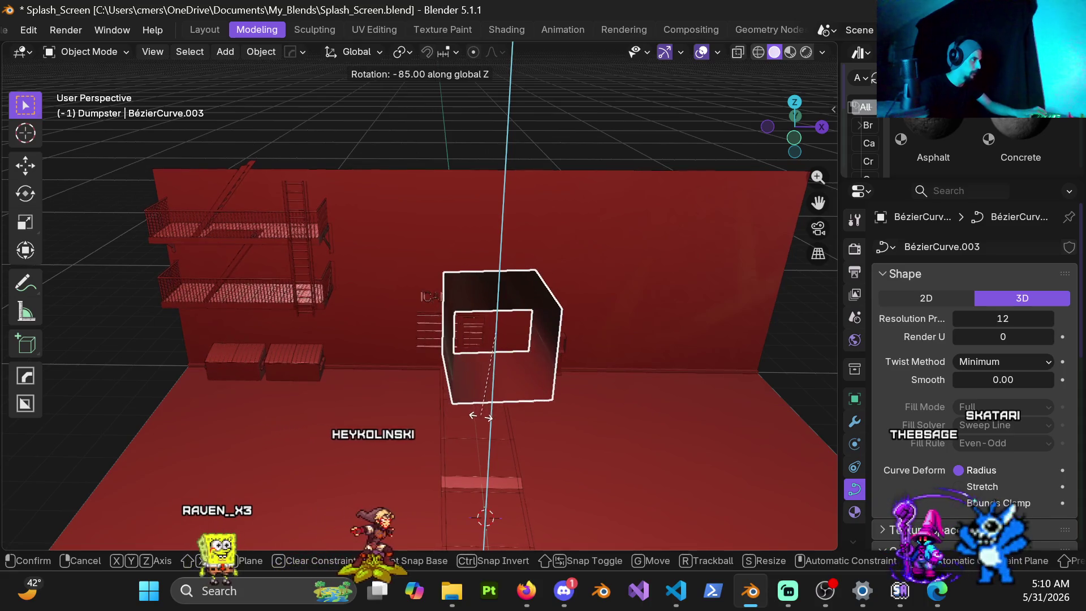
pyautogui.press('Return')
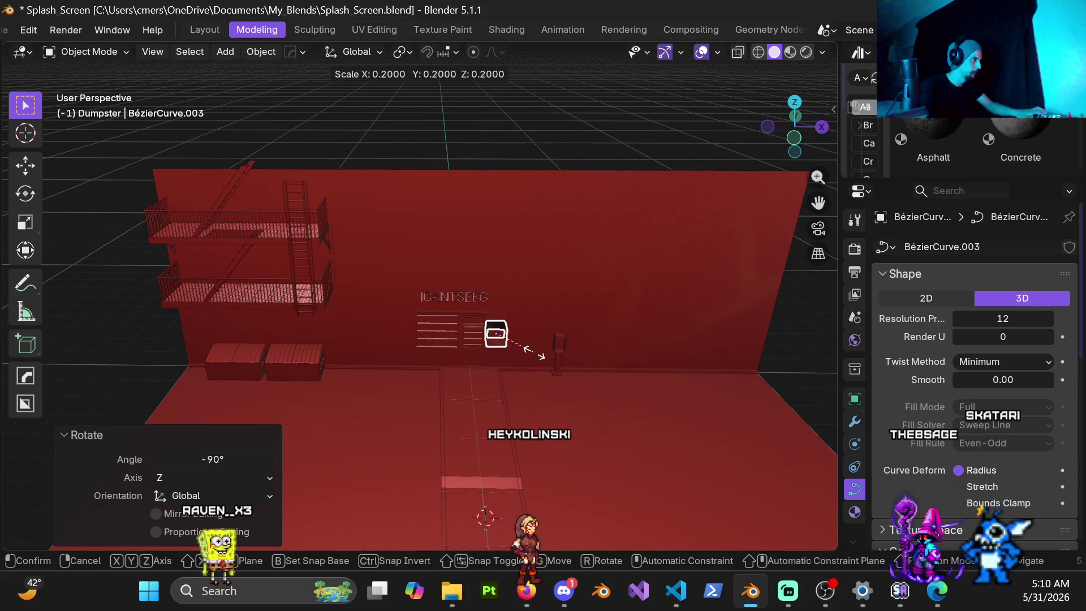
pyautogui.press('Return')
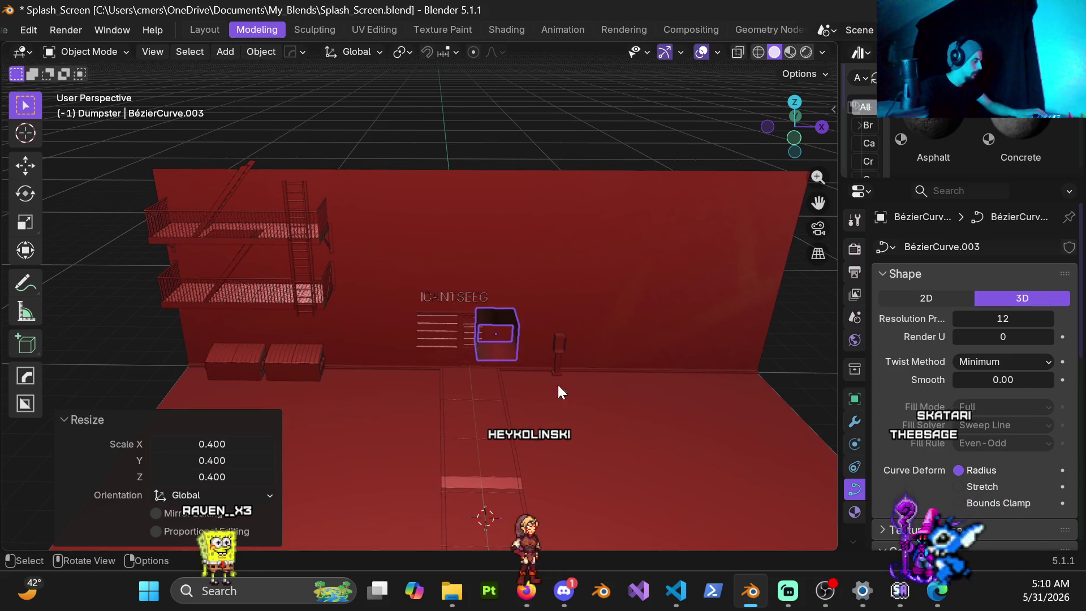
# Step: In top orthographic view, move the duct next to the wall
pyautogui.press('KP_7')
pyautogui.press('KP_5')
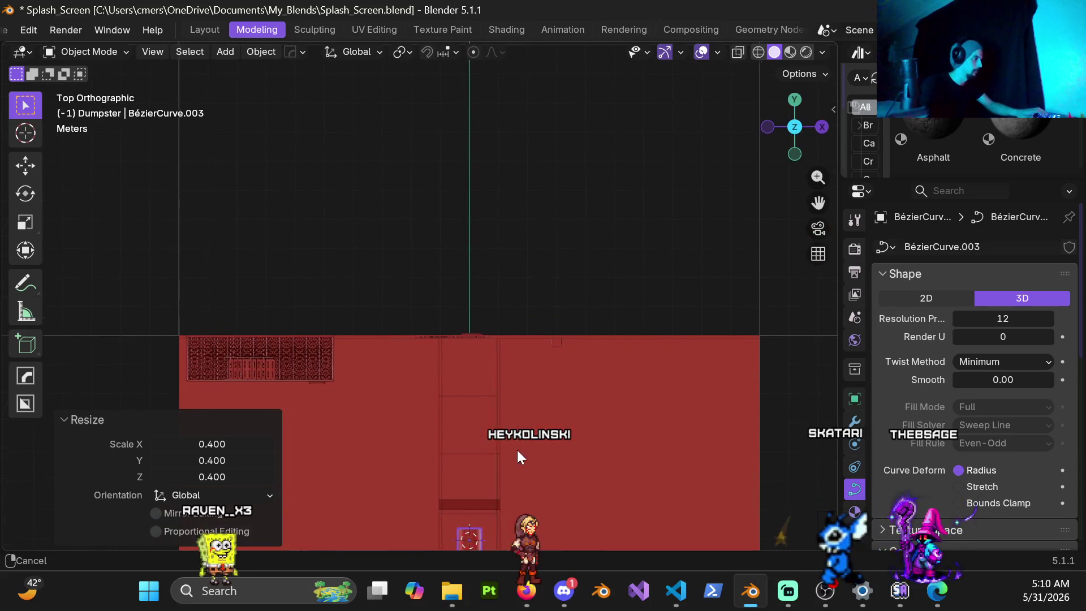
pyautogui.keyDown('shift'); pyautogui.moveTo(509, 543); pyautogui.dragTo(545, 417, button='middle'); pyautogui.keyUp('shift')
pyautogui.press('g')
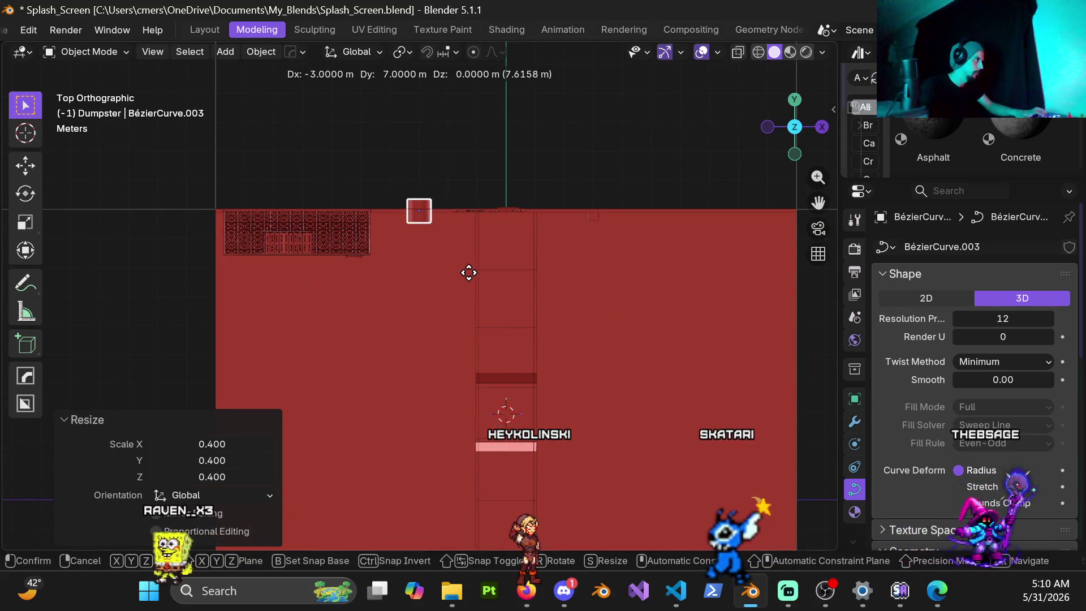
pyautogui.click(468, 277)
# Step: Shift the duct 0.5 m along Y toward the wall, then nudge it another 0.05 m
pyautogui.scroll(8, 424, 248)
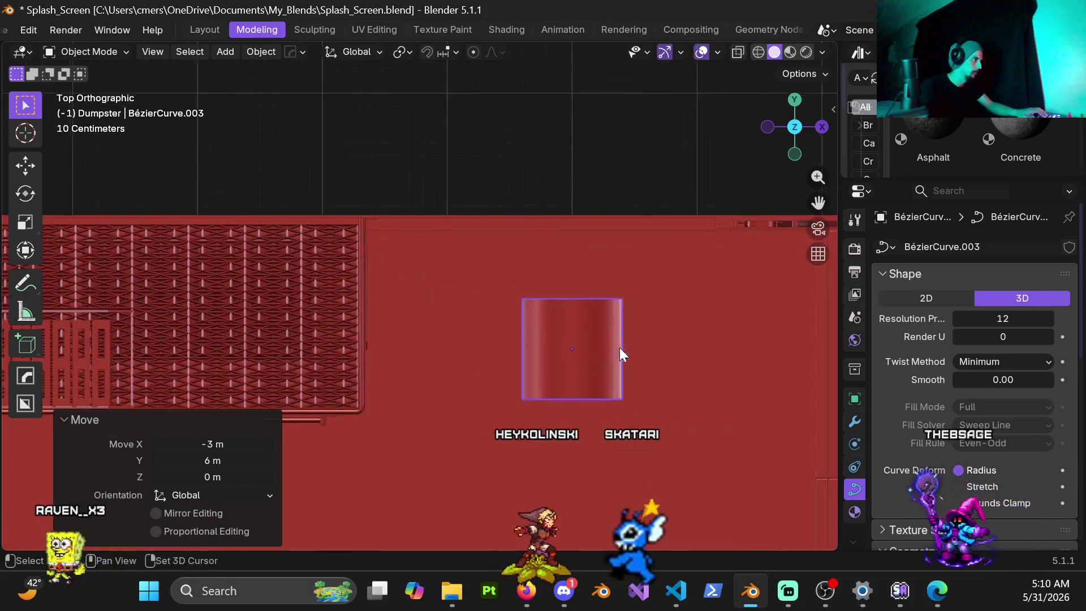
pyautogui.scroll(4, 516, 399)
pyautogui.press('g')
pyautogui.press('y')
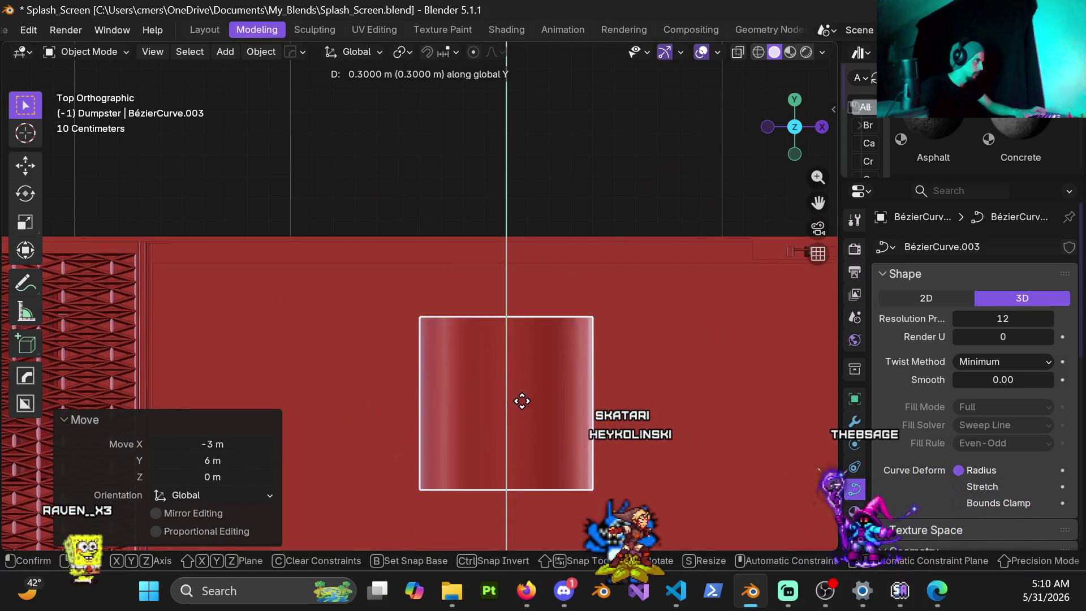
pyautogui.click(514, 376)
pyautogui.scroll(4, 531, 341)
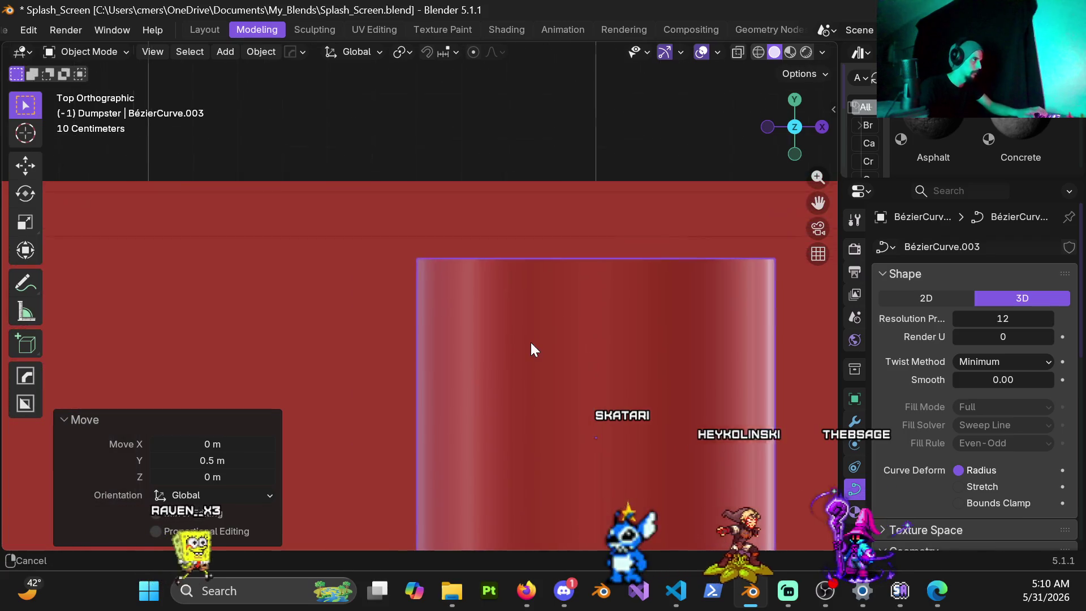
pyautogui.scroll(1, 513, 398)
pyautogui.press('g')
pyautogui.press('y')
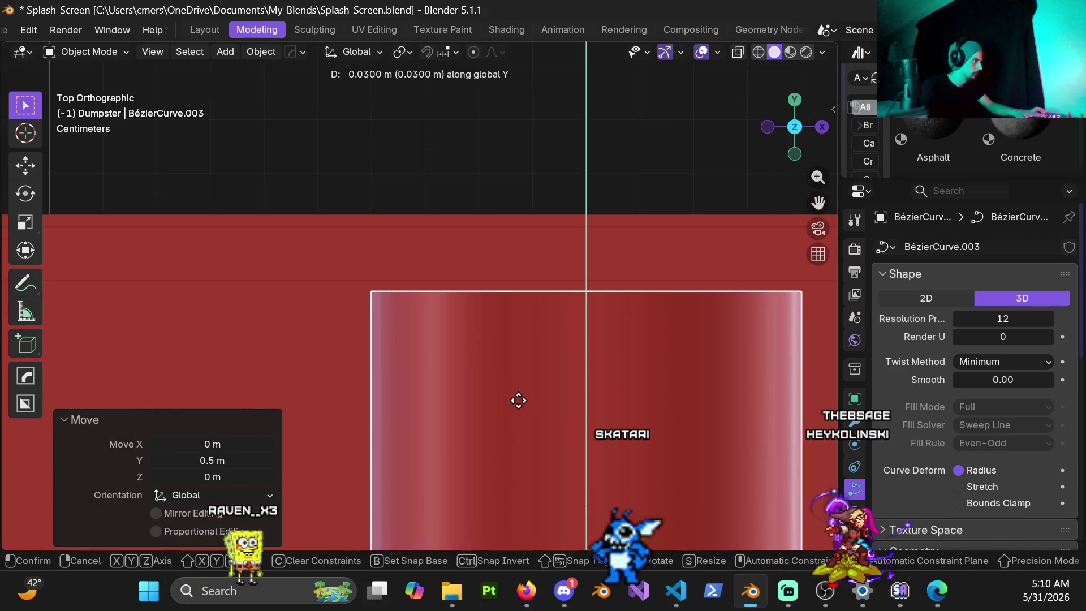
pyautogui.click(519, 396)
pyautogui.scroll(-4, 520, 401)
# Step: Orbit to a perspective view of the wall and briefly check the duct's object menu
pyautogui.moveTo(519, 416)
pyautogui.mouseDown(button='middle')
pyautogui.moveTo(501, 334)
pyautogui.moveTo(480, 329)
pyautogui.moveTo(465, 278)
pyautogui.mouseUp(button='middle')
pyautogui.scroll(-8, 481, 338)
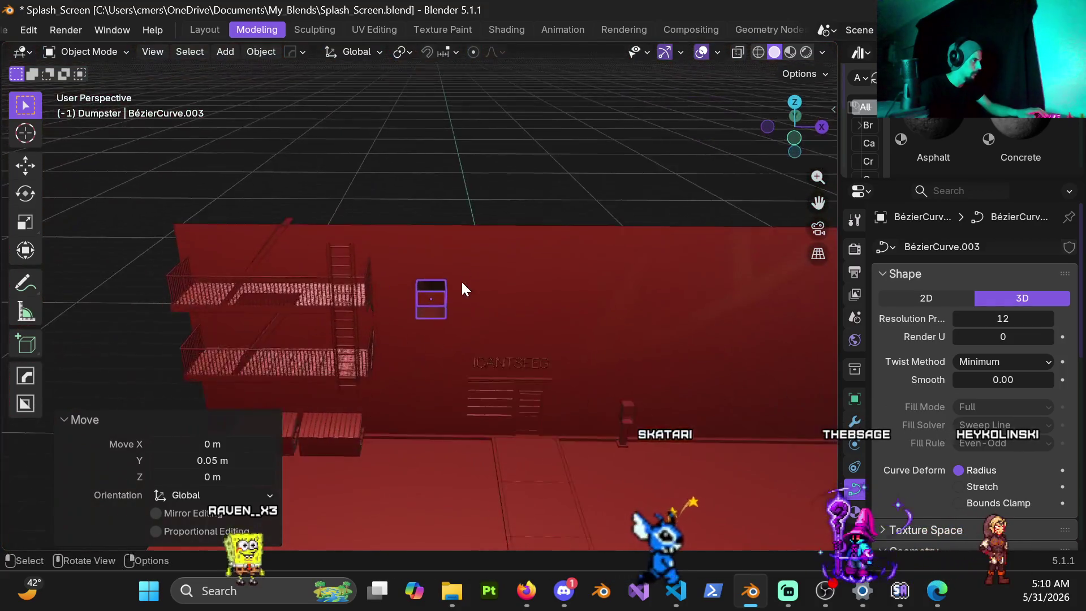
pyautogui.scroll(2, 465, 277)
pyautogui.rightClick(466, 270)
pyautogui.press('Escape')
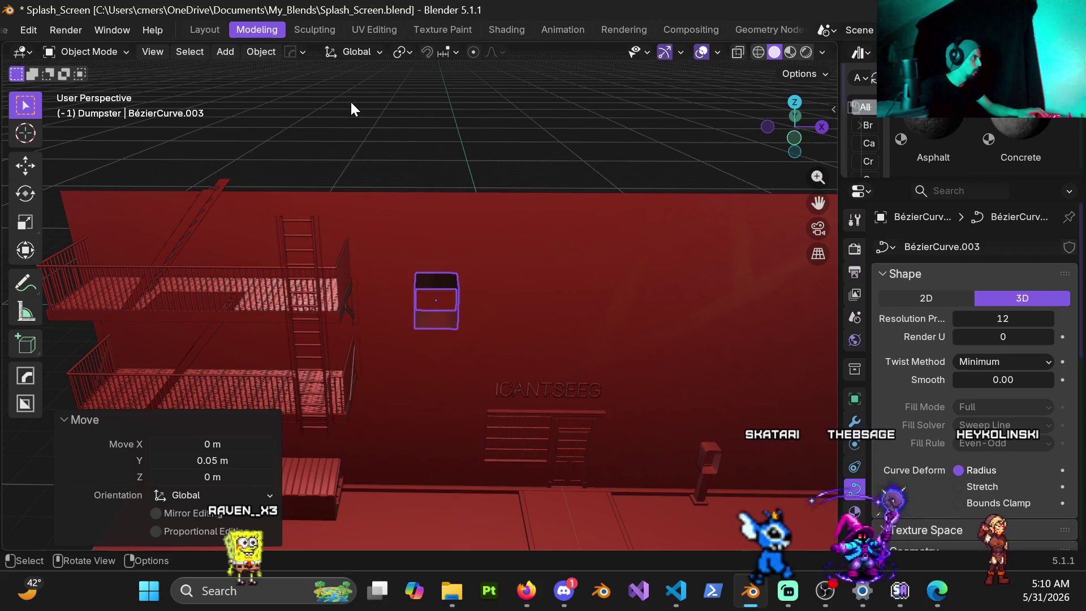
pyautogui.scroll(3, 425, 293)
pyautogui.moveTo(425, 293); pyautogui.dragTo(444, 256, button='middle')
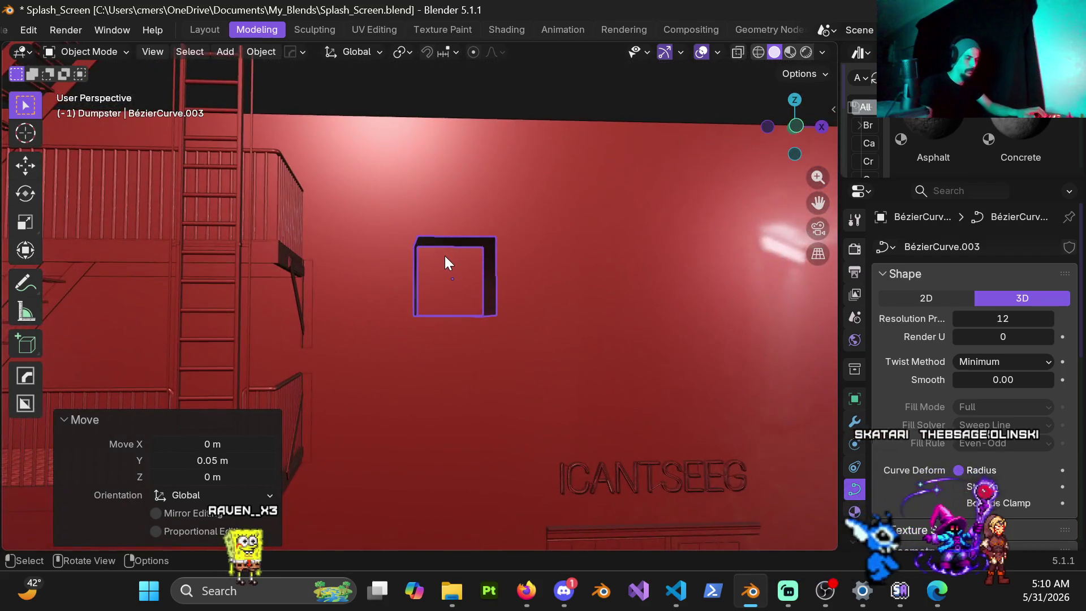
# Step: In front view, scale the duct down to 0.7
pyautogui.press('KP_1')
pyautogui.scroll(-4, 585, 351)
pyautogui.scroll(1, 573, 382)
pyautogui.scroll(3, 556, 378)
pyautogui.press('s')
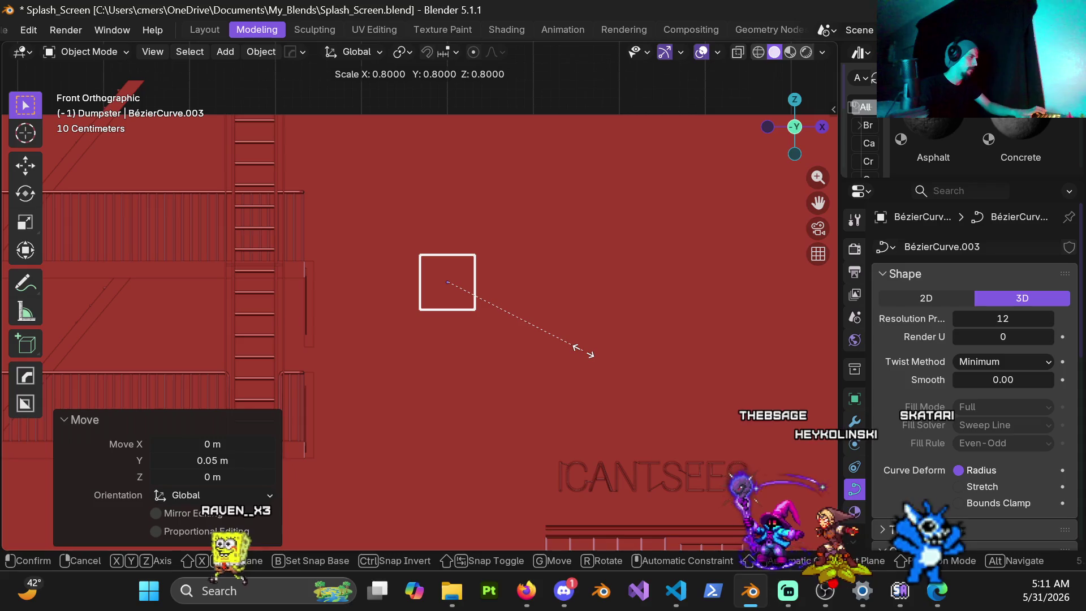
pyautogui.click(572, 341)
# Step: Back in top orthographic view, shift the duct along Y
pyautogui.moveTo(440, 313)
pyautogui.mouseDown(button='middle')
pyautogui.moveTo(327, 359)
pyautogui.moveTo(473, 340)
pyautogui.moveTo(492, 408)
pyautogui.moveTo(504, 403)
pyautogui.mouseUp(button='middle')
pyautogui.press('KP_5')
pyautogui.press('KP_7')
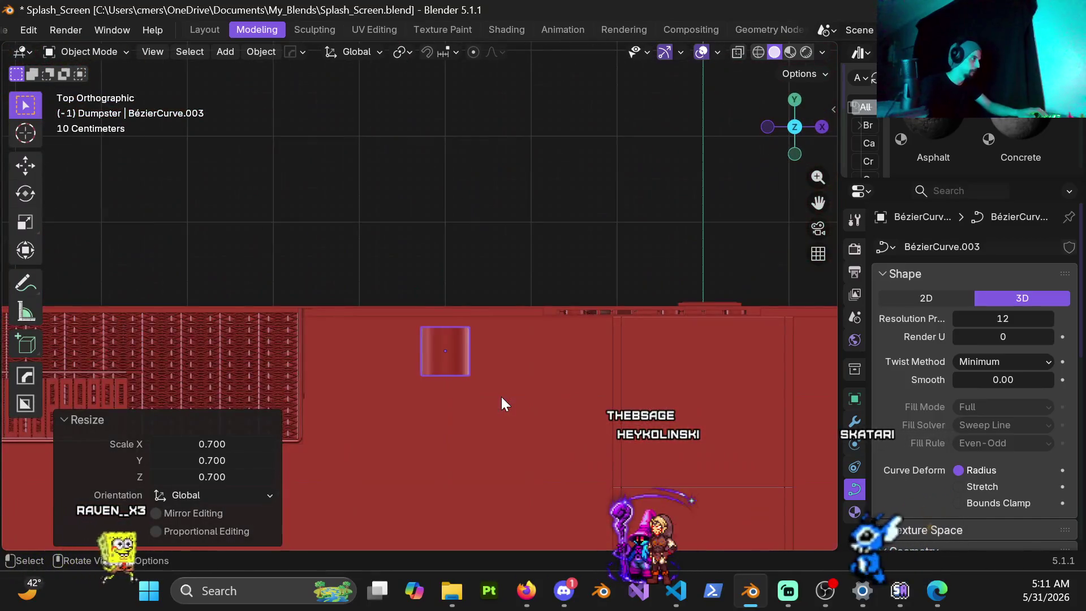
pyautogui.scroll(5, 501, 396)
pyautogui.press('g')
pyautogui.press('y')
pyautogui.click(464, 243)
pyautogui.scroll(-4, 478, 319)
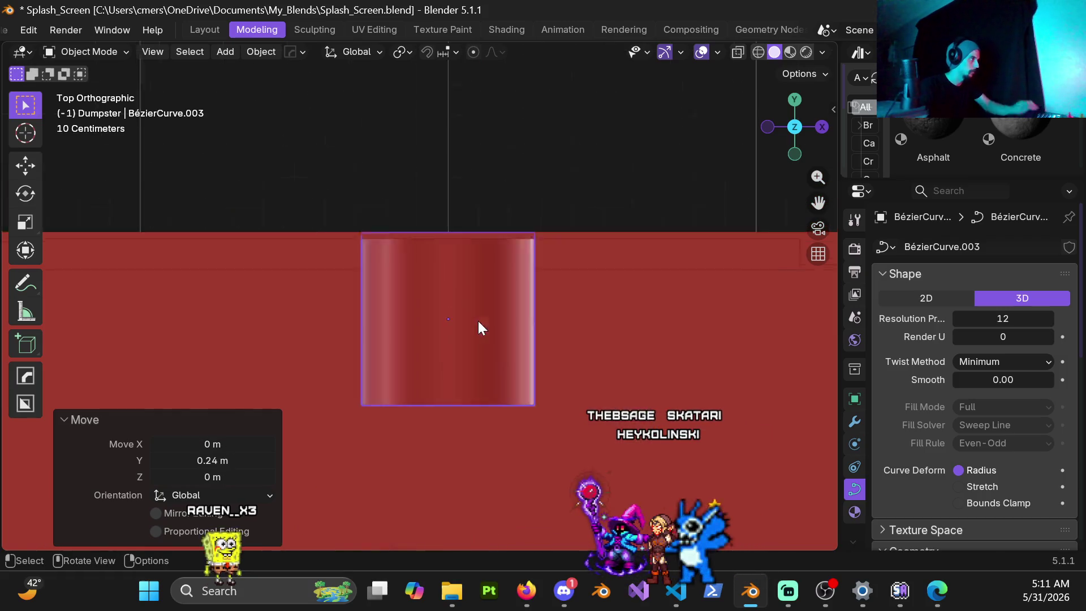
pyautogui.moveTo(478, 342)
pyautogui.mouseDown(button='middle')
pyautogui.moveTo(460, 274)
pyautogui.moveTo(473, 297)
pyautogui.moveTo(474, 245)
pyautogui.moveTo(475, 276)
pyautogui.moveTo(470, 257)
pyautogui.moveTo(417, 255)
pyautogui.moveTo(421, 243)
pyautogui.moveTo(481, 283)
pyautogui.moveTo(471, 293)
pyautogui.mouseUp(button='middle')
pyautogui.scroll(-5, 463, 292)
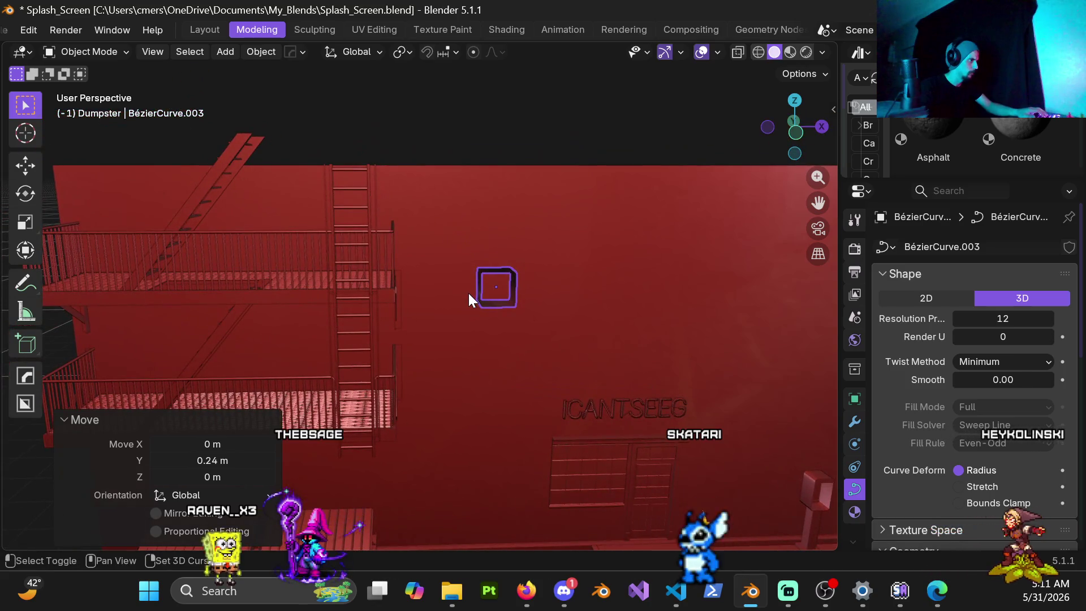
# Step: In front view, move the duct -0.9 m in X and 1.3 m up beside the fire escape
pyautogui.press('KP_1')
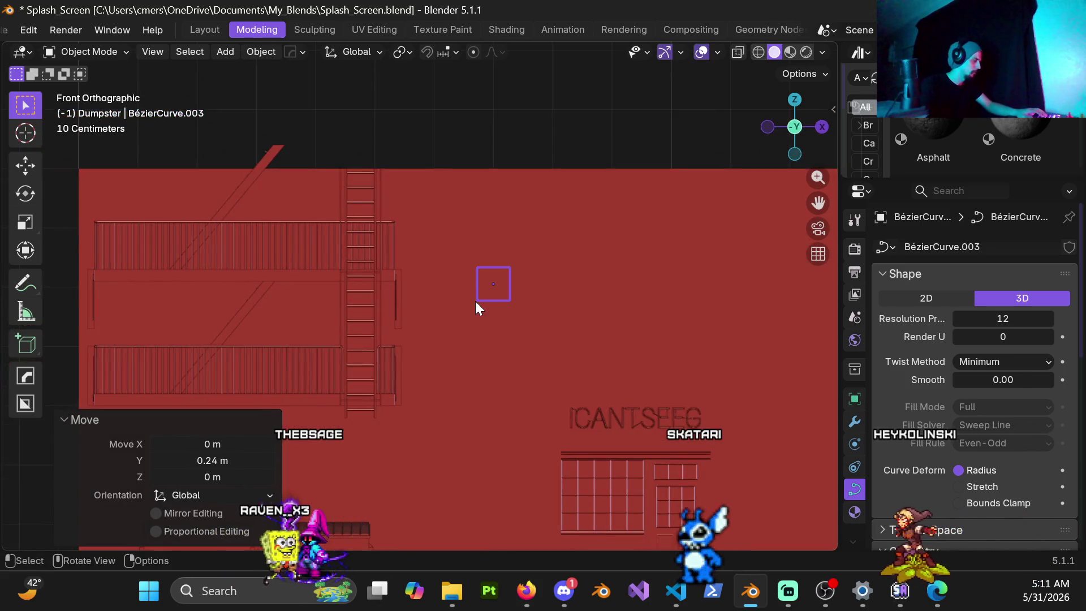
pyautogui.press('g')
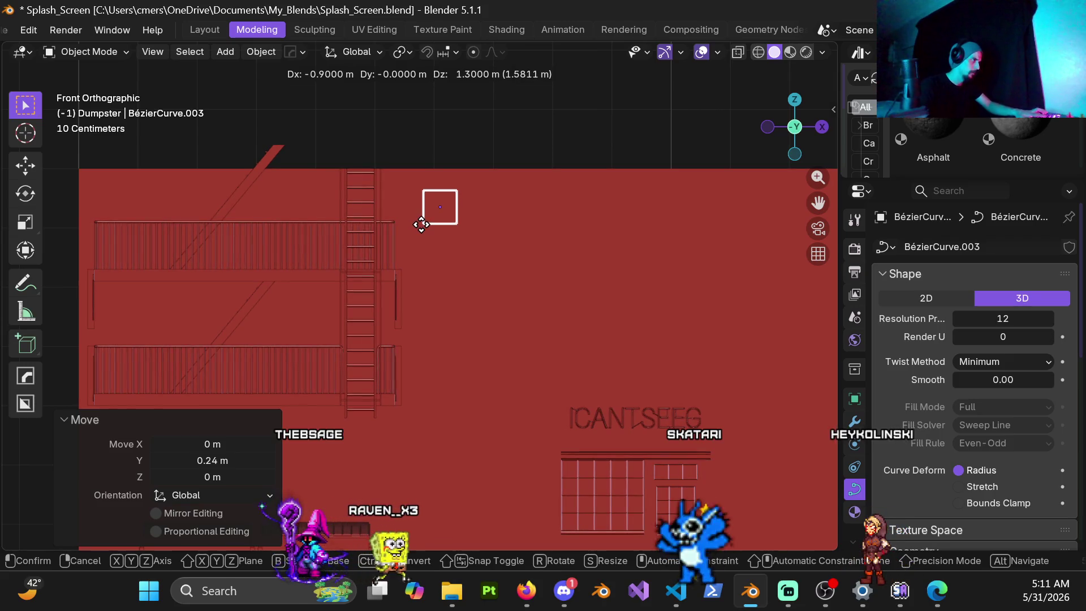
pyautogui.moveTo(460, 271)
pyautogui.mouseDown(button='middle')
pyautogui.moveTo(444, 222)
pyautogui.moveTo(372, 232)
pyautogui.moveTo(409, 324)
pyautogui.moveTo(397, 332)
pyautogui.mouseUp(button='middle')
pyautogui.hotkey('ctrl', 'Tab')
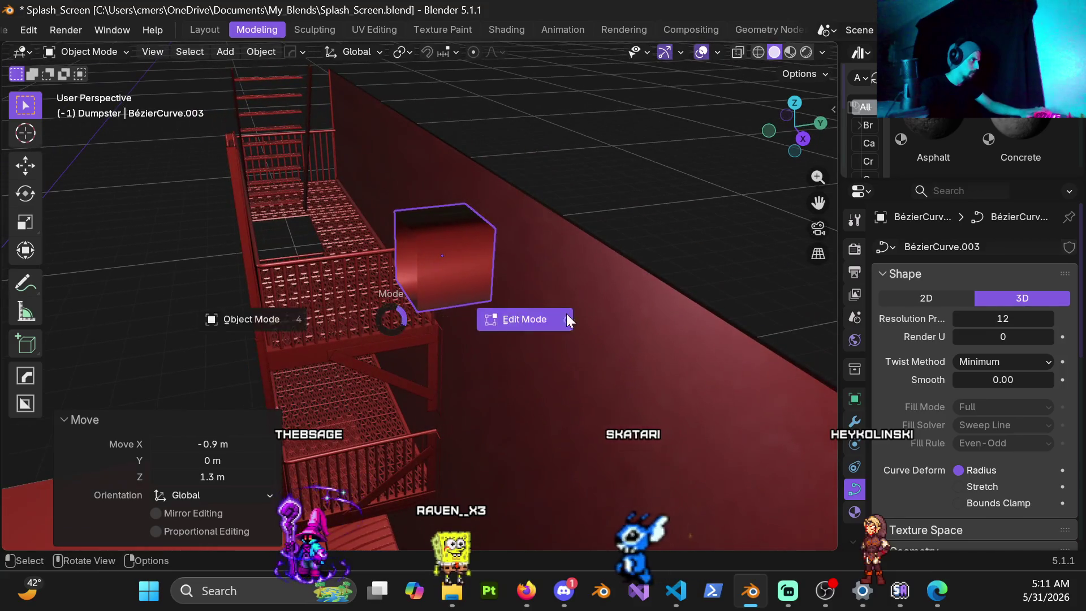
# Step: In Edit Mode and right side view, extrude the duct's end point 2.1 m down
pyautogui.click(425, 296)
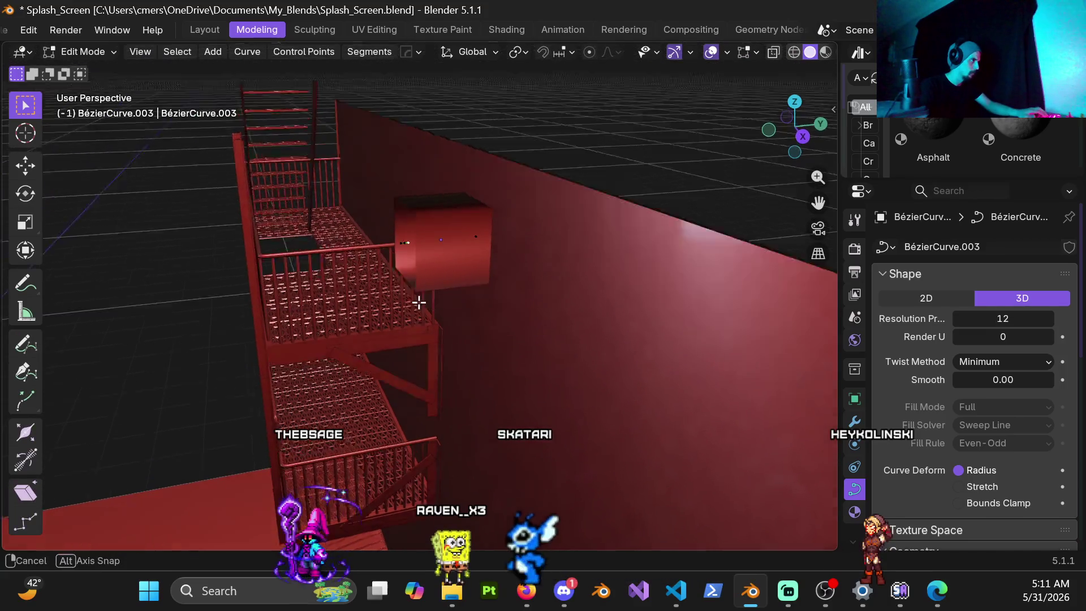
pyautogui.scroll(3, 391, 201)
pyautogui.moveTo(420, 274)
pyautogui.mouseDown(button='middle')
pyautogui.moveTo(381, 240)
pyautogui.moveTo(385, 227)
pyautogui.mouseUp(button='middle')
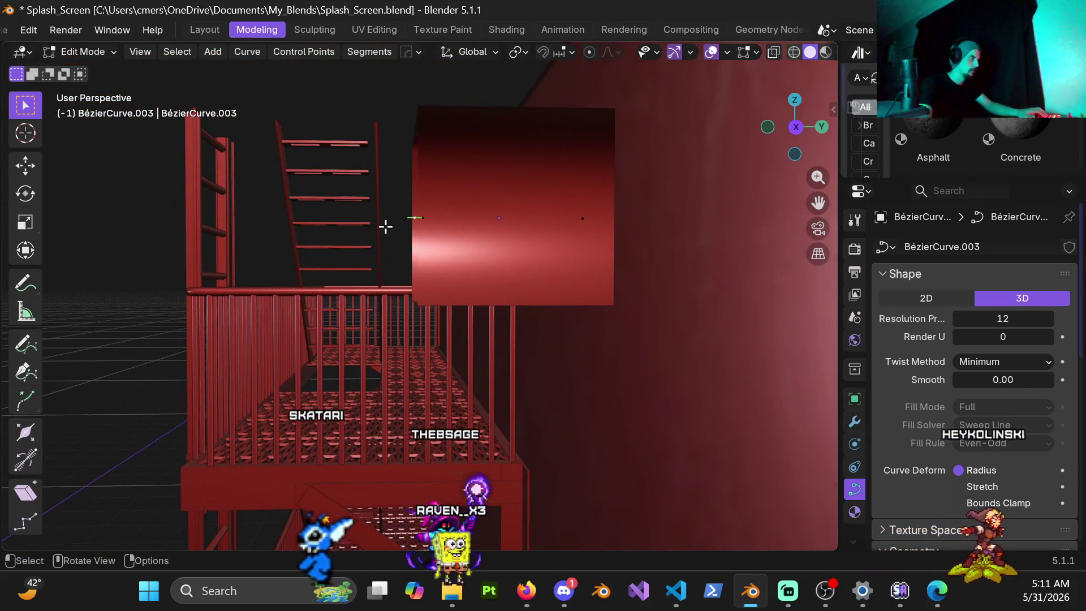
pyautogui.press('KP_1')
pyautogui.scroll(-5, 405, 218)
pyautogui.scroll(-2, 568, 359)
pyautogui.scroll(4, 480, 357)
pyautogui.moveTo(451, 287)
pyautogui.mouseDown(button='middle')
pyautogui.moveTo(447, 261)
pyautogui.moveTo(465, 301)
pyautogui.moveTo(456, 204)
pyautogui.moveTo(451, 298)
pyautogui.moveTo(398, 317)
pyautogui.moveTo(364, 302)
pyautogui.mouseUp(button='middle')
pyautogui.press('KP_3')
pyautogui.scroll(-3, 374, 264)
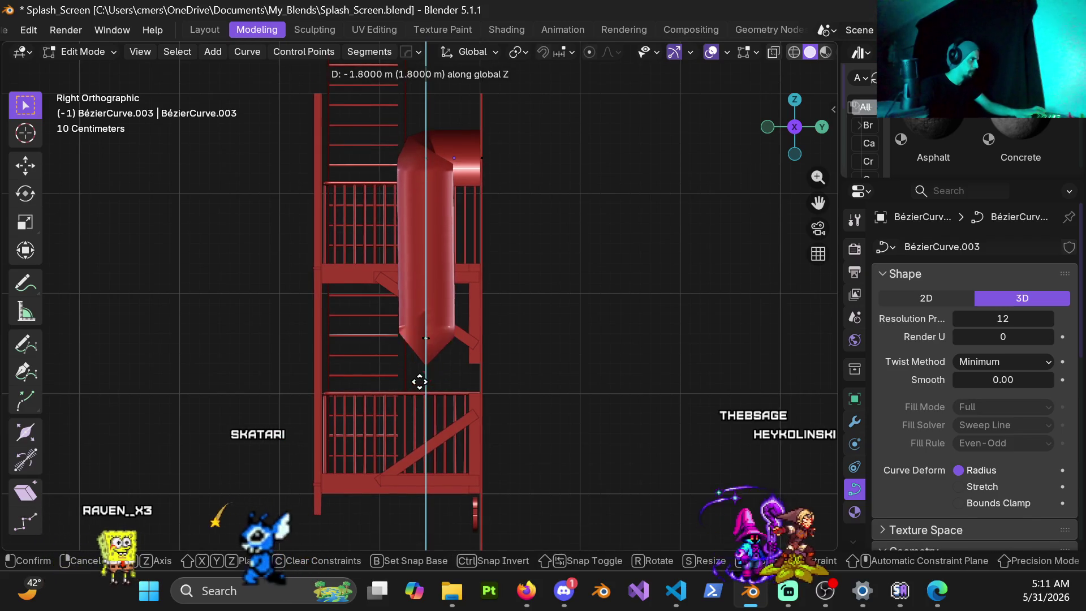
pyautogui.click(414, 428)
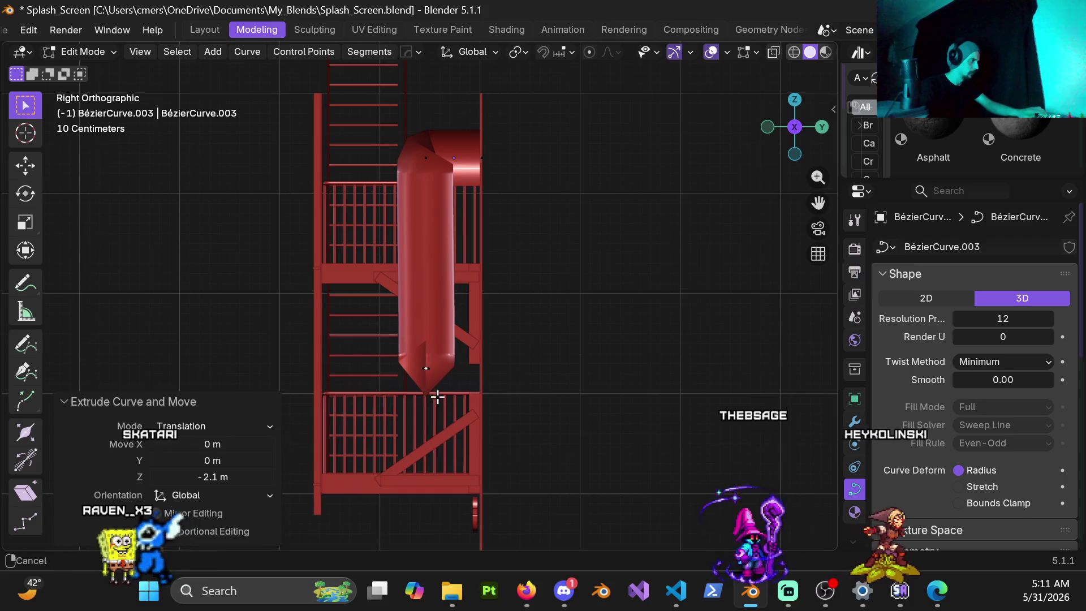
# Step: Rotate the new end point 90° so the pipe bends, then scale that end
pyautogui.scroll(5, 437, 400)
pyautogui.press('r')
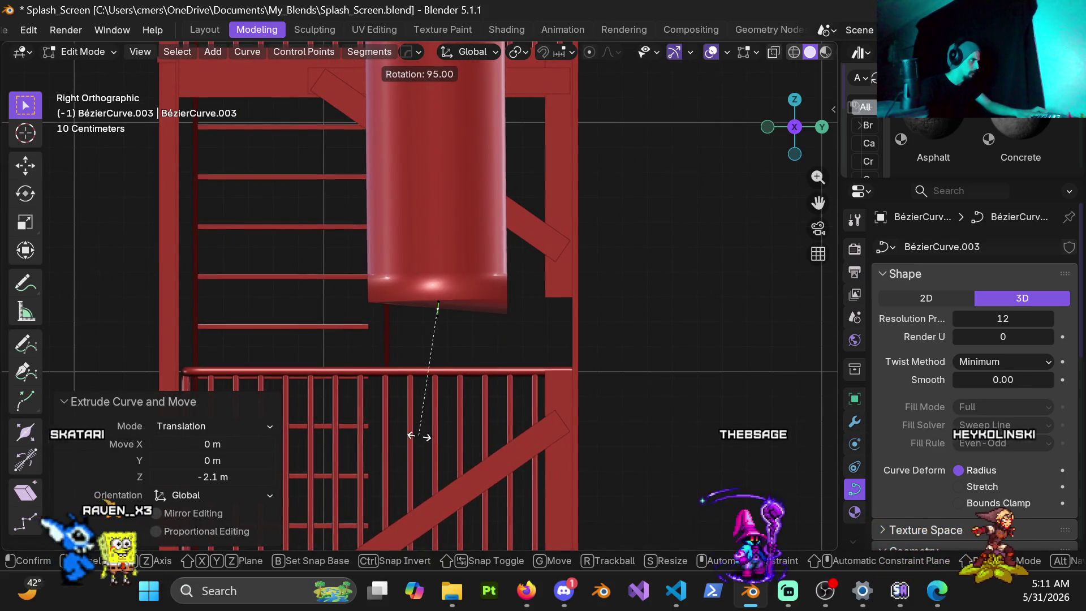
pyautogui.click(432, 439)
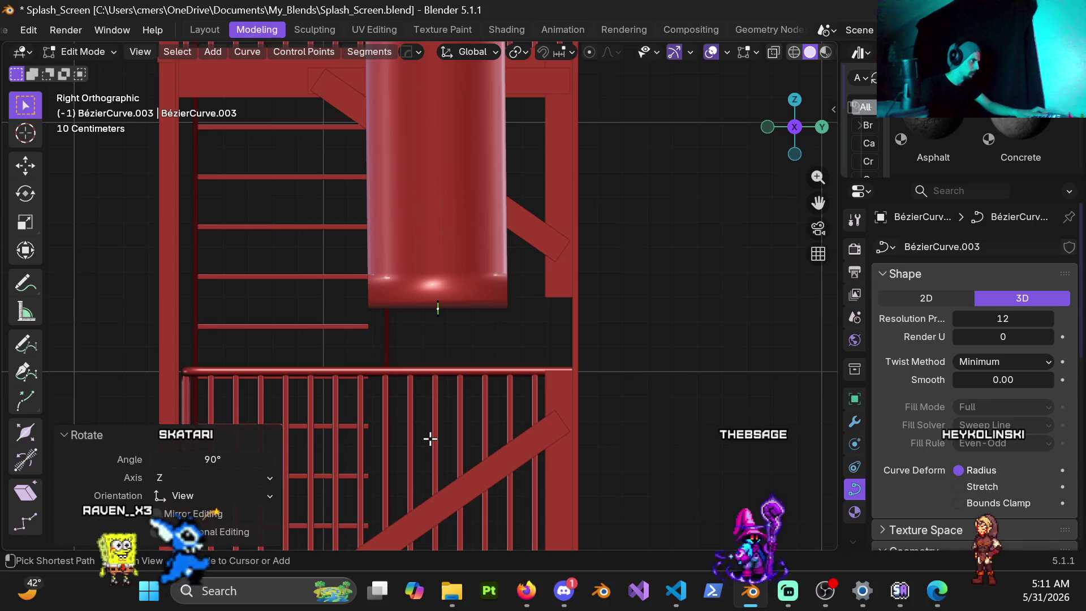
pyautogui.scroll(-2, 405, 233)
pyautogui.keyDown('shift'); pyautogui.moveTo(405, 232); pyautogui.dragTo(434, 388, button='middle'); pyautogui.keyUp('shift')
pyautogui.scroll(3, 513, 270)
pyautogui.scroll(-2, 444, 232)
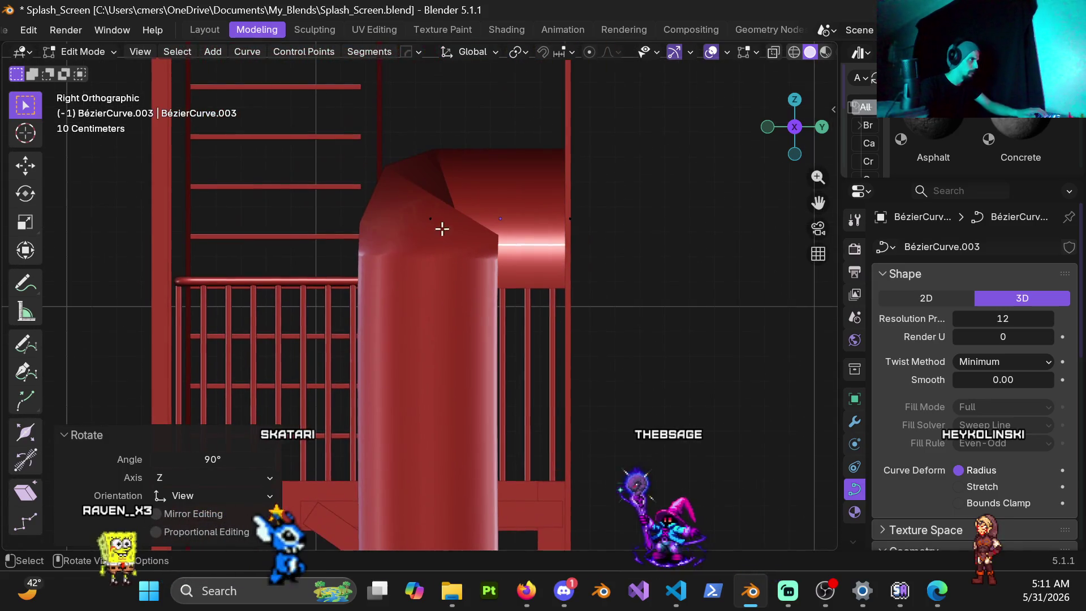
pyautogui.moveTo(431, 242)
pyautogui.mouseDown(button='middle')
pyautogui.moveTo(456, 334)
pyautogui.moveTo(506, 347)
pyautogui.moveTo(400, 328)
pyautogui.moveTo(466, 269)
pyautogui.mouseUp(button='middle')
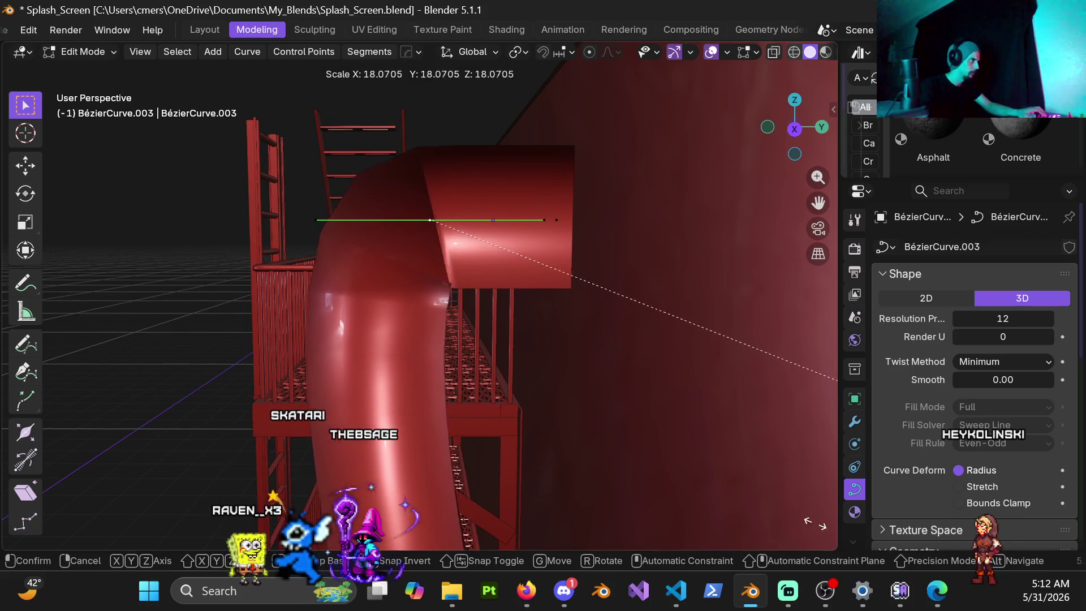
pyautogui.click(666, 290)
# Step: Rotate the duct's lower end point 180° to square off the vertical run, checking in right side view
pyautogui.moveTo(311, 126)
pyautogui.keyDown('shift'); pyautogui.mouseDown(button='middle')
pyautogui.moveTo(437, 249)
pyautogui.moveTo(449, 162)
pyautogui.moveTo(423, 145)
pyautogui.moveTo(412, 218)
pyautogui.moveTo(424, 276)
pyautogui.moveTo(415, 148)
pyautogui.moveTo(393, 194)
pyautogui.moveTo(420, 217)
pyautogui.moveTo(392, 152)
pyautogui.moveTo(388, 206)
pyautogui.moveTo(400, 233)
pyautogui.mouseUp(button='middle'); pyautogui.keyUp('shift')
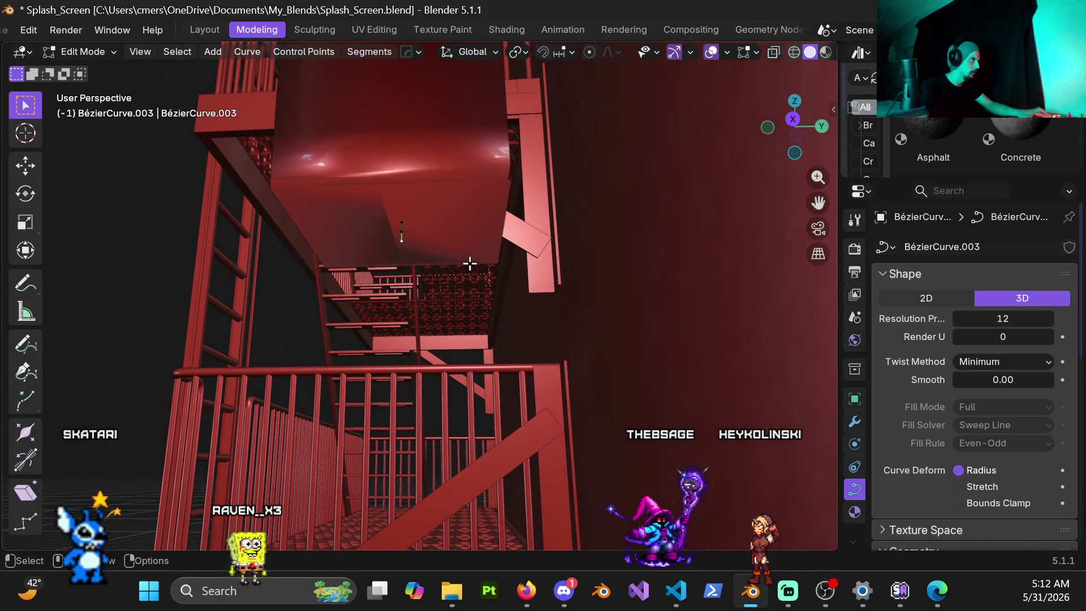
pyautogui.press('r')
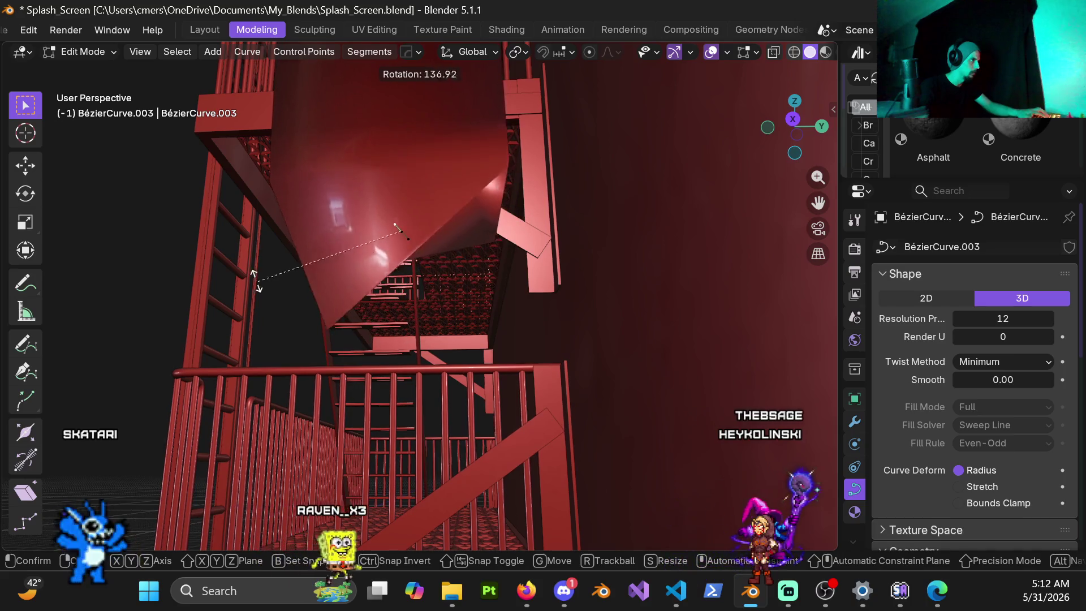
pyautogui.click(275, 172)
pyautogui.moveTo(274, 170)
pyautogui.mouseDown(button='middle')
pyautogui.moveTo(408, 153)
pyautogui.moveTo(459, 131)
pyautogui.moveTo(427, 228)
pyautogui.moveTo(357, 186)
pyautogui.moveTo(356, 235)
pyautogui.mouseUp(button='middle')
pyautogui.press('KP_3')
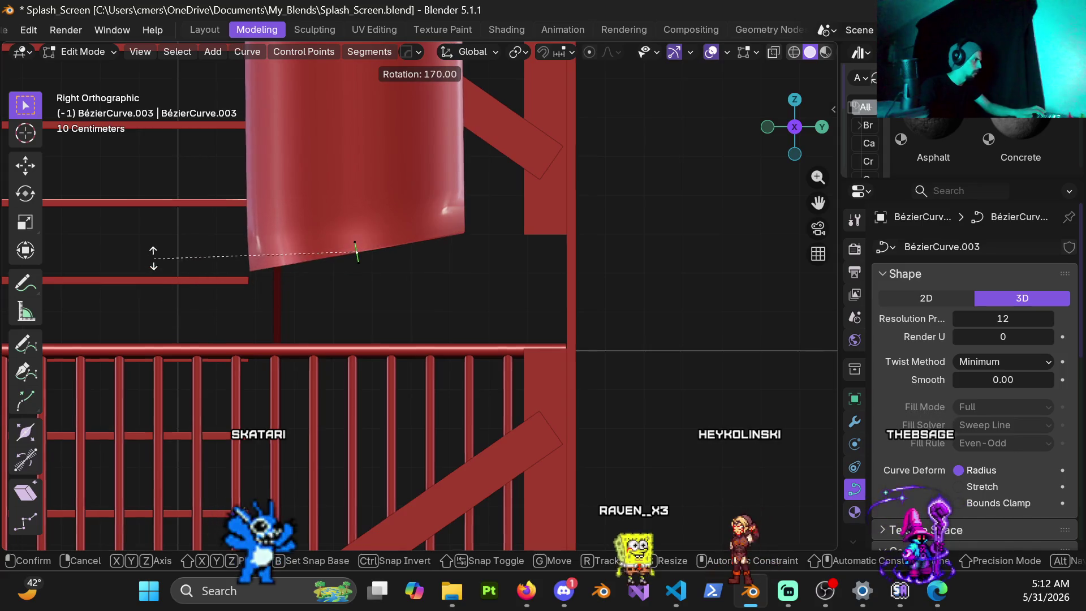
pyautogui.click(159, 220)
pyautogui.moveTo(159, 221)
pyautogui.mouseDown(button='middle')
pyautogui.moveTo(291, 194)
pyautogui.moveTo(320, 146)
pyautogui.moveTo(364, 122)
pyautogui.moveTo(321, 187)
pyautogui.moveTo(378, 272)
pyautogui.moveTo(370, 334)
pyautogui.moveTo(417, 395)
pyautogui.mouseUp(button='middle')
pyautogui.rightClick(422, 374)
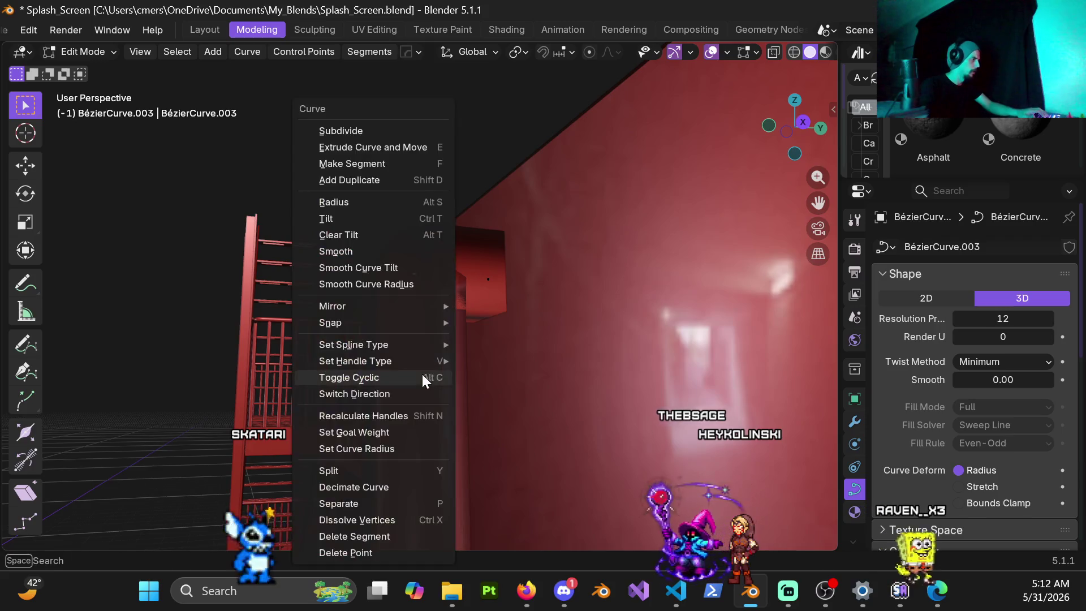
# Step: Subdivide the vertical drop, shrink the new point to 0.1, and raise it 1 m
pyautogui.click(375, 130)
pyautogui.moveTo(475, 318)
pyautogui.mouseDown(button='middle')
pyautogui.moveTo(444, 325)
pyautogui.moveTo(420, 359)
pyautogui.mouseUp(button='middle')
pyautogui.press('s')
pyautogui.moveTo(429, 357)
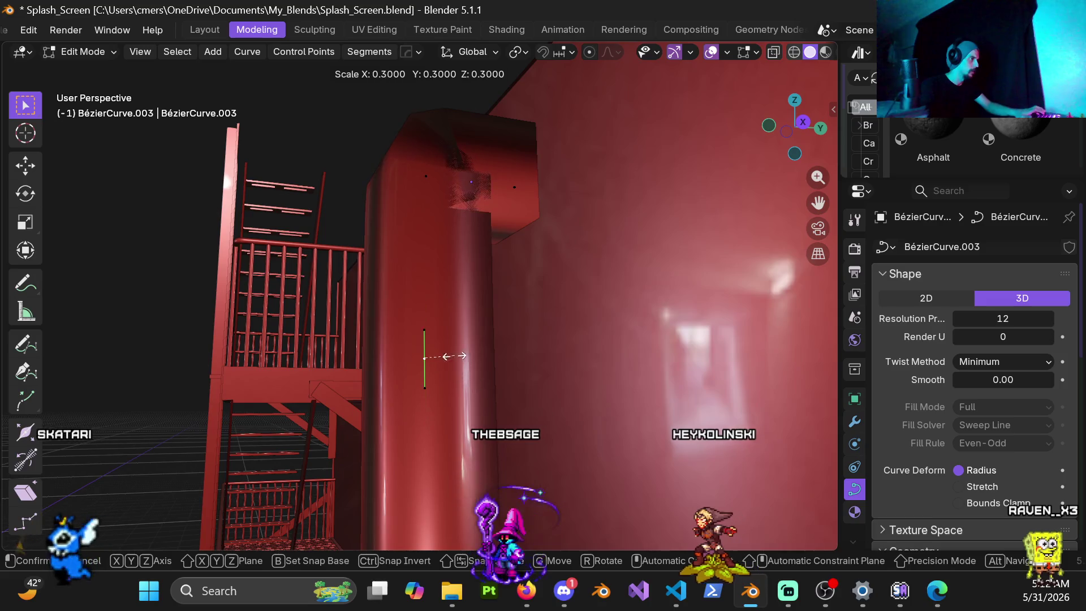
pyautogui.click(425, 357)
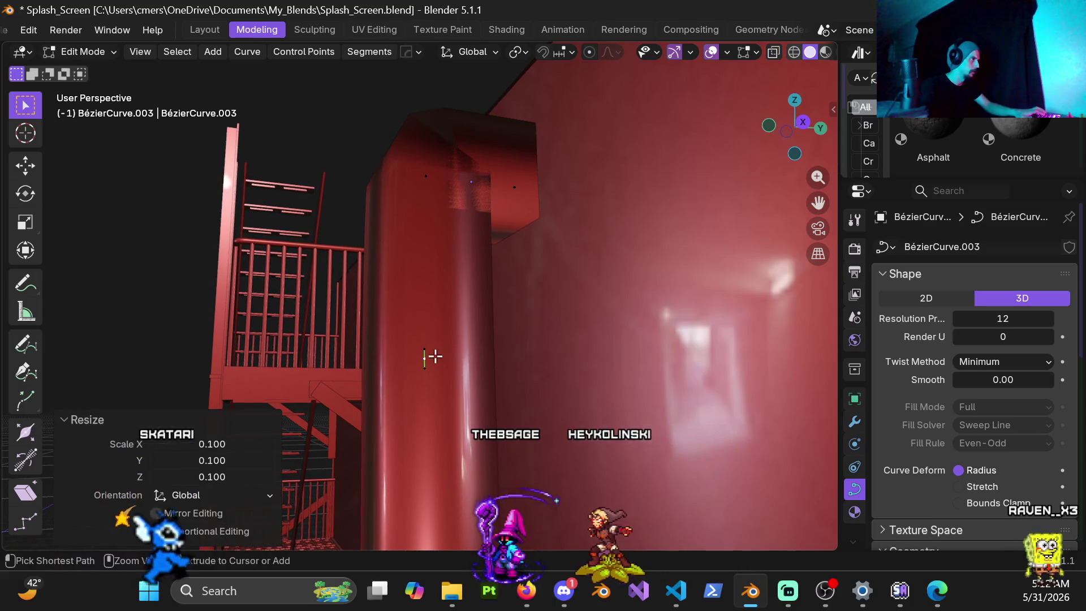
pyautogui.press('g')
pyautogui.press('z')
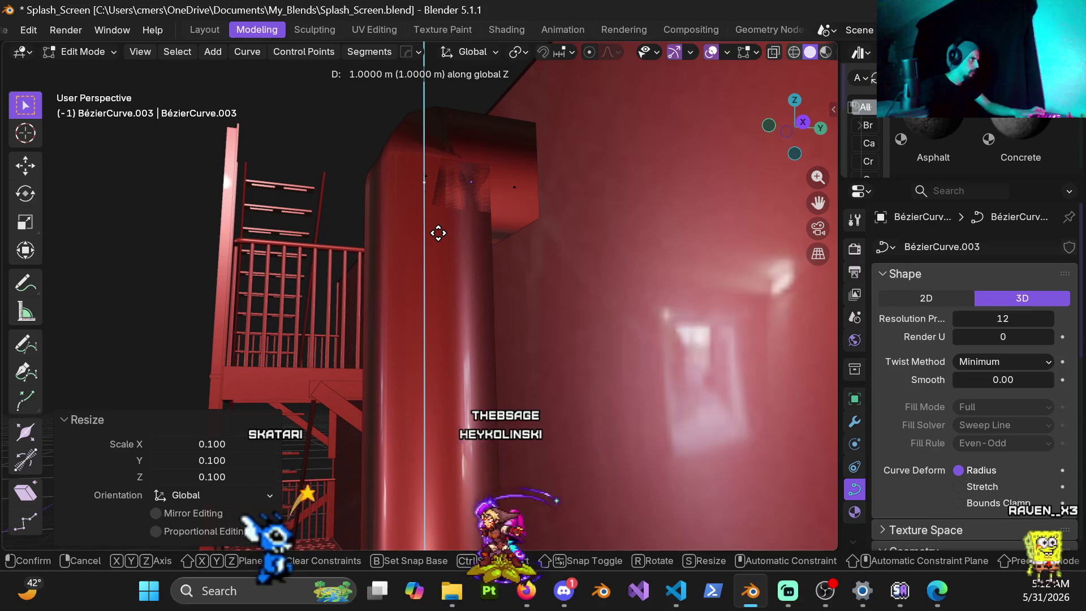
pyautogui.press('1')
pyautogui.press('Return')
# Step: In right side view, lower the new point 0.4 m below the bend, then select the vertical-drop points
pyautogui.moveTo(453, 266)
pyautogui.mouseDown(button='middle')
pyautogui.moveTo(447, 226)
pyautogui.moveTo(453, 327)
pyautogui.moveTo(432, 350)
pyautogui.mouseUp(button='middle')
pyautogui.press('KP_3')
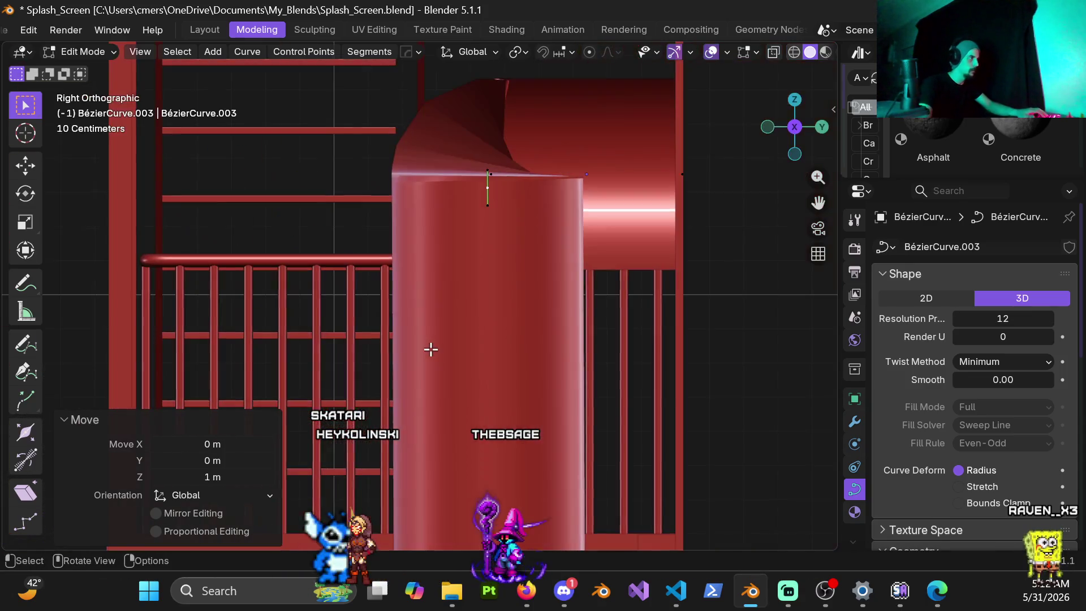
pyautogui.press('g')
pyautogui.press('z')
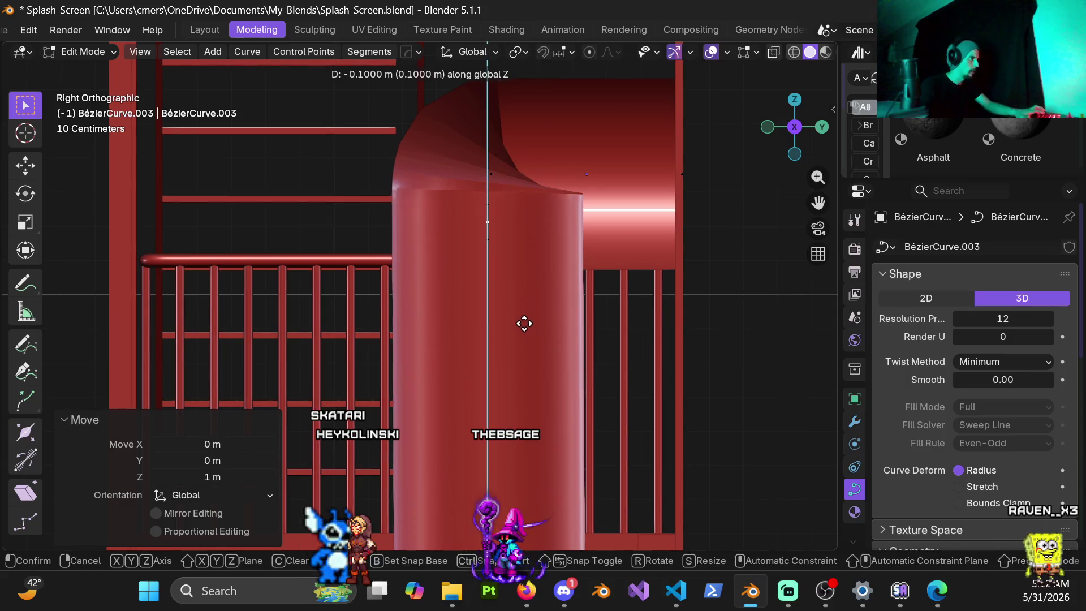
pyautogui.click(519, 424)
pyautogui.click(493, 178)
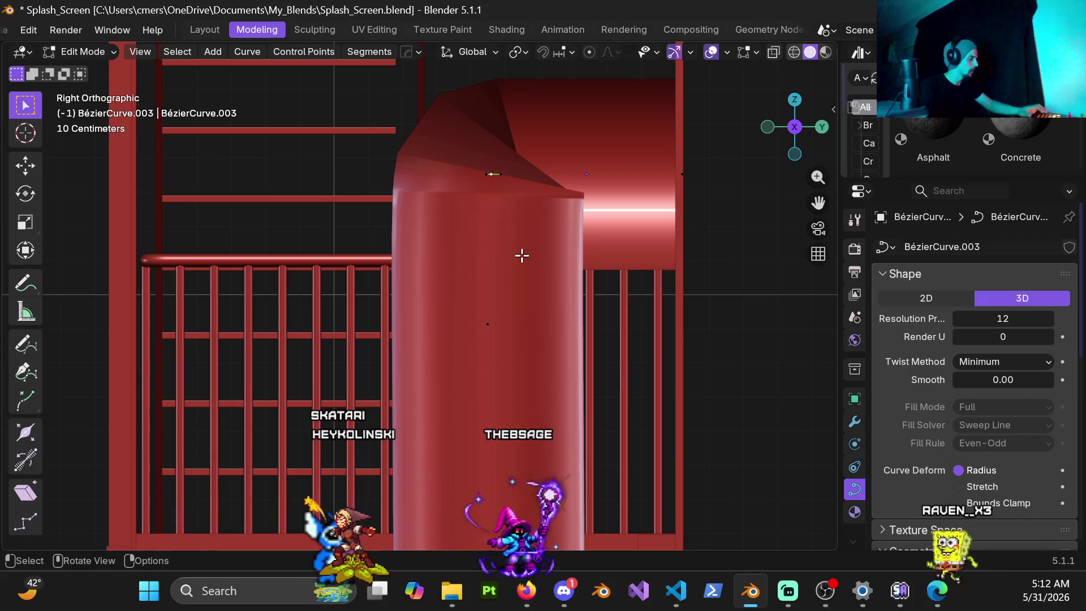
pyautogui.press('g')
pyautogui.press('y')
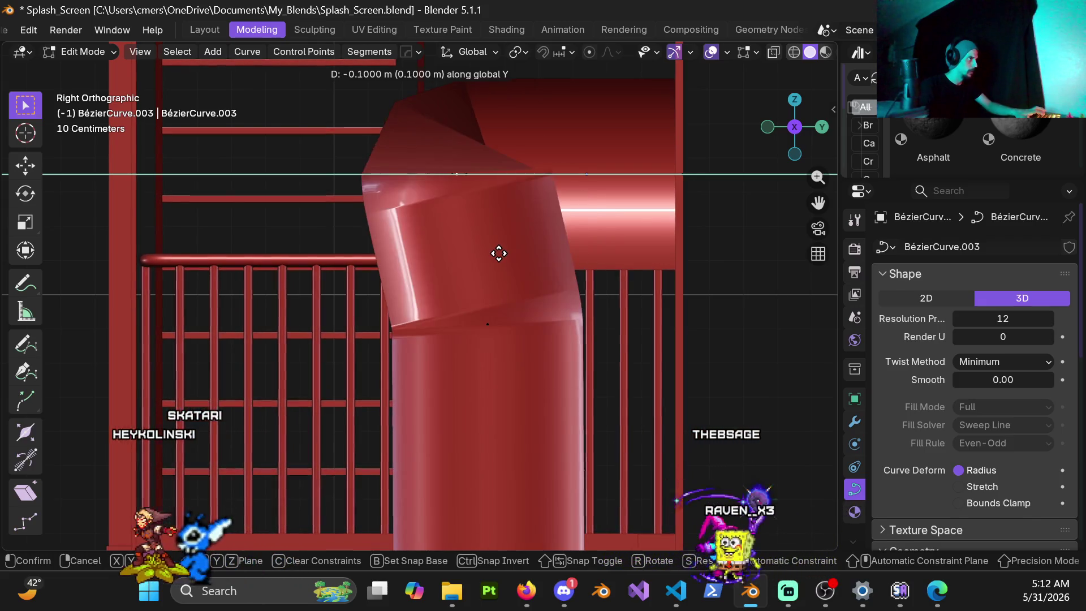
pyautogui.rightClick(507, 283)
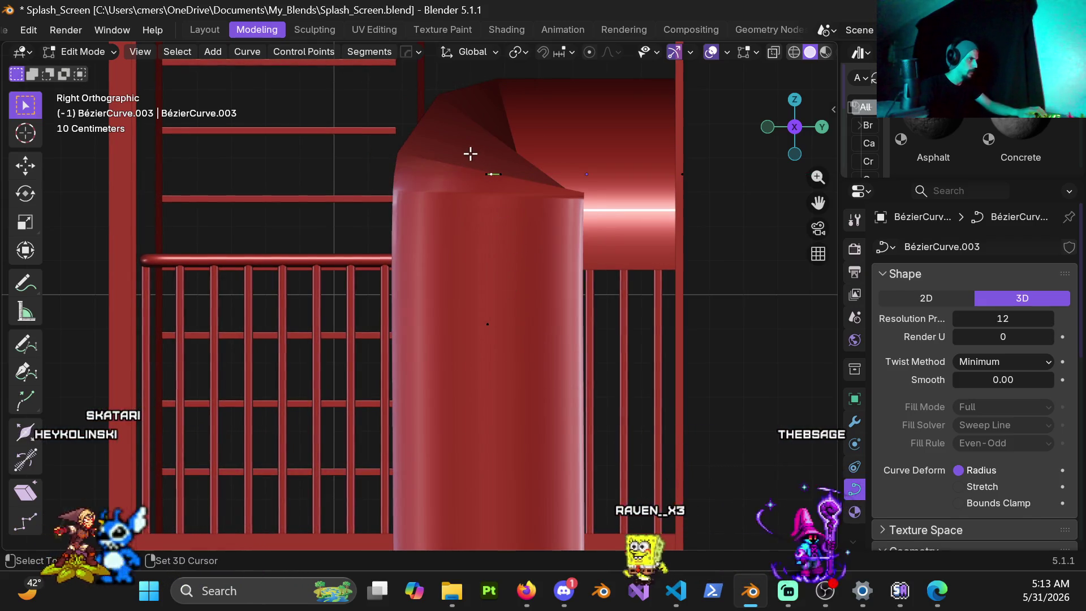
pyautogui.moveTo(503, 303); pyautogui.dragTo(536, 401)
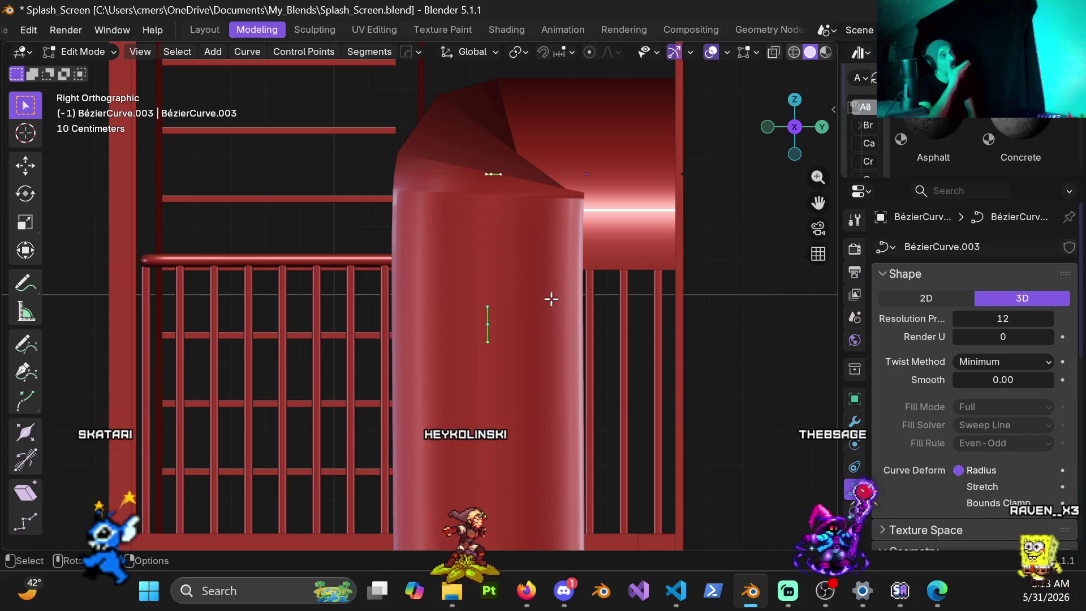
# Step: Widen the top bend point's handles and shift it 0.1 m along Y
pyautogui.click(489, 323)
pyautogui.press('s')
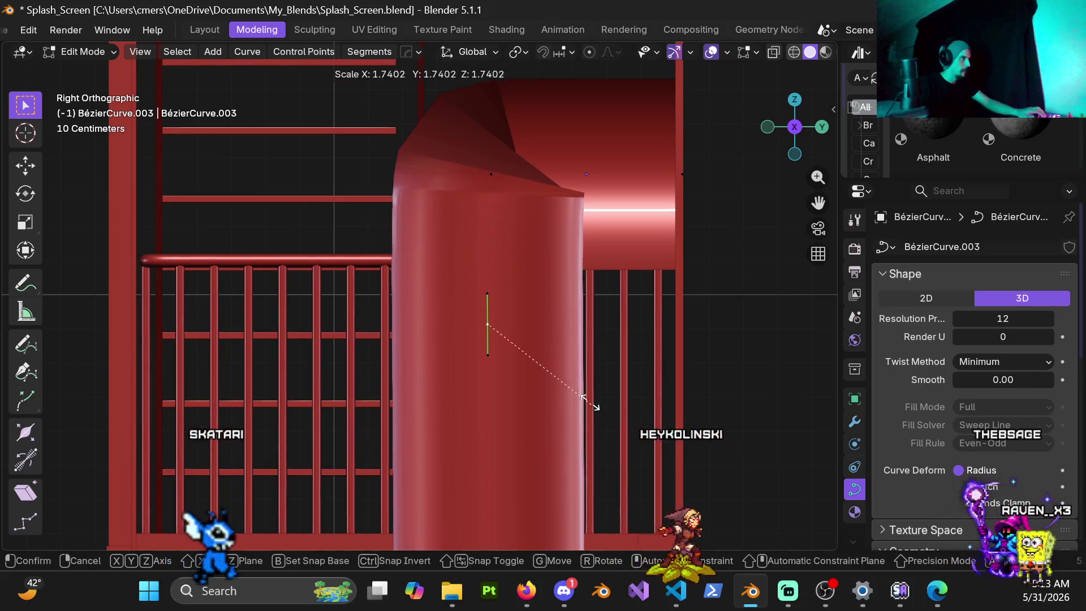
pyautogui.press('Escape')
pyautogui.click(493, 174)
pyautogui.press('s')
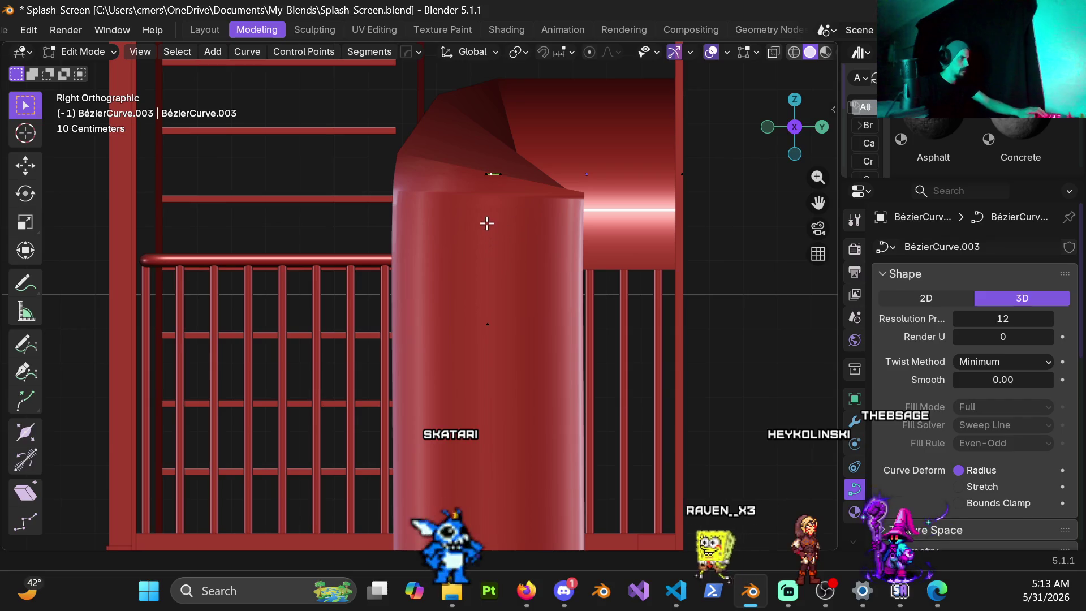
pyautogui.press('g')
pyautogui.press('y')
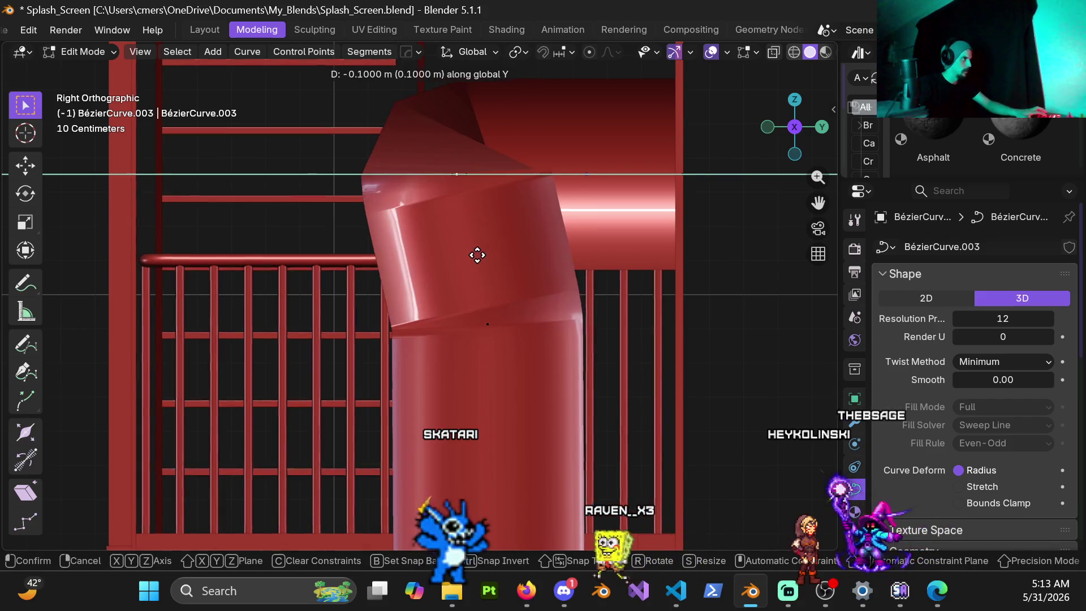
pyautogui.click(492, 292)
# Step: Undo the last adjustment to the pipe bend
pyautogui.click(487, 324)
pyautogui.scroll(-4, 538, 286)
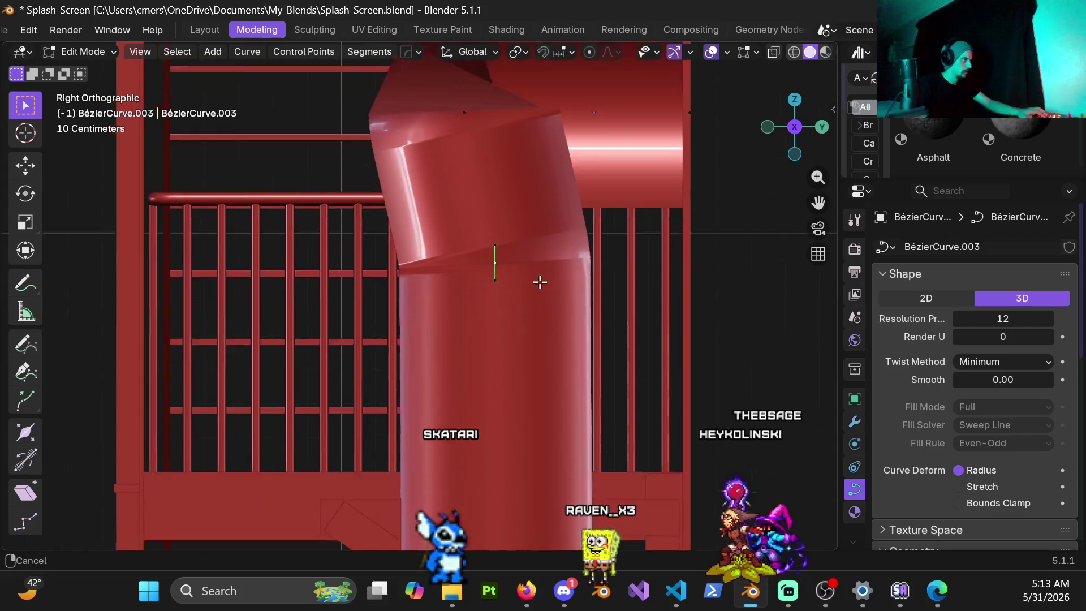
pyautogui.hotkey('ctrl', 'z')
pyautogui.press('z')
pyautogui.click(601, 395)
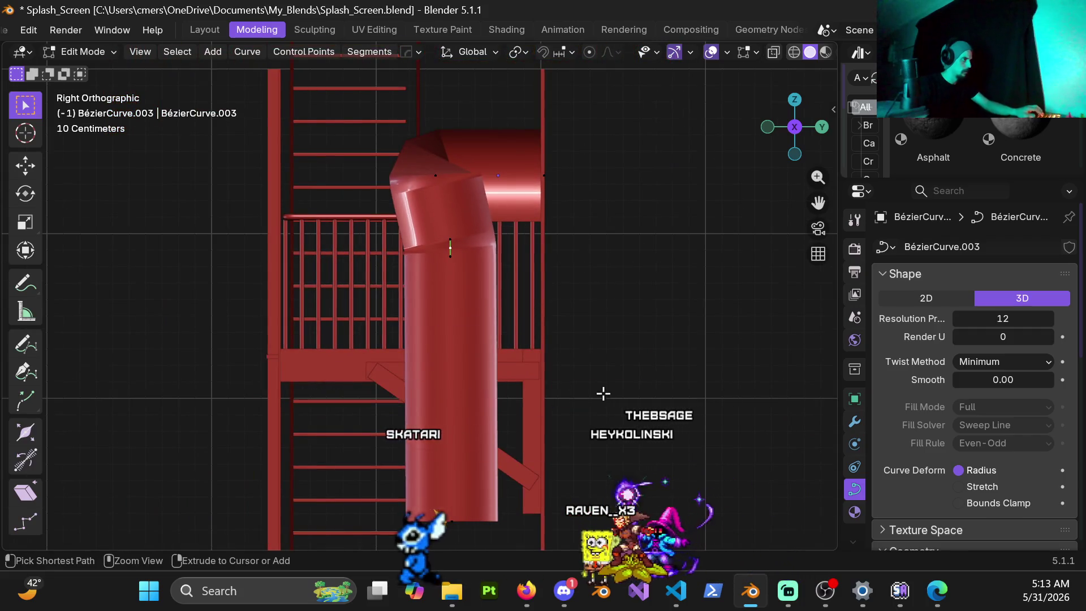
pyautogui.scroll(-3, 521, 296)
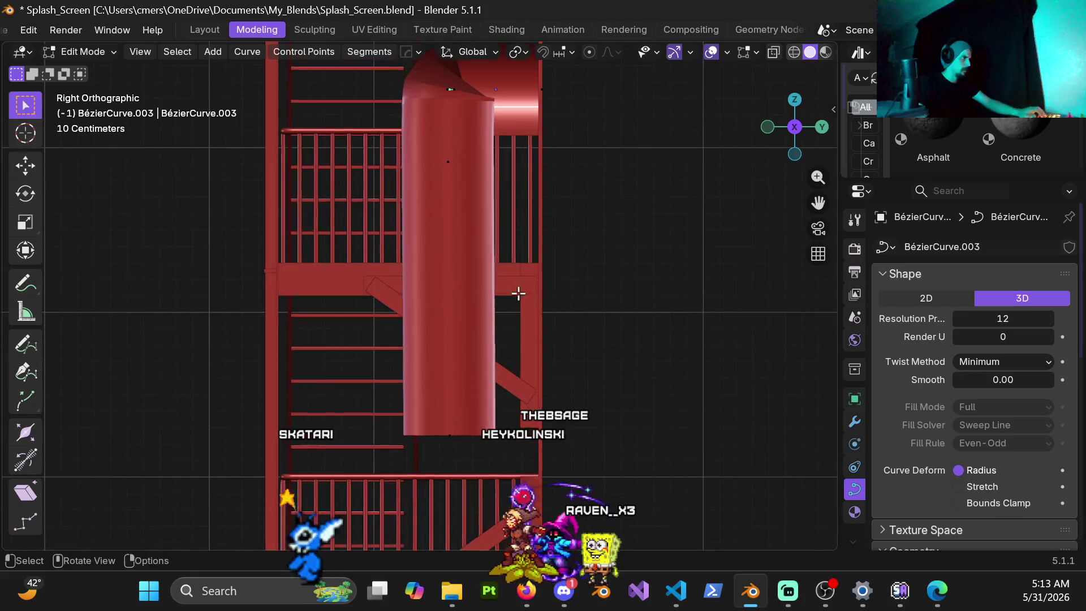
# Step: Box-select the curve points at the pipe's top and shift them 0.1 m along Y
pyautogui.moveTo(419, 135); pyautogui.dragTo(447, 366)
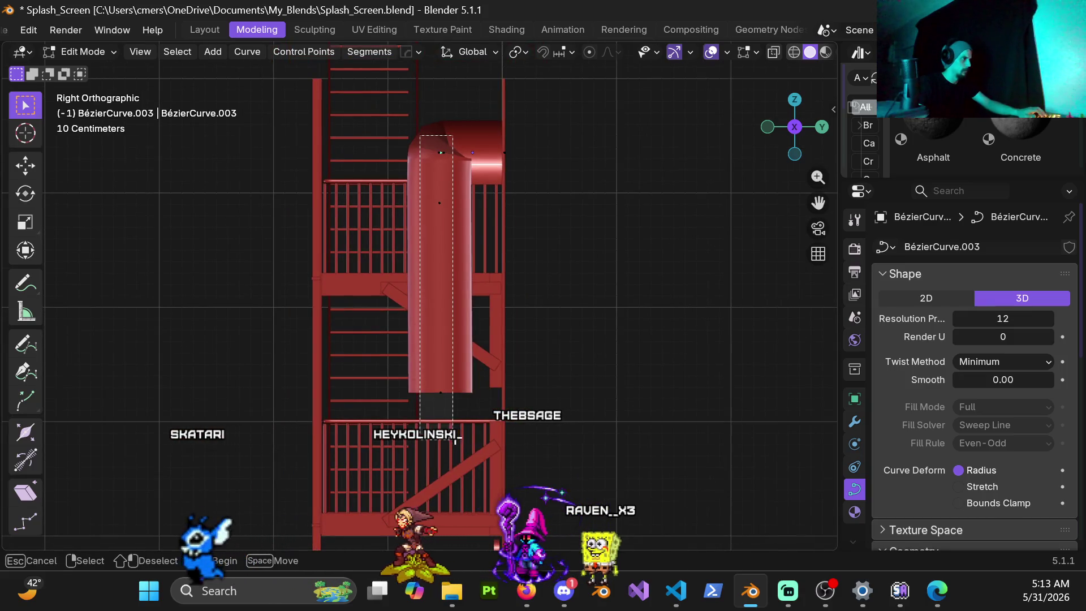
pyautogui.scroll(4, 536, 352)
pyautogui.keyDown('shift'); pyautogui.scroll(5, 536, 351); pyautogui.keyUp('shift')
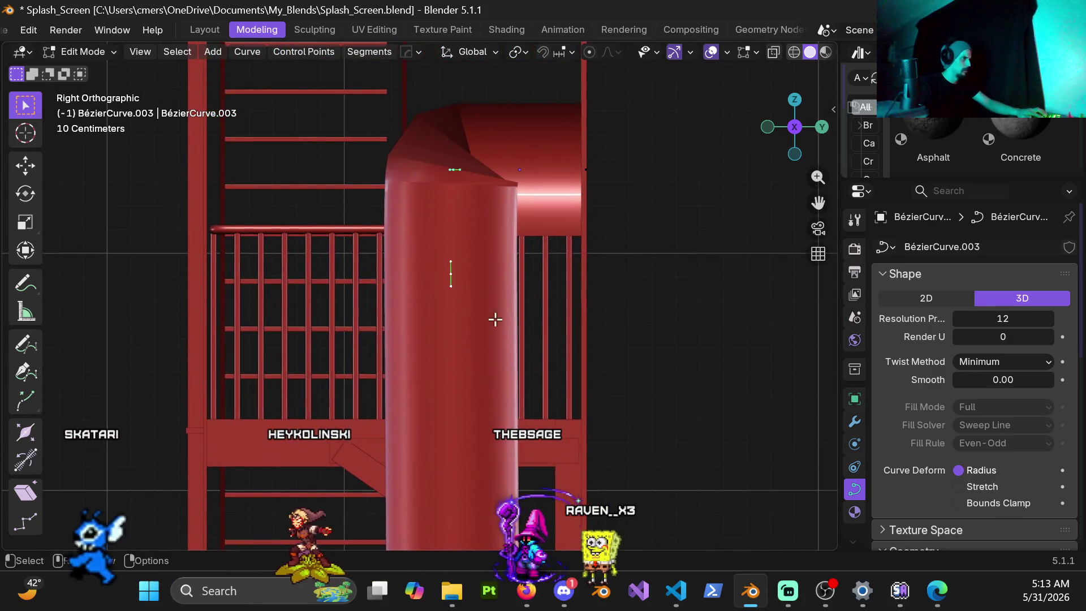
pyautogui.scroll(2, 508, 260)
pyautogui.press('g')
pyautogui.press('y')
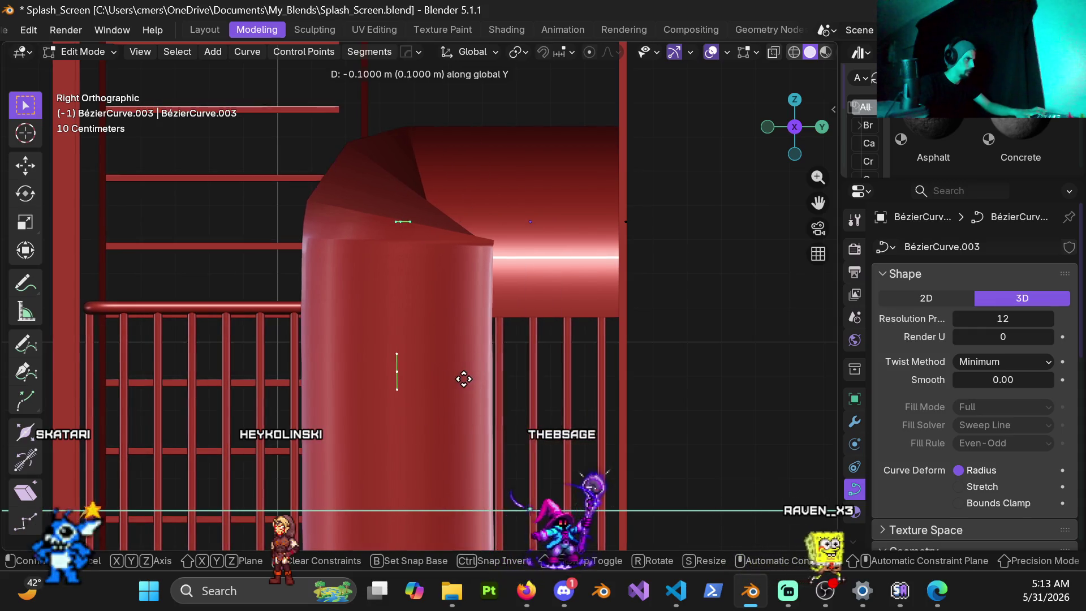
pyautogui.click(532, 369)
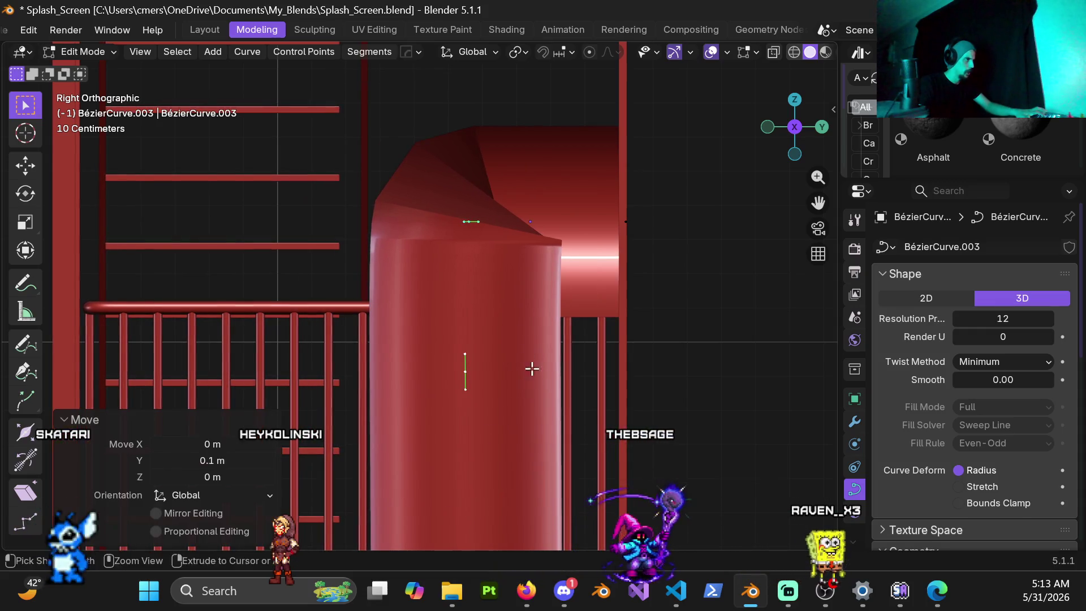
# Step: Enlarge the bend point's handles to widen the bend, discarding a trial rotation
pyautogui.click(476, 221)
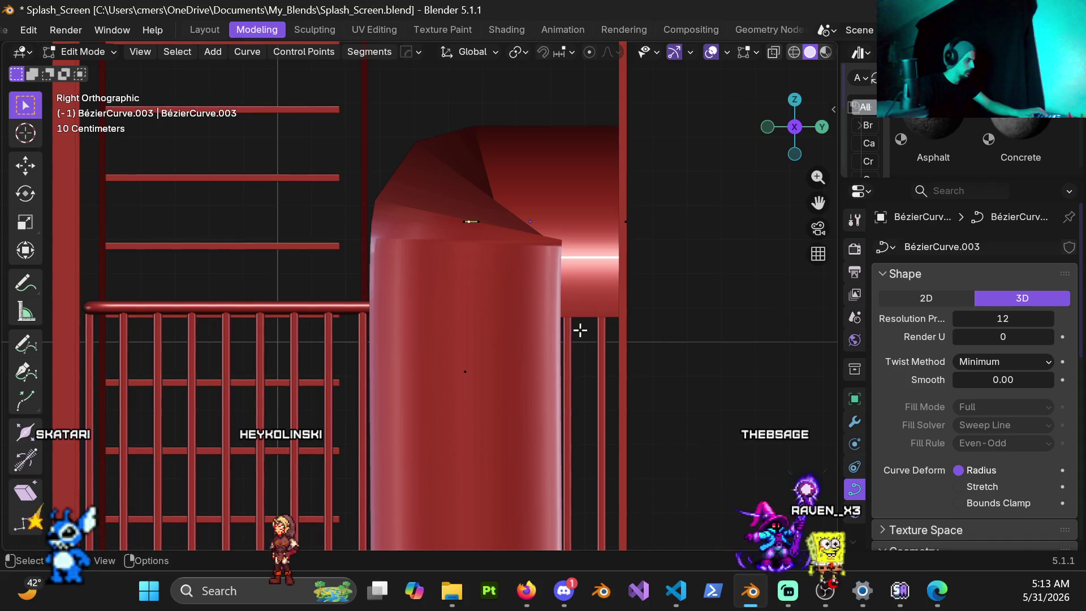
pyautogui.press('r')
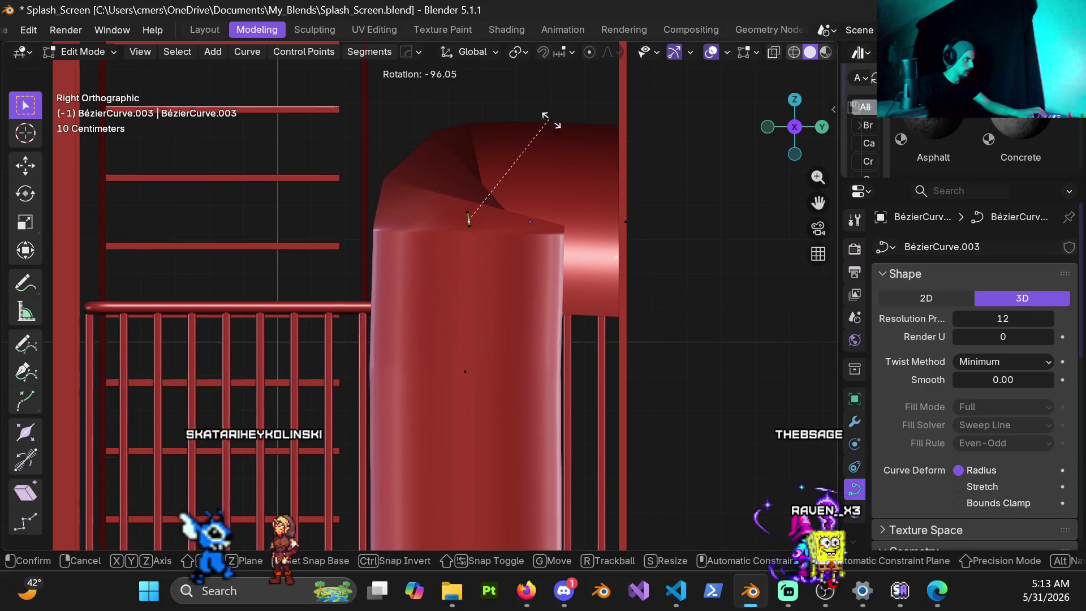
pyautogui.click(597, 226)
pyautogui.press('s')
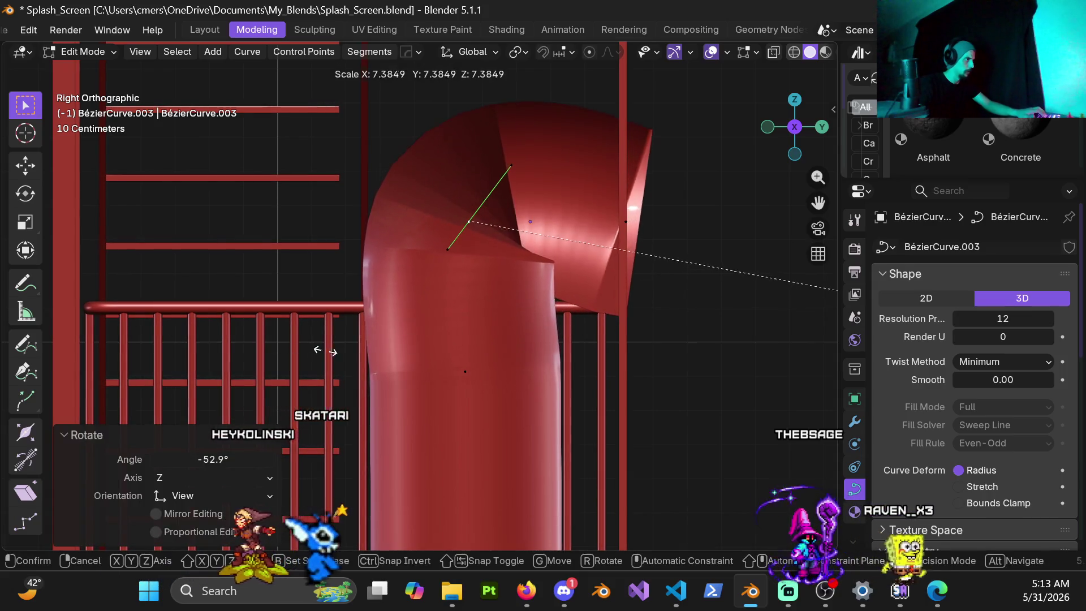
pyautogui.press('Escape')
pyautogui.hotkey('ctrl', 'z')
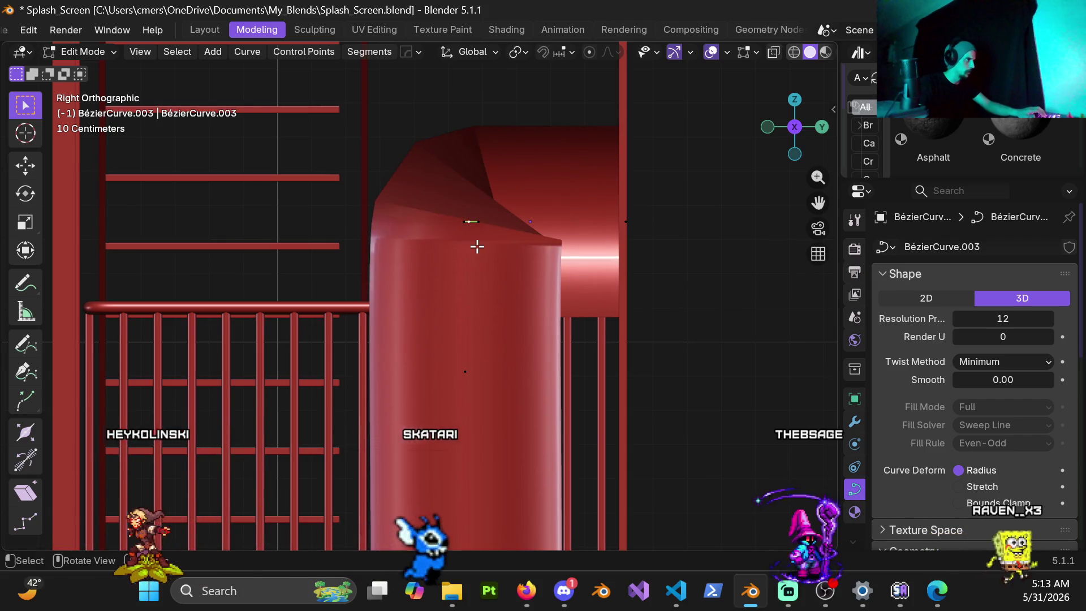
pyautogui.press('s')
pyautogui.click(631, 372)
# Step: In right side view, move the top bend point 0.3 m along Y and raise it 0.3 m
pyautogui.moveTo(630, 371)
pyautogui.mouseDown(button='middle')
pyautogui.moveTo(513, 263)
pyautogui.moveTo(447, 318)
pyautogui.moveTo(585, 317)
pyautogui.moveTo(519, 334)
pyautogui.moveTo(557, 307)
pyautogui.moveTo(677, 349)
pyautogui.moveTo(774, 291)
pyautogui.moveTo(538, 303)
pyautogui.moveTo(509, 358)
pyautogui.moveTo(487, 283)
pyautogui.moveTo(484, 326)
pyautogui.mouseUp(button='middle')
pyautogui.press('KP_3')
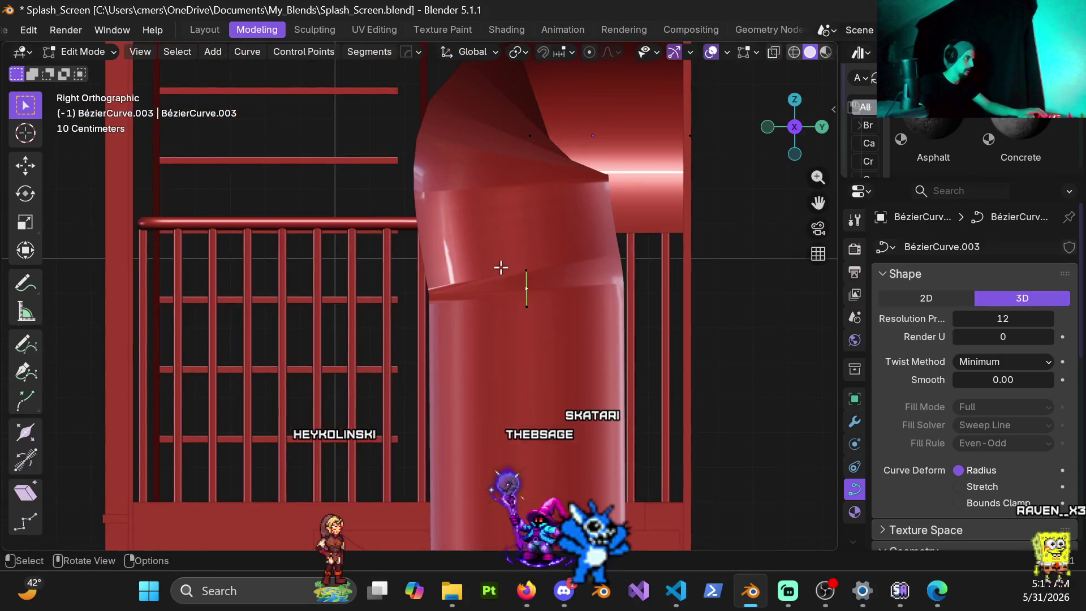
pyautogui.scroll(-5, 443, 379)
pyautogui.scroll(3, 443, 378)
pyautogui.press('b')
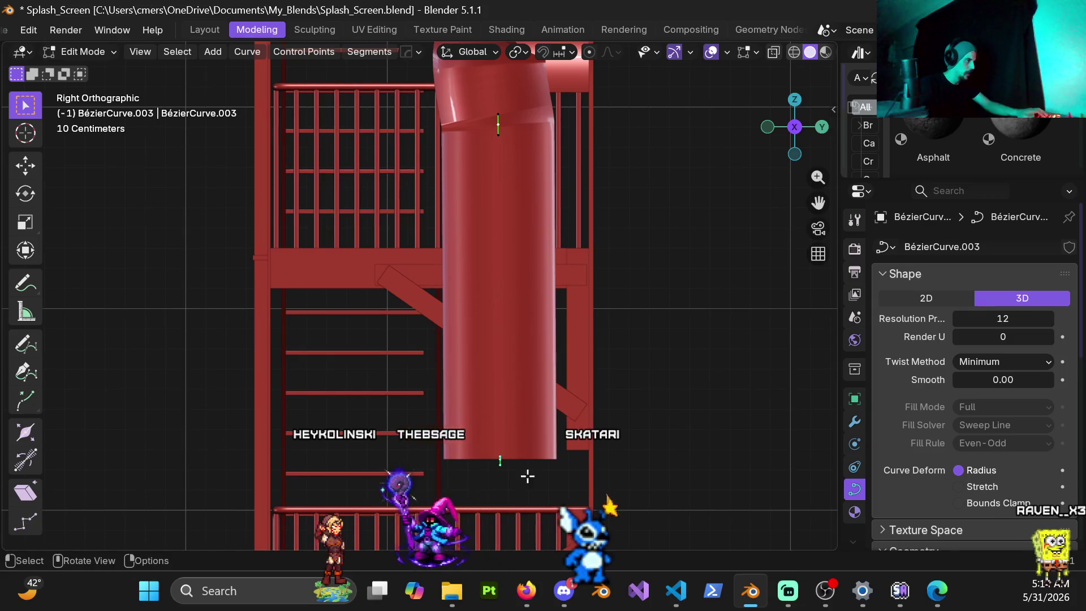
pyautogui.keyDown('shift'); pyautogui.moveTo(602, 244); pyautogui.dragTo(616, 351, button='middle'); pyautogui.keyUp('shift')
pyautogui.press('g')
pyautogui.press('y')
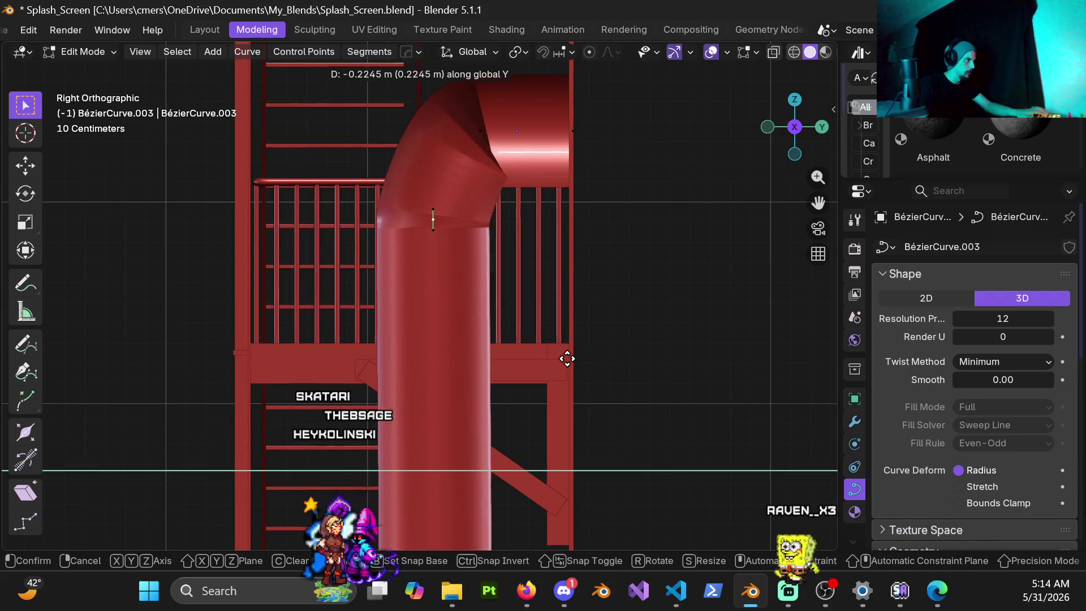
pyautogui.press('Return')
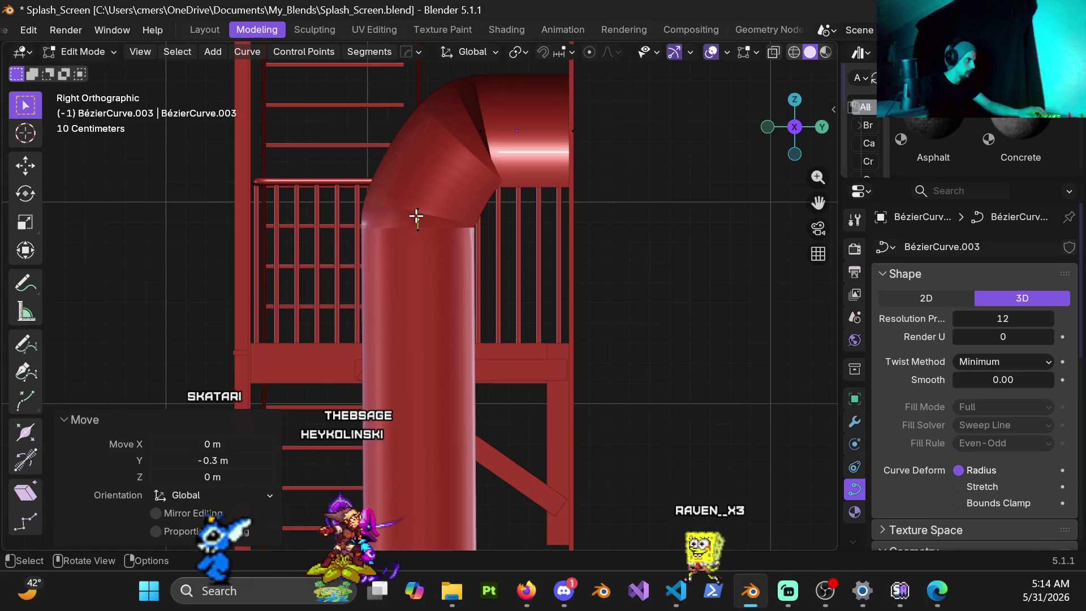
pyautogui.press('g')
pyautogui.press('z')
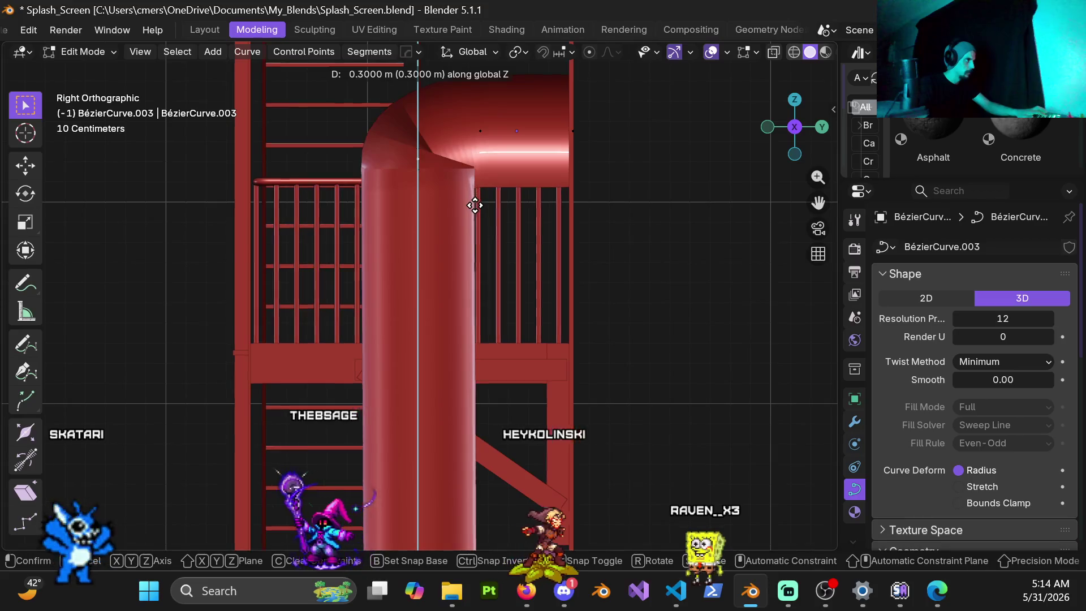
pyautogui.press('Return')
# Step: Inspect the duct in perspective, then delete the selected top duct points
pyautogui.keyDown('shift'); pyautogui.moveTo(474, 206); pyautogui.dragTo(471, 278, button='middle'); pyautogui.keyUp('shift')
pyautogui.press('s')
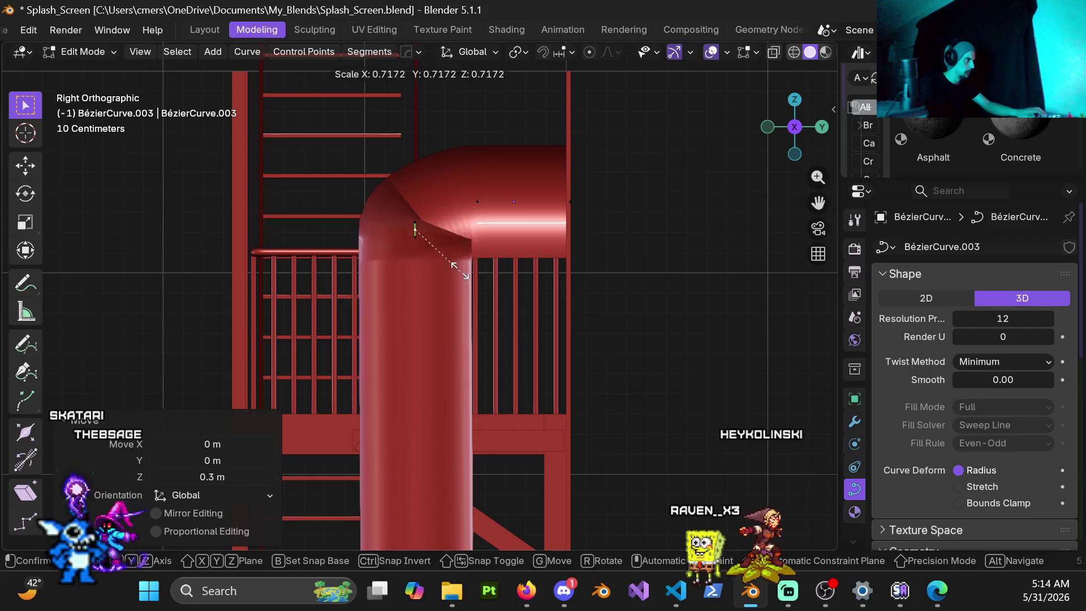
pyautogui.press('r')
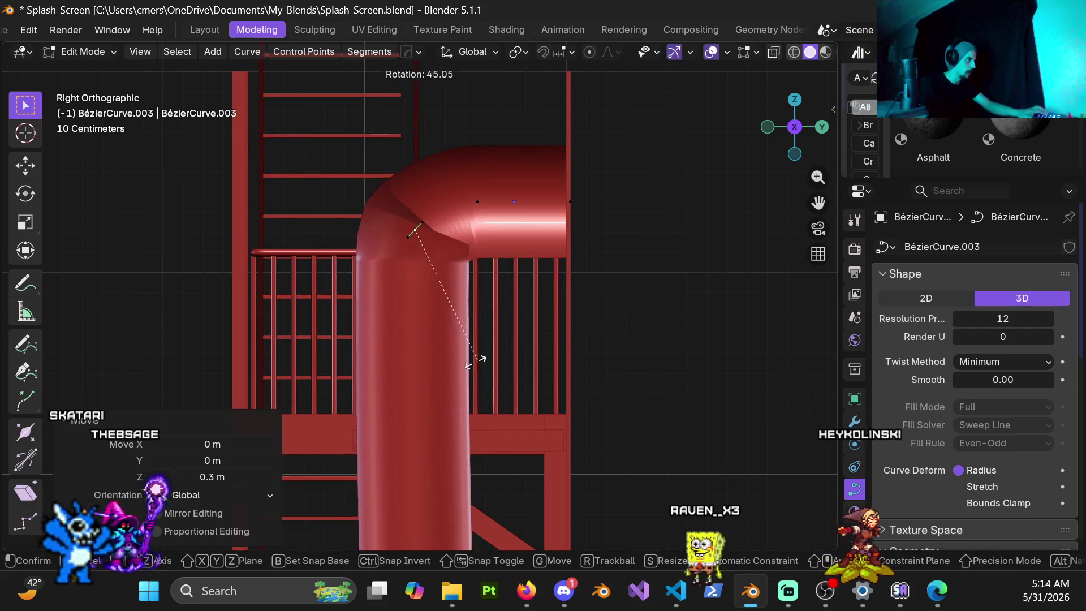
pyautogui.press('Escape')
pyautogui.scroll(2, 450, 204)
pyautogui.moveTo(451, 203)
pyautogui.mouseDown(button='middle')
pyautogui.moveTo(495, 189)
pyautogui.moveTo(475, 293)
pyautogui.moveTo(337, 298)
pyautogui.moveTo(373, 209)
pyautogui.moveTo(400, 284)
pyautogui.moveTo(473, 300)
pyautogui.moveTo(400, 308)
pyautogui.moveTo(521, 291)
pyautogui.moveTo(334, 296)
pyautogui.moveTo(419, 322)
pyautogui.moveTo(487, 323)
pyautogui.moveTo(476, 318)
pyautogui.moveTo(503, 347)
pyautogui.moveTo(415, 308)
pyautogui.moveTo(490, 312)
pyautogui.mouseUp(button='middle')
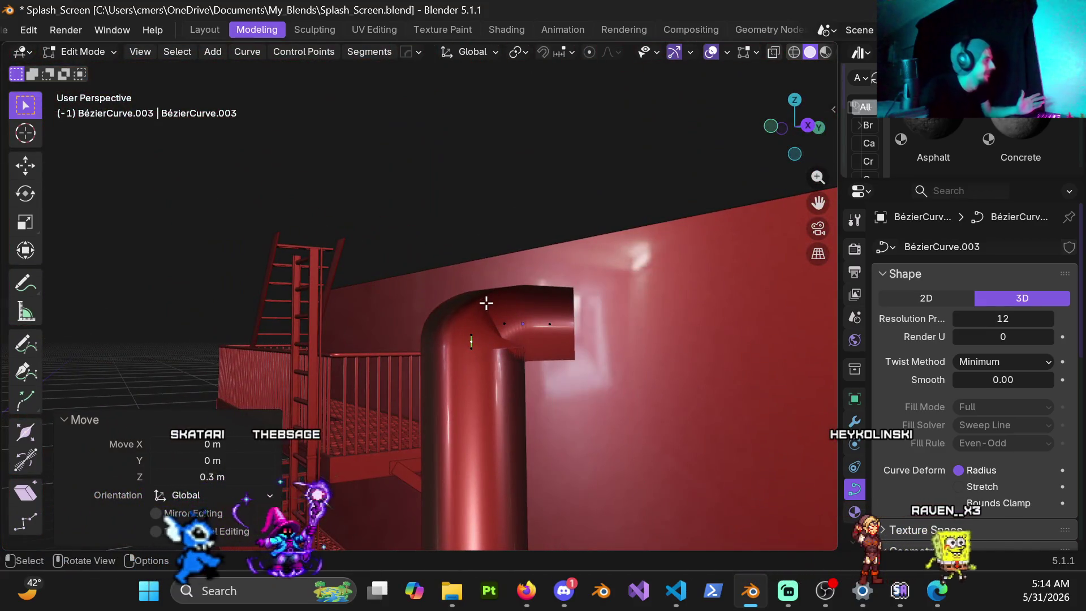
pyautogui.scroll(-3, 503, 243)
pyautogui.scroll(4, 430, 359)
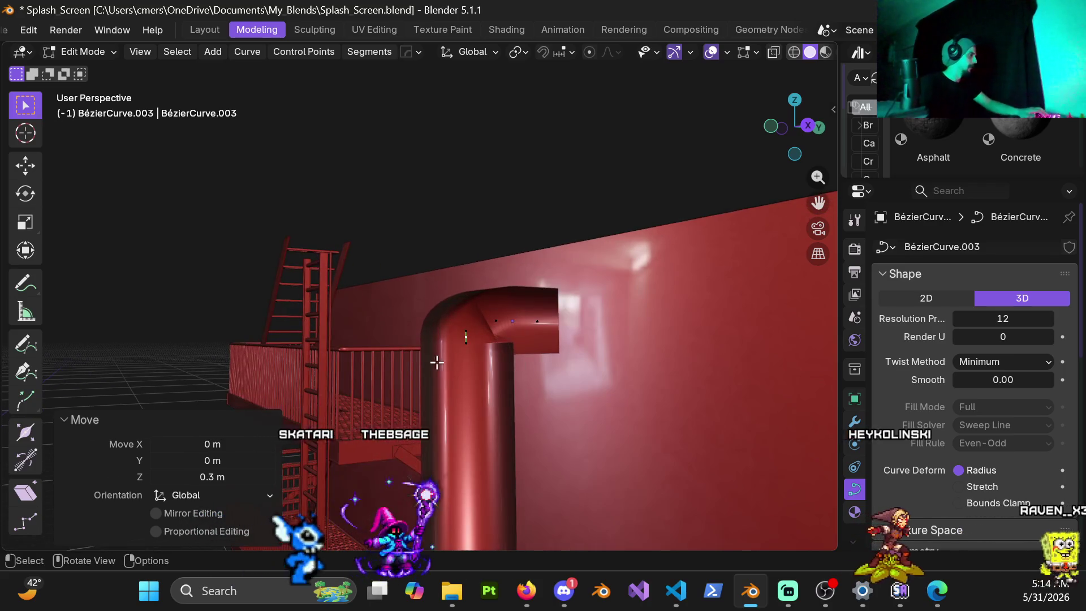
pyautogui.moveTo(463, 351)
pyautogui.mouseDown(button='middle')
pyautogui.moveTo(432, 373)
pyautogui.moveTo(407, 364)
pyautogui.moveTo(383, 294)
pyautogui.moveTo(453, 430)
pyautogui.mouseUp(button='middle')
pyautogui.press('x')
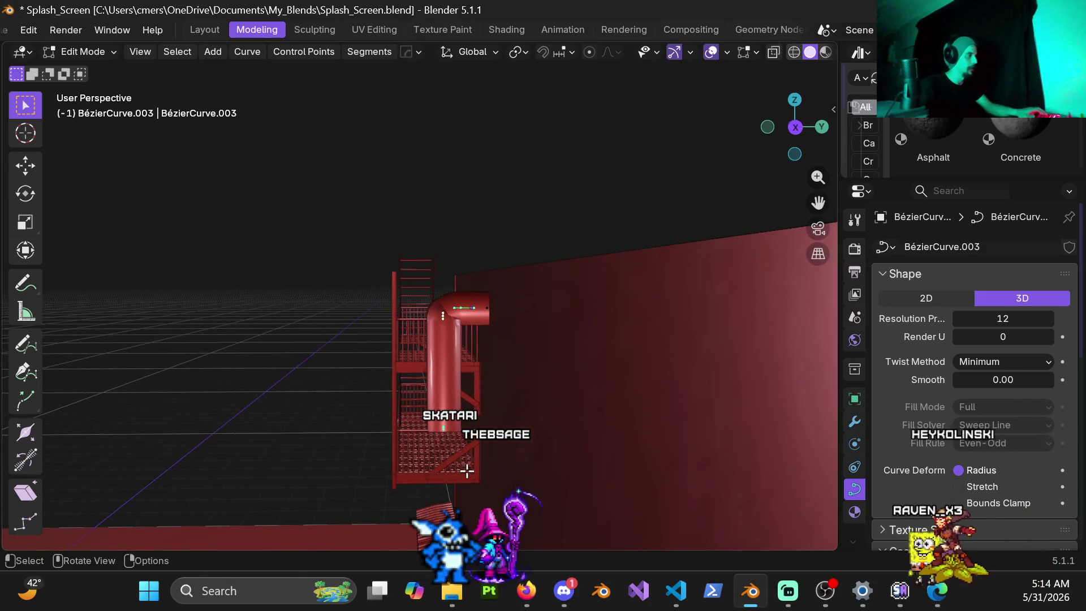
pyautogui.click(467, 473)
# Step: Return to the right side view and start extruding a new section from the remaining point
pyautogui.scroll(2, 468, 336)
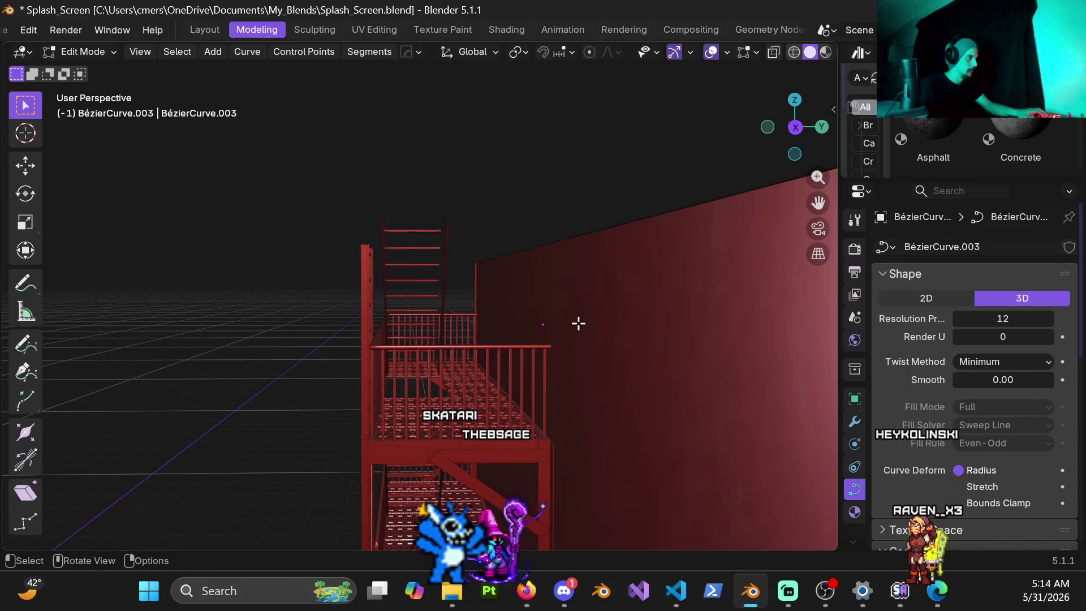
pyautogui.moveTo(605, 422); pyautogui.dragTo(582, 375, button='middle')
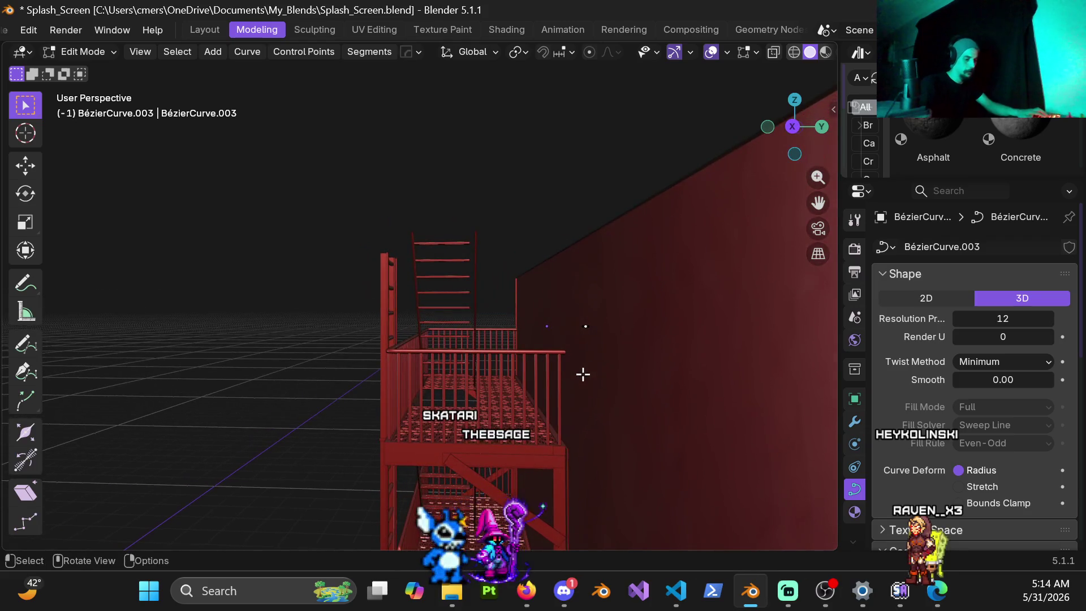
pyautogui.press('KP_3')
pyautogui.press('KP_1')
pyautogui.press('KP_3')
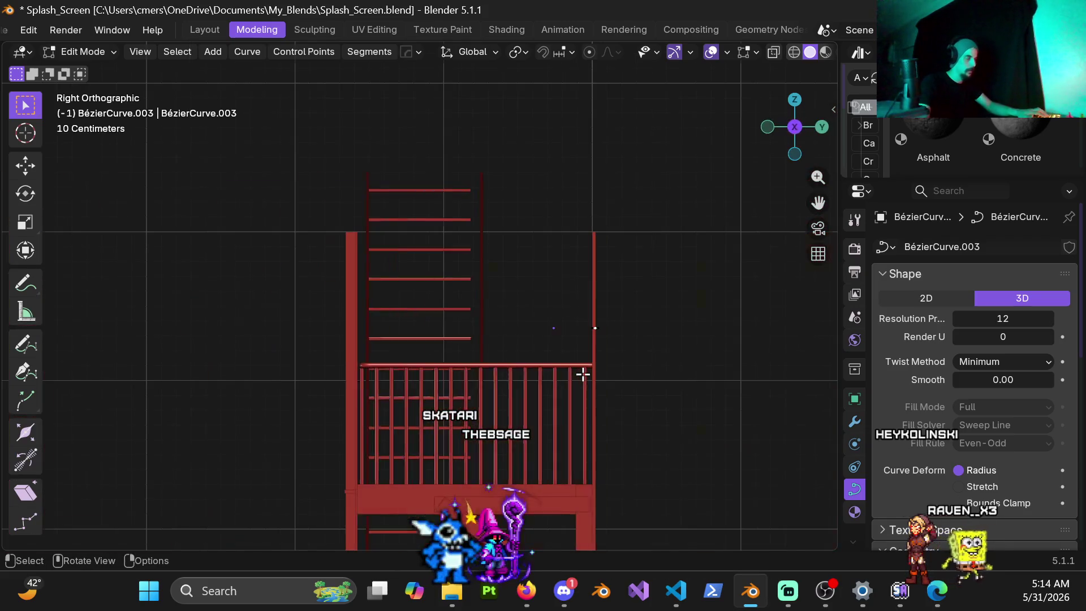
pyautogui.press('e')
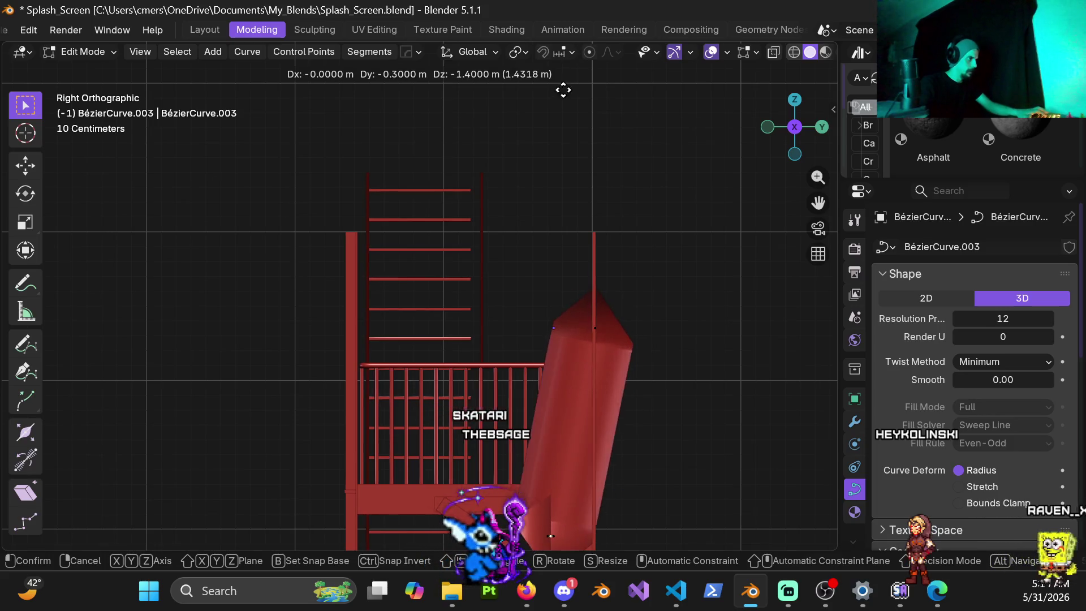
# Step: Place the new section (Y -0.5, Z -3.2) and scale its end handles to 42 for a smooth curve
pyautogui.click(538, 365)
pyautogui.moveTo(538, 365)
pyautogui.keyDown('shift'); pyautogui.mouseDown(button='middle')
pyautogui.moveTo(589, 334)
pyautogui.moveTo(521, 194)
pyautogui.moveTo(490, 177)
pyautogui.mouseUp(button='middle'); pyautogui.keyUp('shift')
pyautogui.moveTo(546, 316)
pyautogui.keyDown('shift'); pyautogui.mouseDown(button='middle')
pyautogui.moveTo(519, 203)
pyautogui.moveTo(483, 325)
pyautogui.moveTo(473, 189)
pyautogui.moveTo(493, 128)
pyautogui.mouseUp(button='middle'); pyautogui.keyUp('shift')
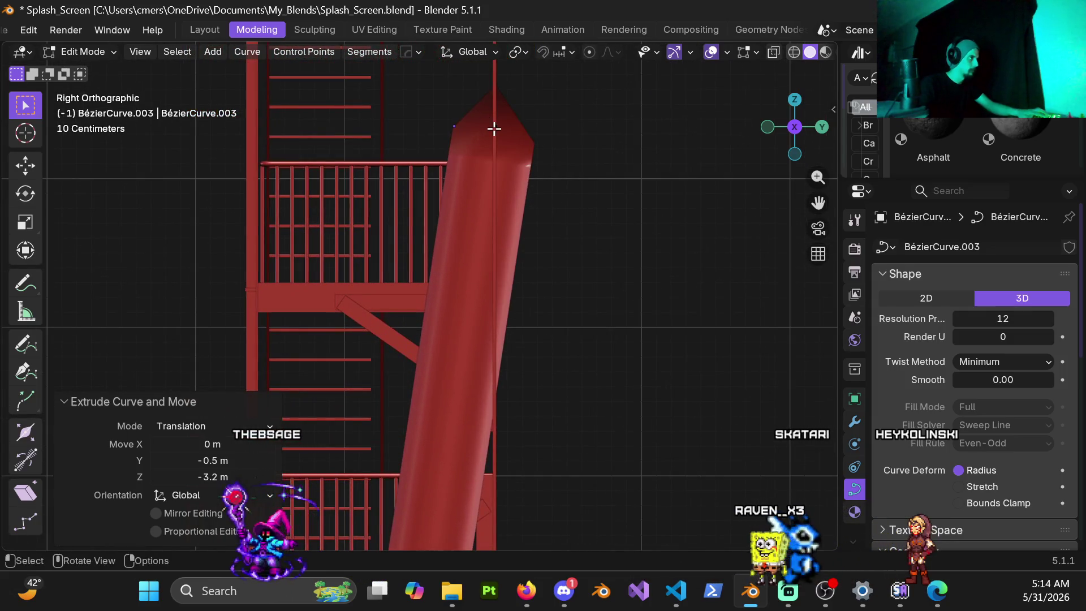
pyautogui.press('s')
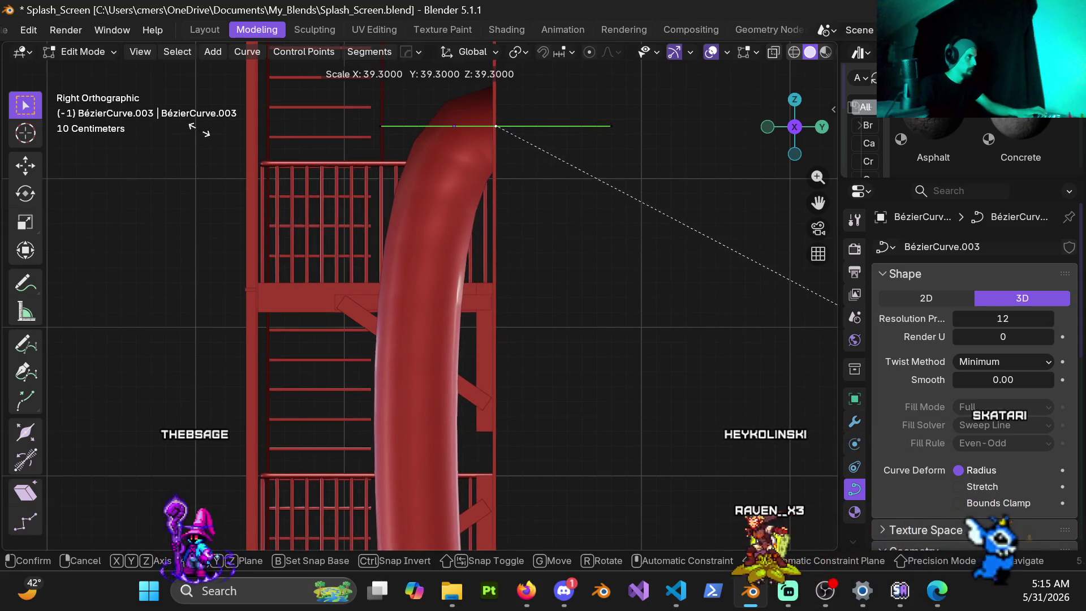
pyautogui.click(436, 263)
# Step: Rotate the duct's bottom point -90° and shift it -0.2 m along Y
pyautogui.moveTo(432, 132)
pyautogui.mouseDown(button='middle')
pyautogui.moveTo(558, 150)
pyautogui.moveTo(470, 164)
pyautogui.moveTo(425, 157)
pyautogui.moveTo(433, 423)
pyautogui.moveTo(439, 221)
pyautogui.moveTo(458, 332)
pyautogui.mouseUp(button='middle')
pyautogui.press('KP_1')
pyautogui.press('KP_6')
pyautogui.press('KP_3')
pyautogui.scroll(3, 521, 324)
pyautogui.keyDown('shift'); pyautogui.moveTo(521, 324); pyautogui.dragTo(478, 245, button='middle'); pyautogui.keyUp('shift')
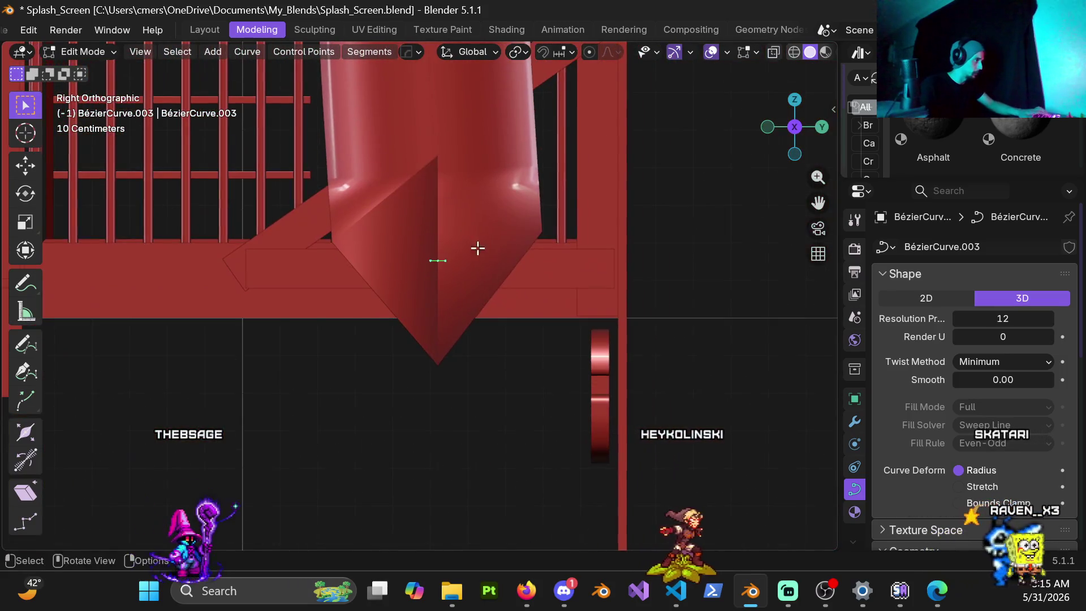
pyautogui.press('r')
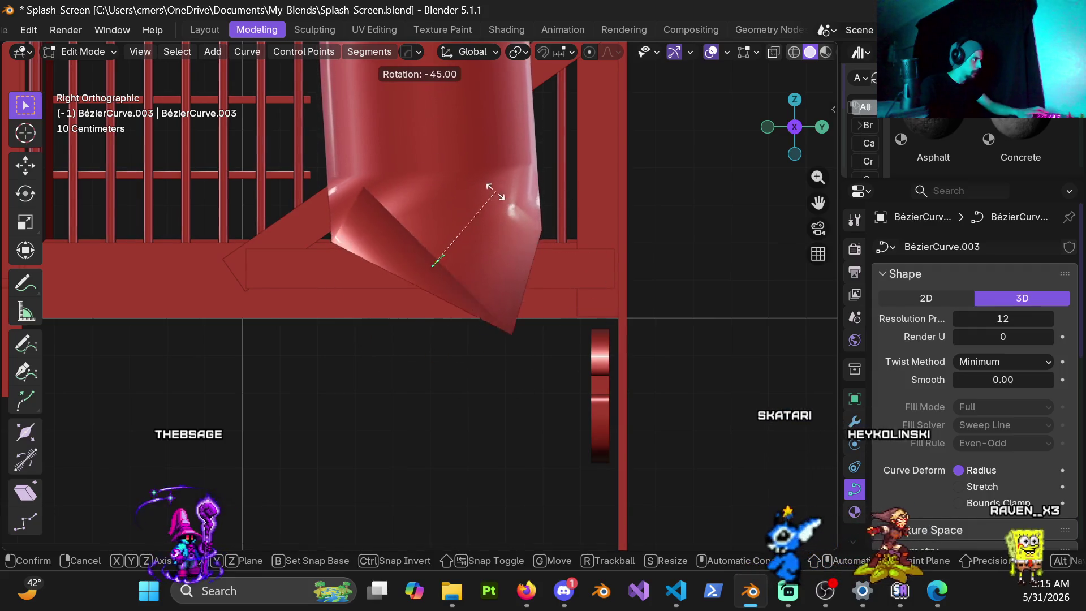
pyautogui.click(435, 187)
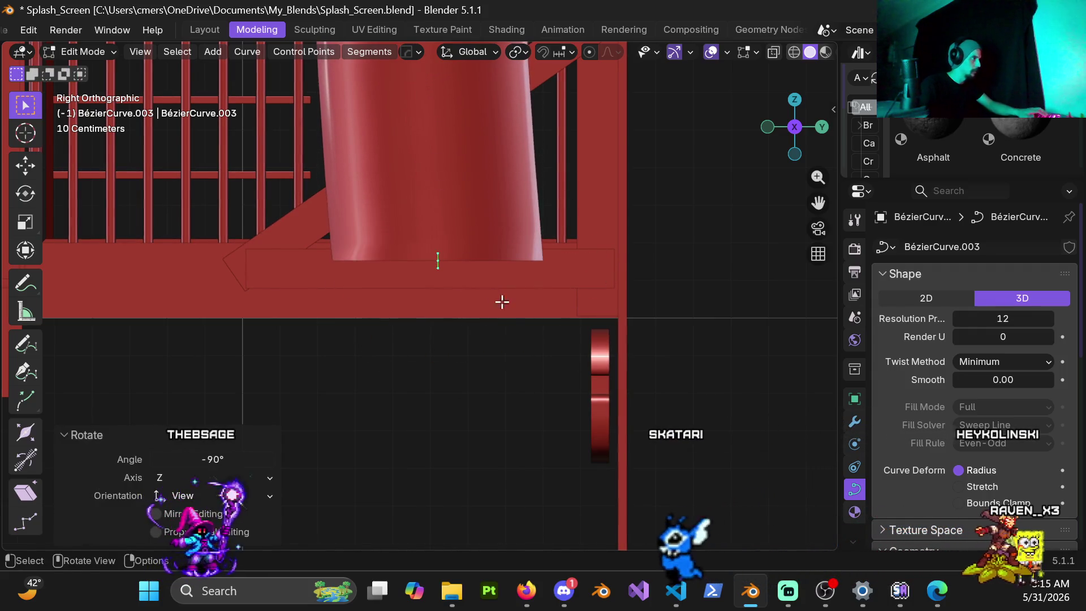
pyautogui.press('g')
pyautogui.press('y')
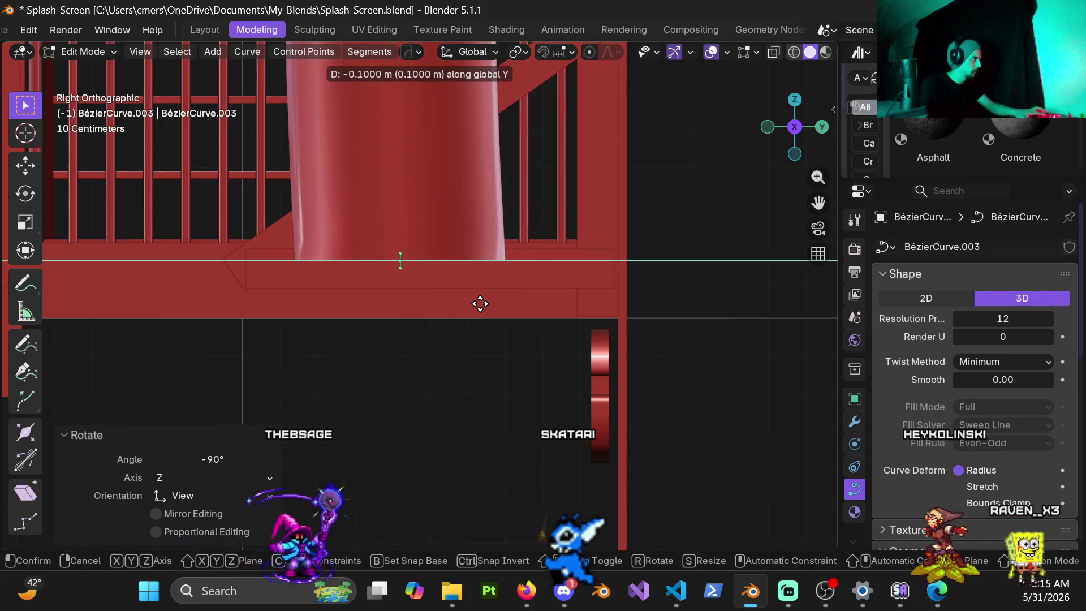
pyautogui.click(435, 305)
pyautogui.scroll(-8, 403, 225)
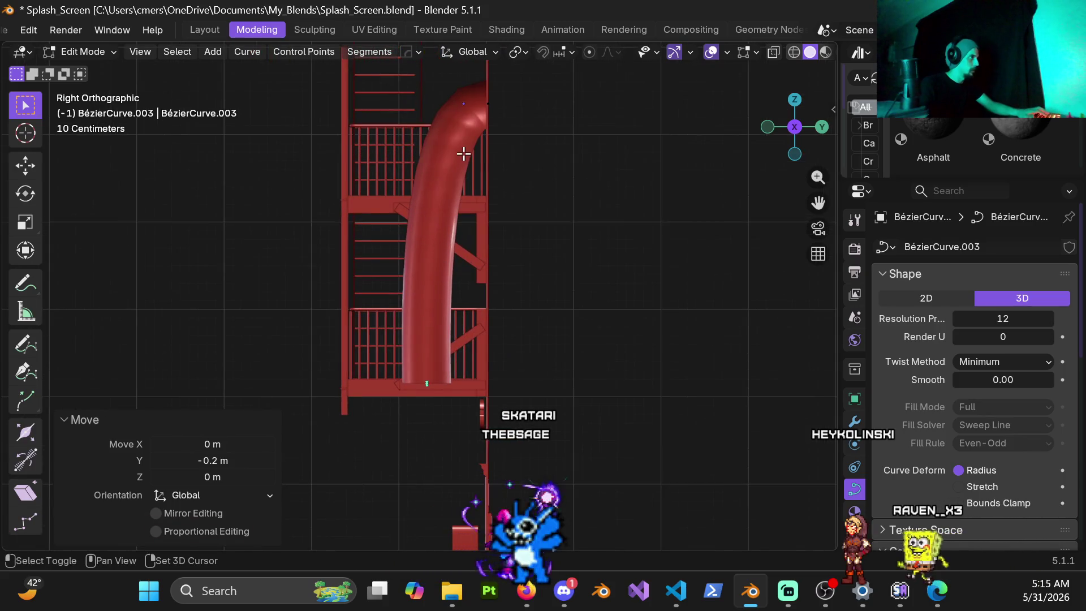
# Step: Subdivide the duct segment, rotate the new middle point -5° and nudge it along Y
pyautogui.press('shift')
pyautogui.rightClick(436, 251)
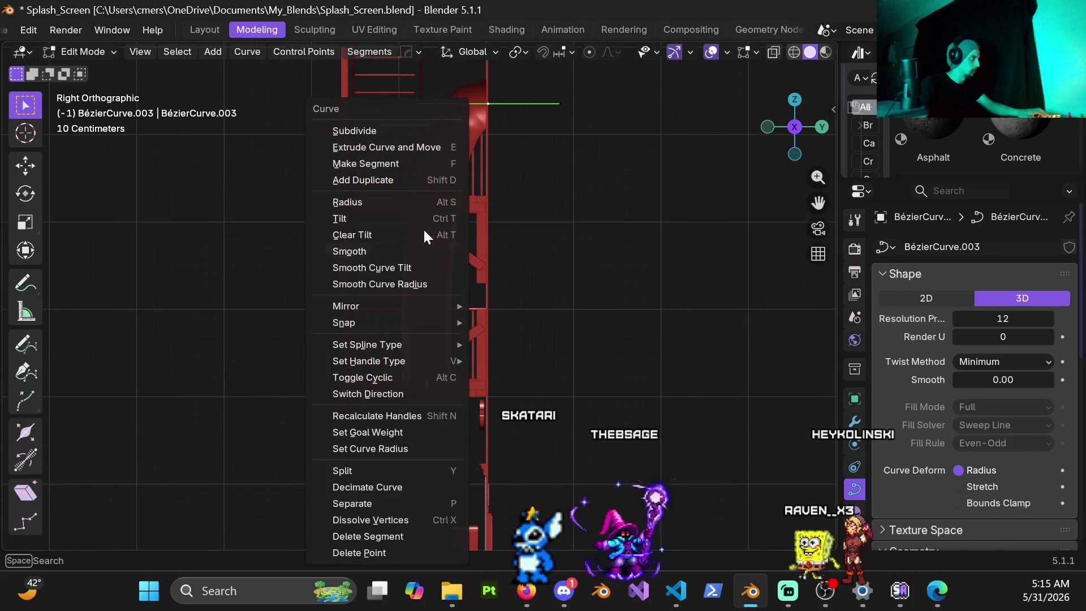
pyautogui.click(373, 131)
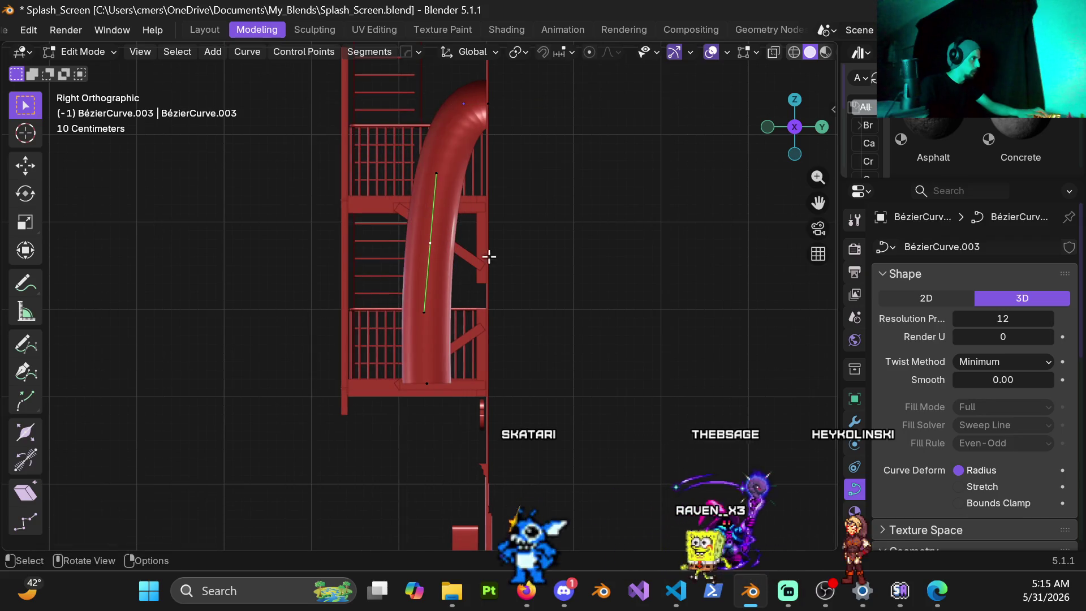
pyautogui.press('r')
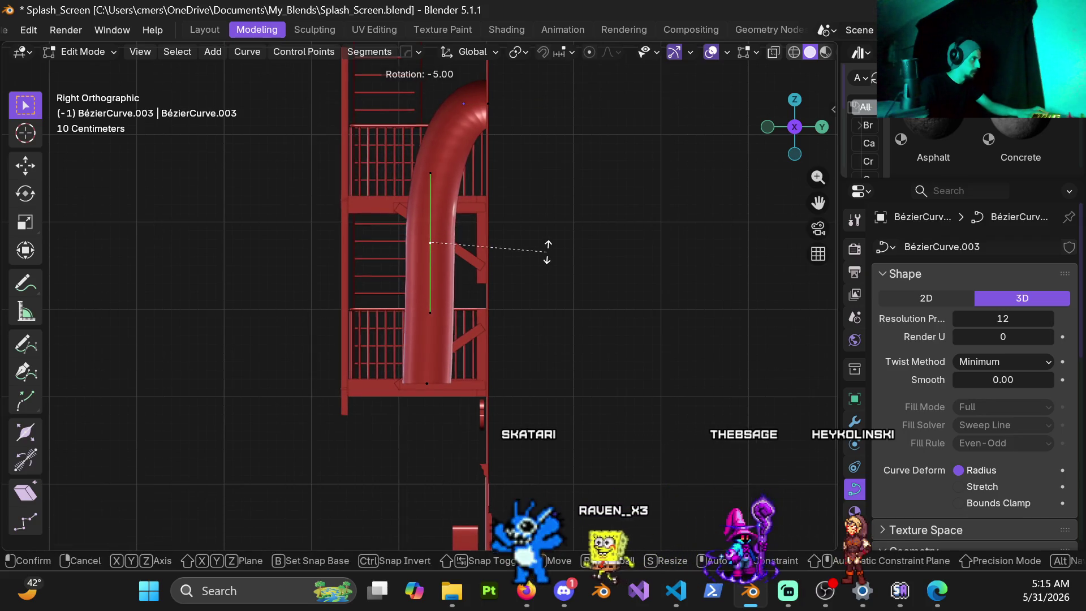
pyautogui.press('Return')
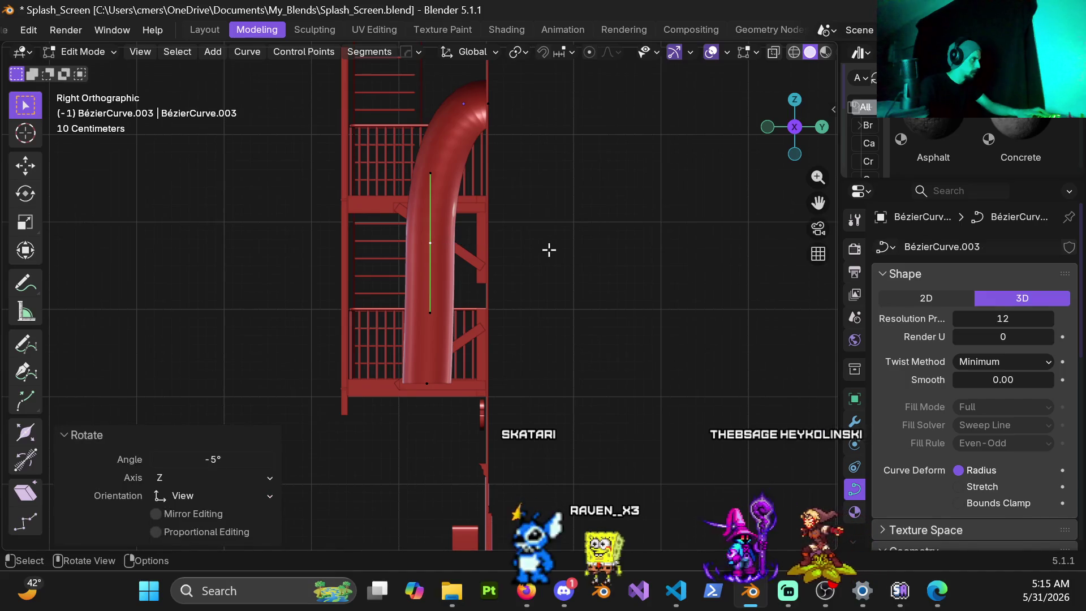
pyautogui.press('g')
pyautogui.press('y')
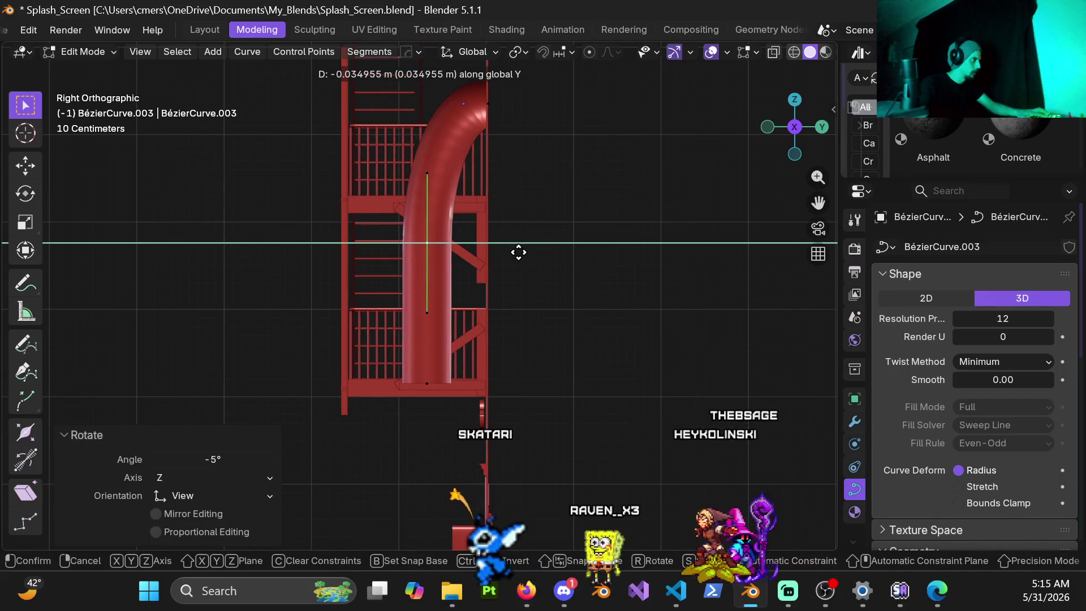
pyautogui.press('Return')
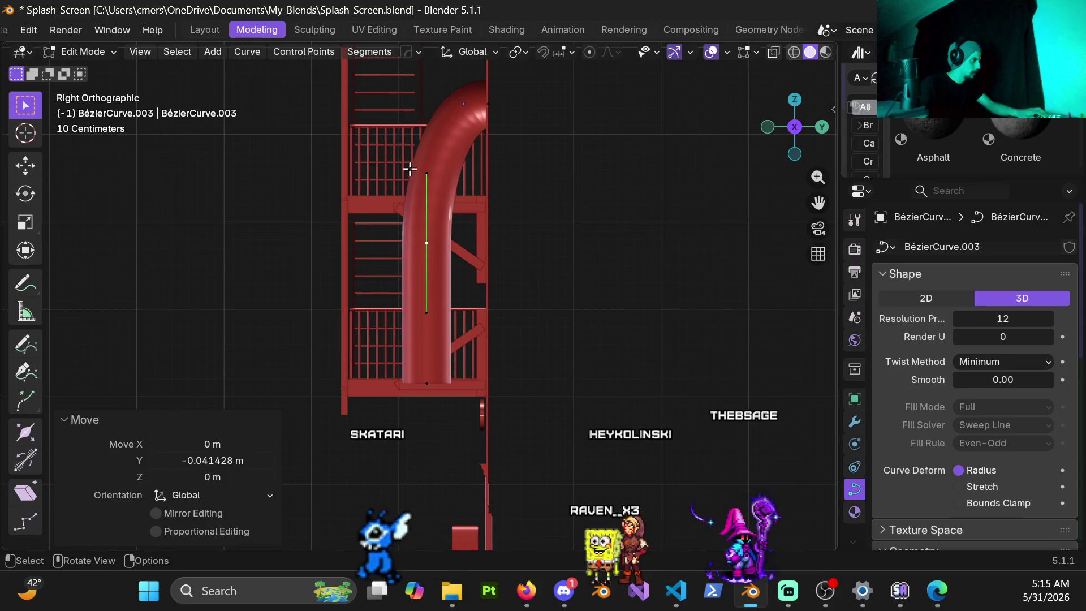
# Step: Nudge the points along Y, raise them 0.8 m then 1 m, and return to Object Mode
pyautogui.press('g')
pyautogui.press('y')
pyautogui.click(467, 435)
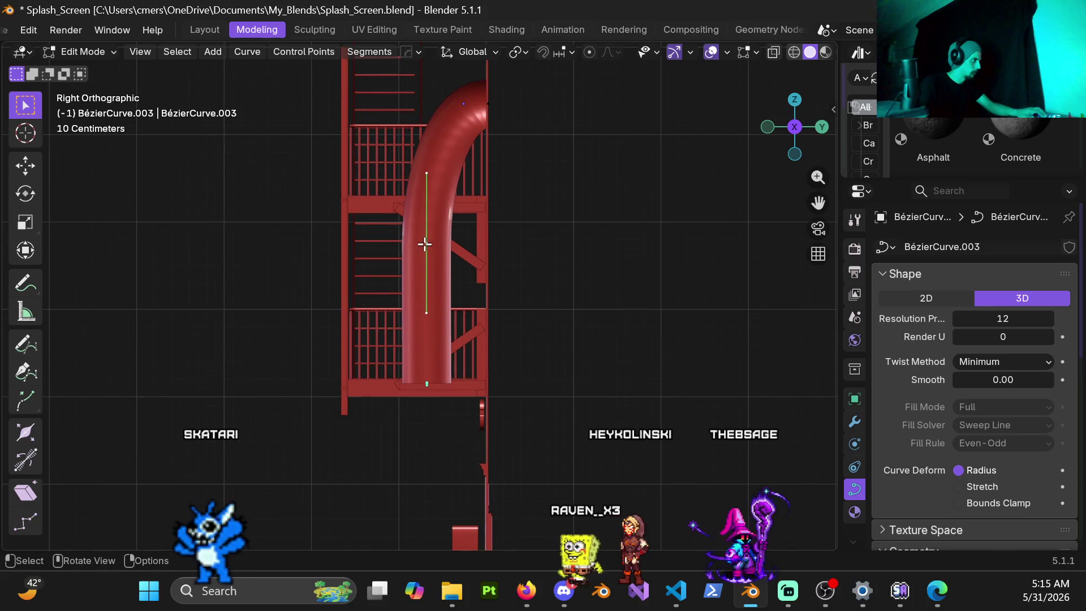
pyautogui.press('g')
pyautogui.press('z')
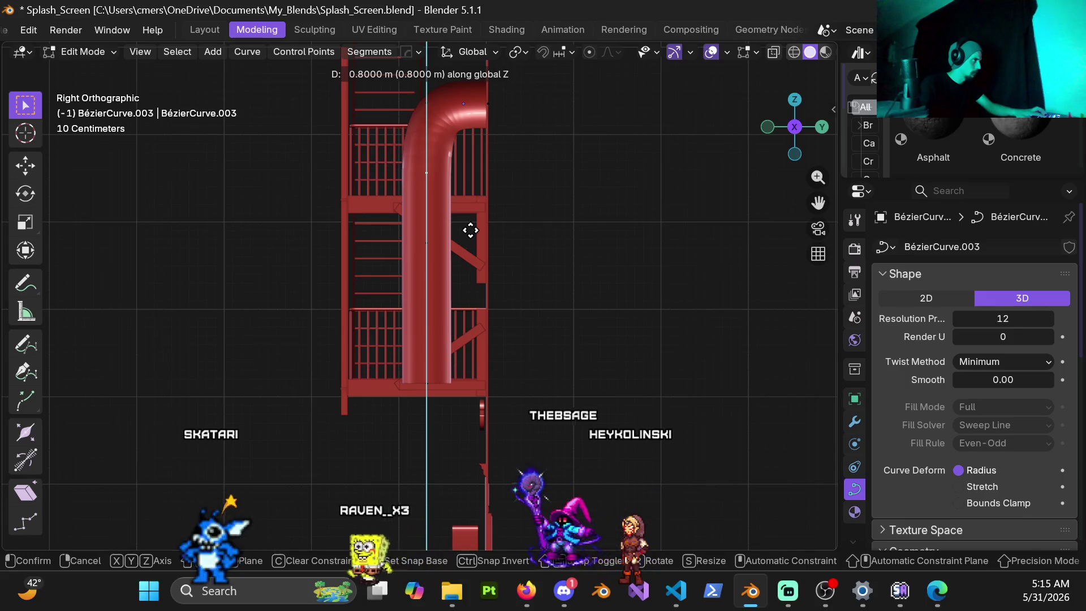
pyautogui.click(471, 231)
pyautogui.moveTo(424, 134)
pyautogui.mouseDown(button='middle')
pyautogui.moveTo(456, 306)
pyautogui.moveTo(457, 281)
pyautogui.moveTo(577, 295)
pyautogui.moveTo(461, 286)
pyautogui.moveTo(435, 267)
pyautogui.moveTo(475, 296)
pyautogui.moveTo(444, 329)
pyautogui.moveTo(439, 295)
pyautogui.moveTo(402, 281)
pyautogui.moveTo(439, 272)
pyautogui.moveTo(433, 334)
pyautogui.mouseUp(button='middle')
pyautogui.scroll(3, 433, 335)
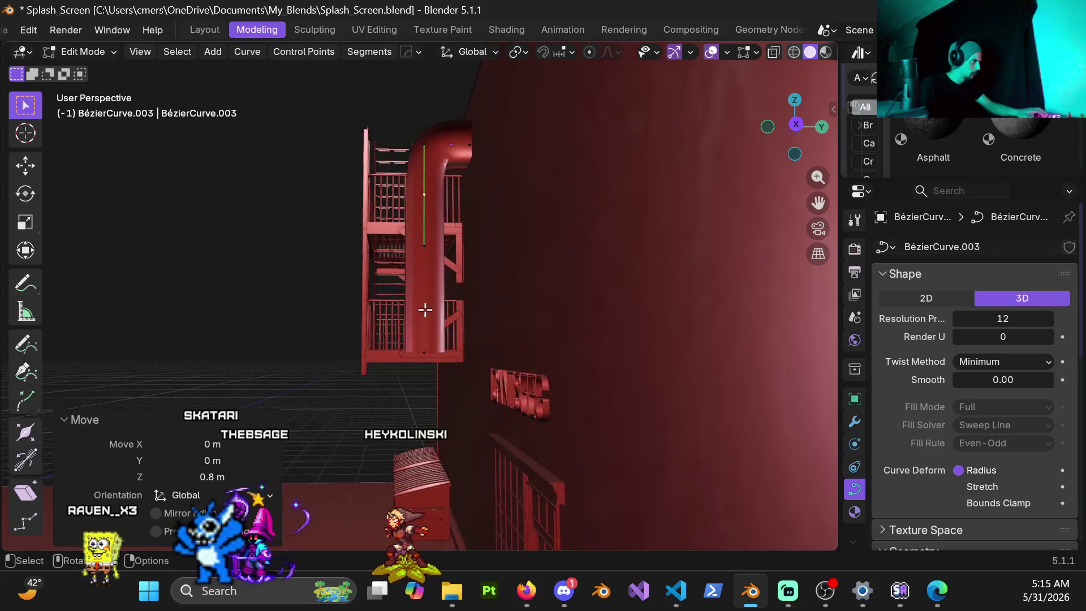
pyautogui.write('gz')
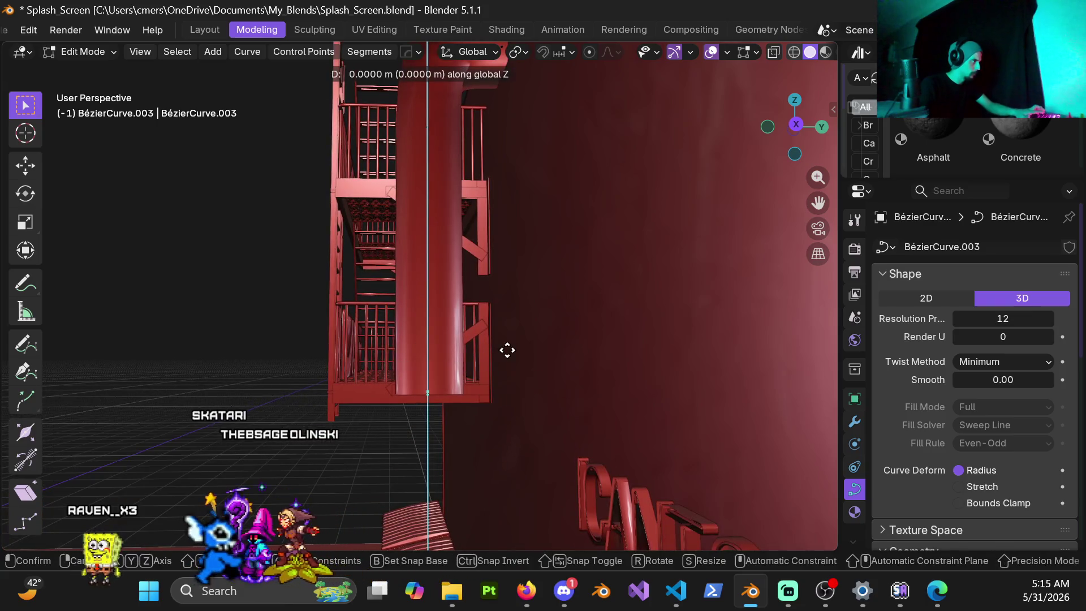
pyautogui.write('1')
pyautogui.press('Return')
pyautogui.moveTo(431, 254)
pyautogui.mouseDown(button='middle')
pyautogui.moveTo(561, 277)
pyautogui.moveTo(498, 266)
pyautogui.moveTo(531, 269)
pyautogui.moveTo(433, 232)
pyautogui.moveTo(464, 318)
pyautogui.moveTo(330, 334)
pyautogui.moveTo(478, 332)
pyautogui.mouseUp(button='middle')
pyautogui.click(310, 333)
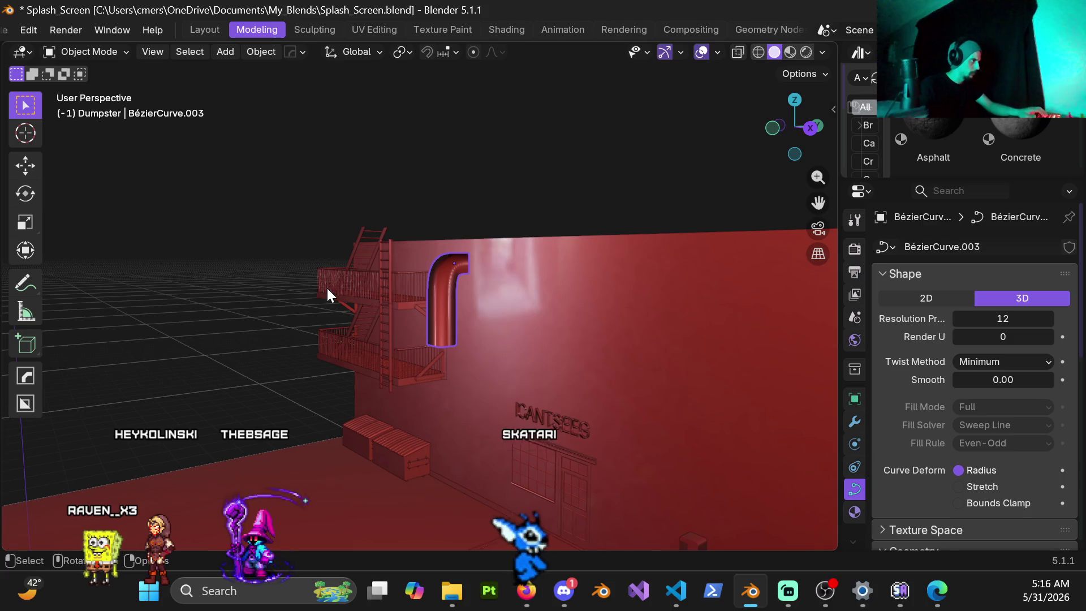
pyautogui.click(327, 288)
pyautogui.moveTo(234, 315)
pyautogui.mouseDown(button='middle')
pyautogui.moveTo(313, 365)
pyautogui.moveTo(402, 347)
pyautogui.mouseUp(button='middle')
pyautogui.scroll(10, 402, 347)
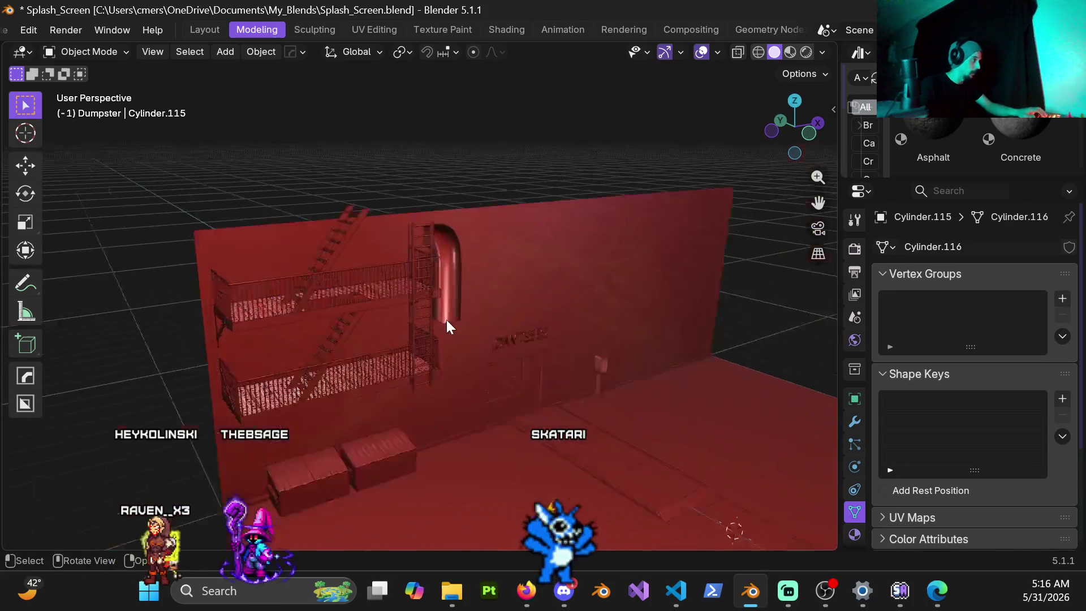
pyautogui.moveTo(492, 216)
pyautogui.mouseDown(button='middle')
pyautogui.moveTo(510, 242)
pyautogui.moveTo(534, 201)
pyautogui.moveTo(422, 356)
pyautogui.moveTo(375, 300)
pyautogui.mouseUp(button='middle')
pyautogui.moveTo(549, 306)
pyautogui.mouseDown(button='middle')
pyautogui.moveTo(436, 285)
pyautogui.moveTo(558, 287)
pyautogui.mouseUp(button='middle')
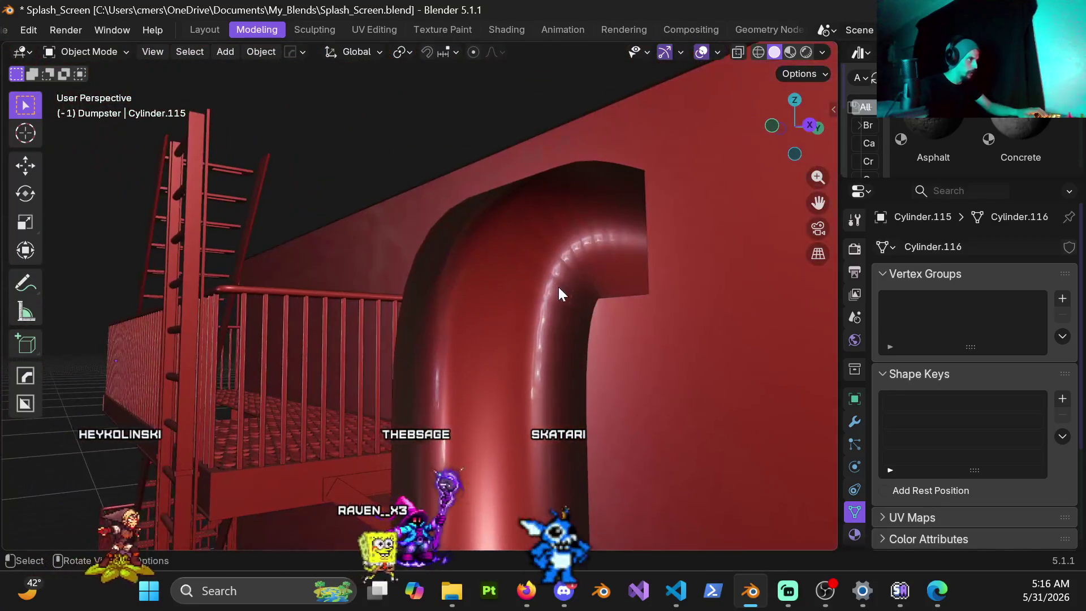
pyautogui.click(542, 293)
pyautogui.scroll(-10, 962, 399)
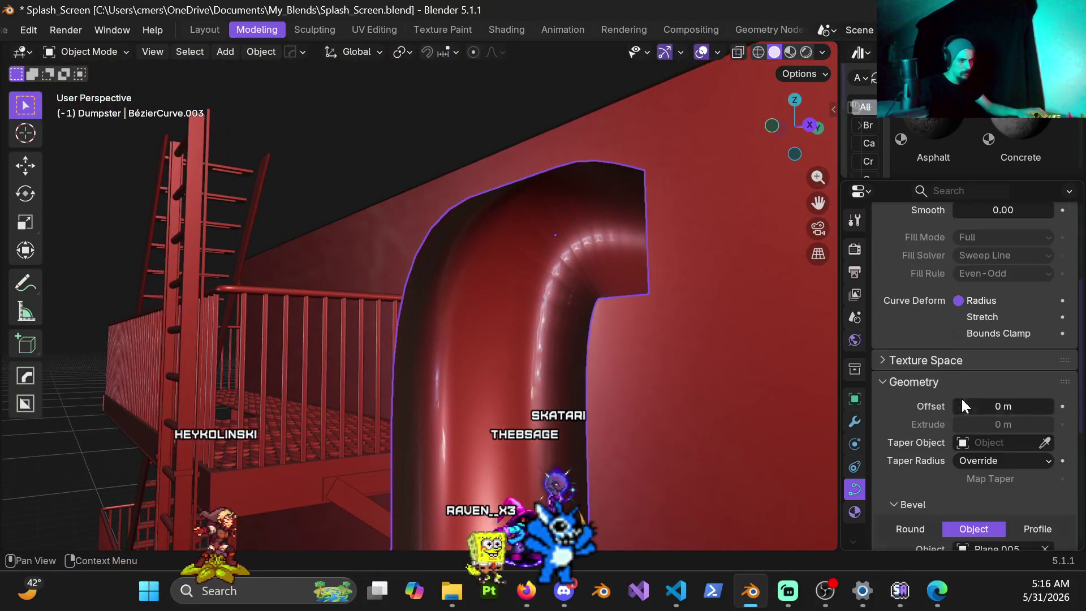
pyautogui.scroll(-2, 1013, 334)
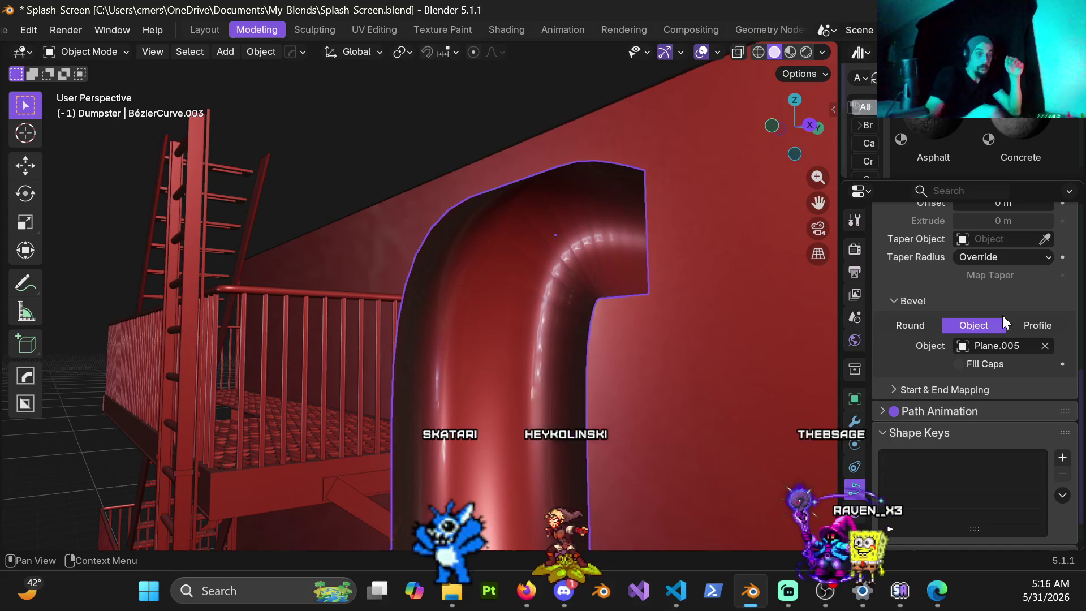
pyautogui.scroll(-5, 759, 260)
pyautogui.moveTo(759, 261)
pyautogui.mouseDown(button='middle')
pyautogui.moveTo(504, 257)
pyautogui.moveTo(640, 274)
pyautogui.mouseUp(button='middle')
pyautogui.scroll(-5, 616, 289)
pyautogui.moveTo(539, 311)
pyautogui.mouseDown(button='middle')
pyautogui.moveTo(570, 308)
pyautogui.moveTo(490, 317)
pyautogui.mouseUp(button='middle')
pyautogui.scroll(-5, 498, 328)
pyautogui.scroll(5, 507, 339)
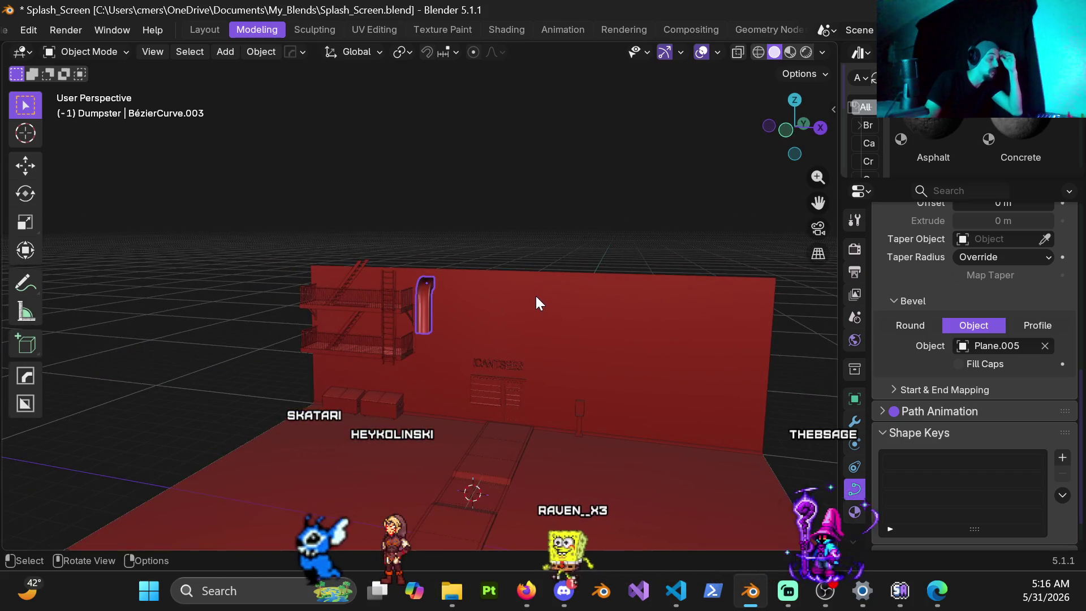
# Step: Orbit around the building, dumpsters and fire-escape balcony to review the duct
pyautogui.moveTo(540, 369)
pyautogui.keyDown('shift'); pyautogui.mouseDown(button='middle')
pyautogui.moveTo(454, 328)
pyautogui.moveTo(456, 131)
pyautogui.mouseUp(button='middle'); pyautogui.keyUp('shift')
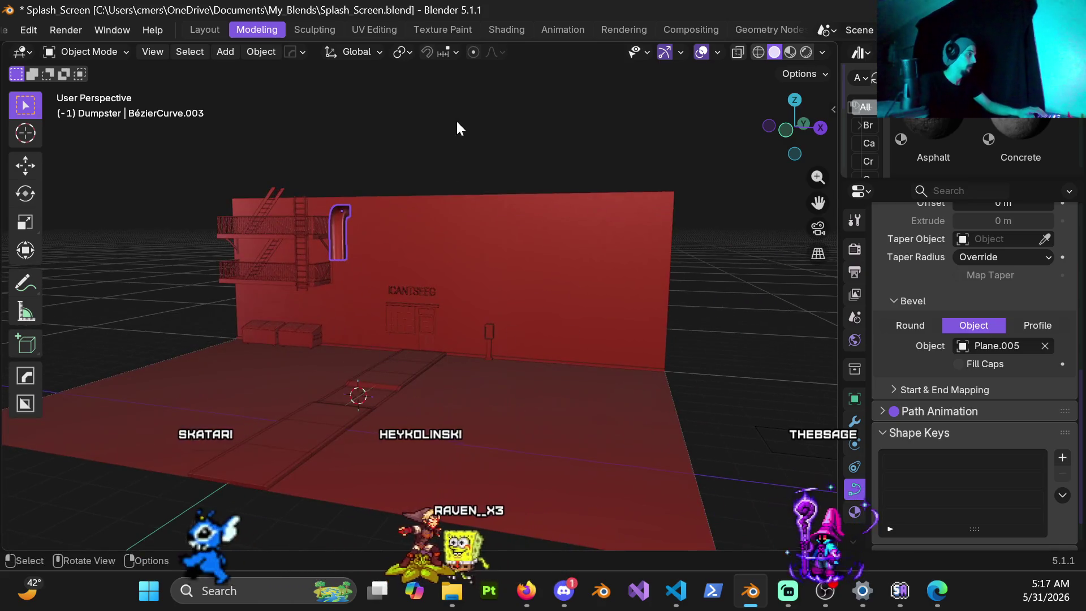
pyautogui.moveTo(478, 288); pyautogui.dragTo(441, 297, button='middle')
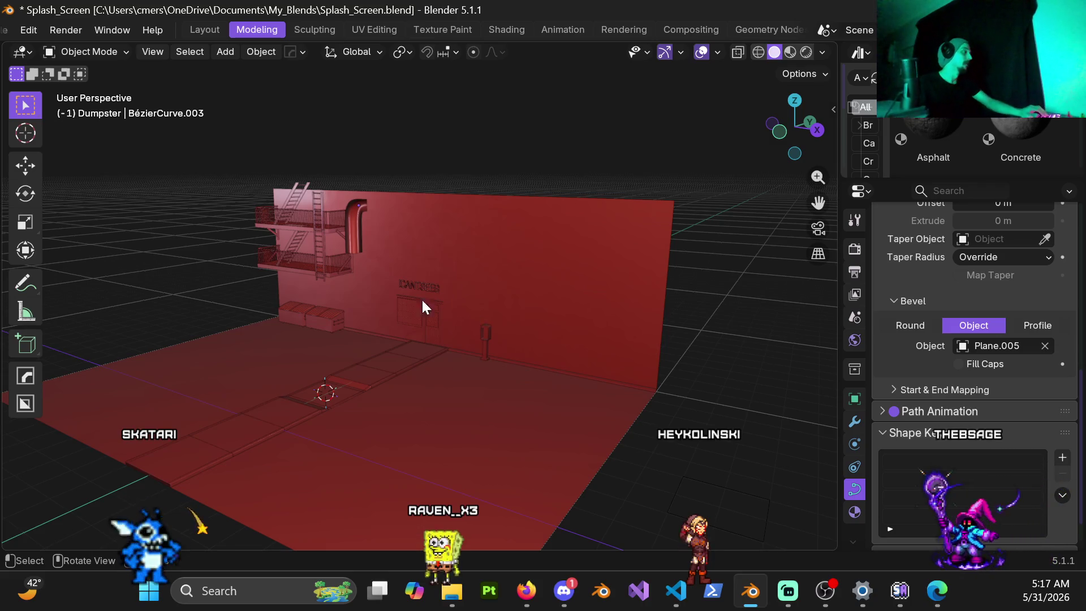
pyautogui.moveTo(317, 256)
pyautogui.mouseDown(button='middle')
pyautogui.moveTo(453, 281)
pyautogui.moveTo(504, 267)
pyautogui.mouseUp(button='middle')
pyautogui.scroll(5, 453, 281)
pyautogui.moveTo(316, 304)
pyautogui.mouseDown(button='middle')
pyautogui.moveTo(245, 313)
pyautogui.moveTo(407, 320)
pyautogui.moveTo(377, 339)
pyautogui.mouseUp(button='middle')
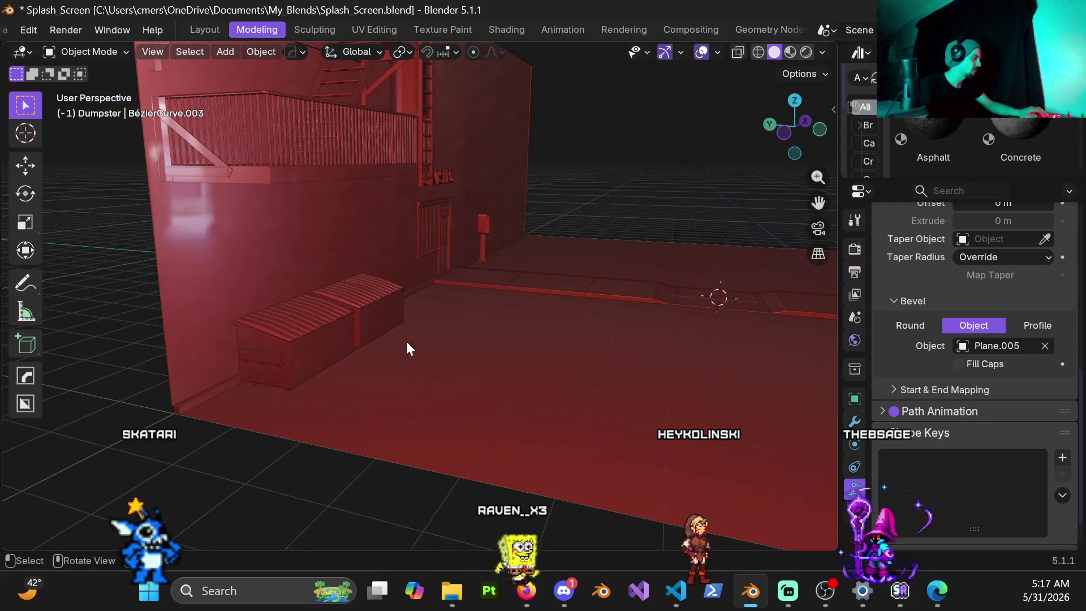
pyautogui.moveTo(485, 353)
pyautogui.mouseDown(button='middle')
pyautogui.moveTo(331, 249)
pyautogui.moveTo(474, 392)
pyautogui.moveTo(488, 391)
pyautogui.moveTo(545, 330)
pyautogui.moveTo(494, 329)
pyautogui.moveTo(294, 541)
pyautogui.mouseUp(button='middle')
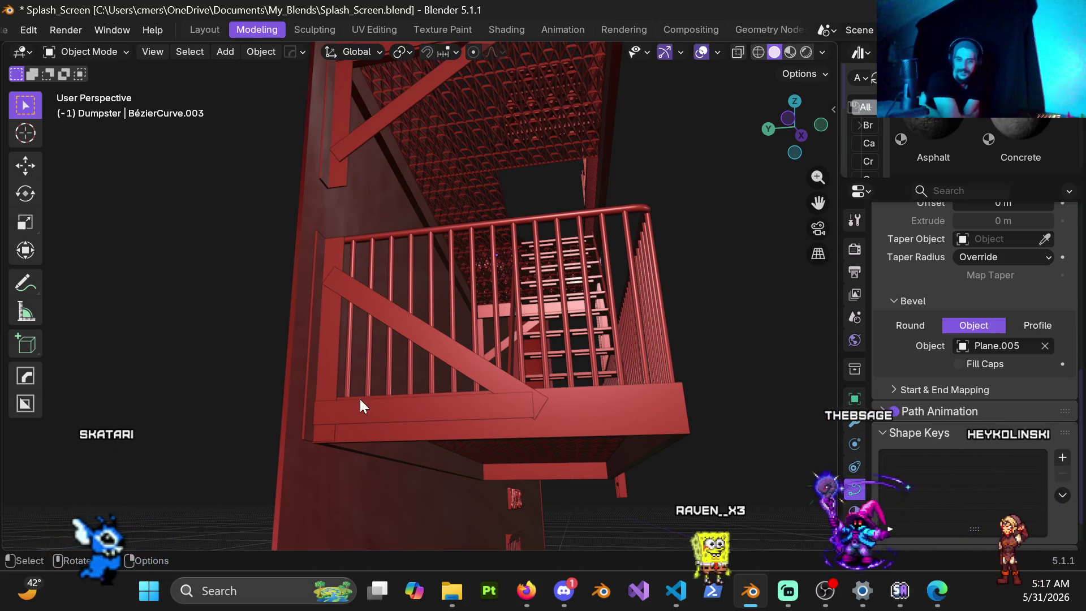
pyautogui.moveTo(469, 159)
pyautogui.mouseDown(button='middle')
pyautogui.moveTo(686, 335)
pyautogui.moveTo(608, 332)
pyautogui.moveTo(511, 351)
pyautogui.mouseUp(button='middle')
# Step: Save Splash_Screen.blend and minimise Blender to the desktop
pyautogui.scroll(-5, 586, 314)
pyautogui.moveTo(624, 295)
pyautogui.mouseDown(button='middle')
pyautogui.moveTo(334, 293)
pyautogui.moveTo(461, 313)
pyautogui.moveTo(431, 325)
pyautogui.mouseUp(button='middle')
pyautogui.hotkey('ctrl', 's')
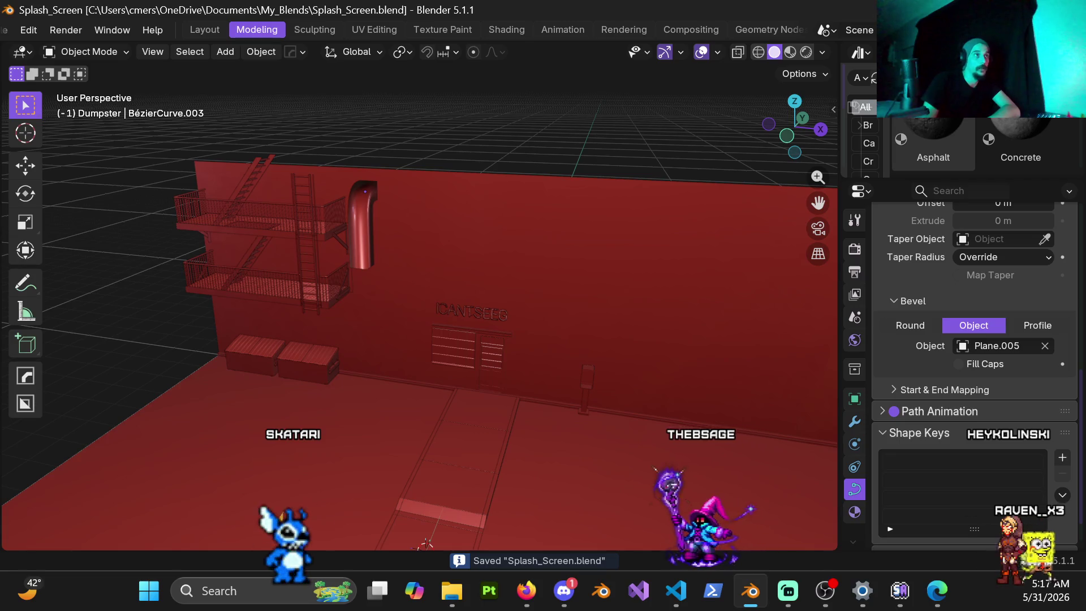
pyautogui.click(1021, 10)
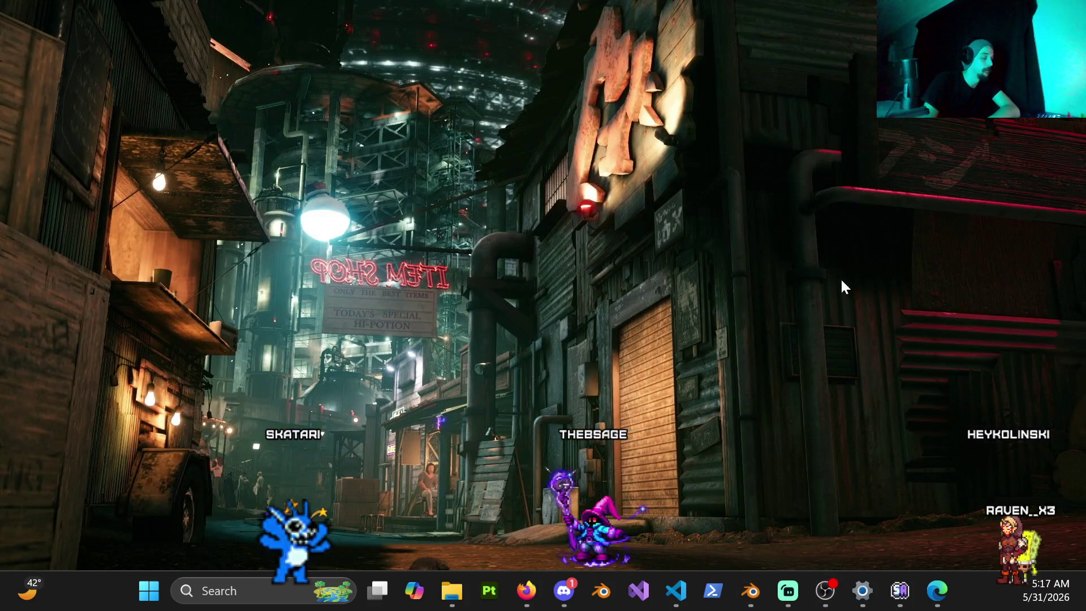